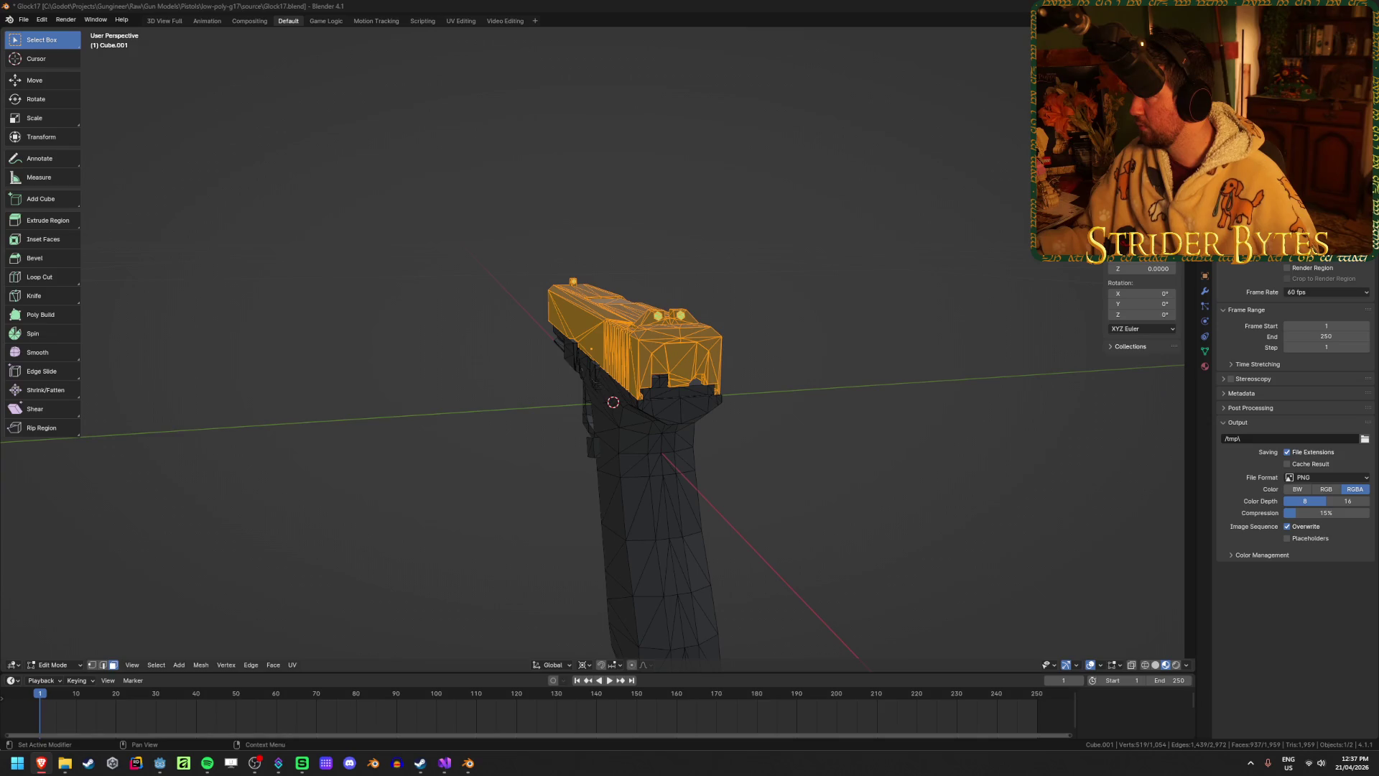
Separate the selected slide faces into their own object and return to Object Mode.
{"action": "middle_click_drag", "start_coordinate": [786, 403], "coordinate": [907, 379]}
{"action": "key", "text": "p"}
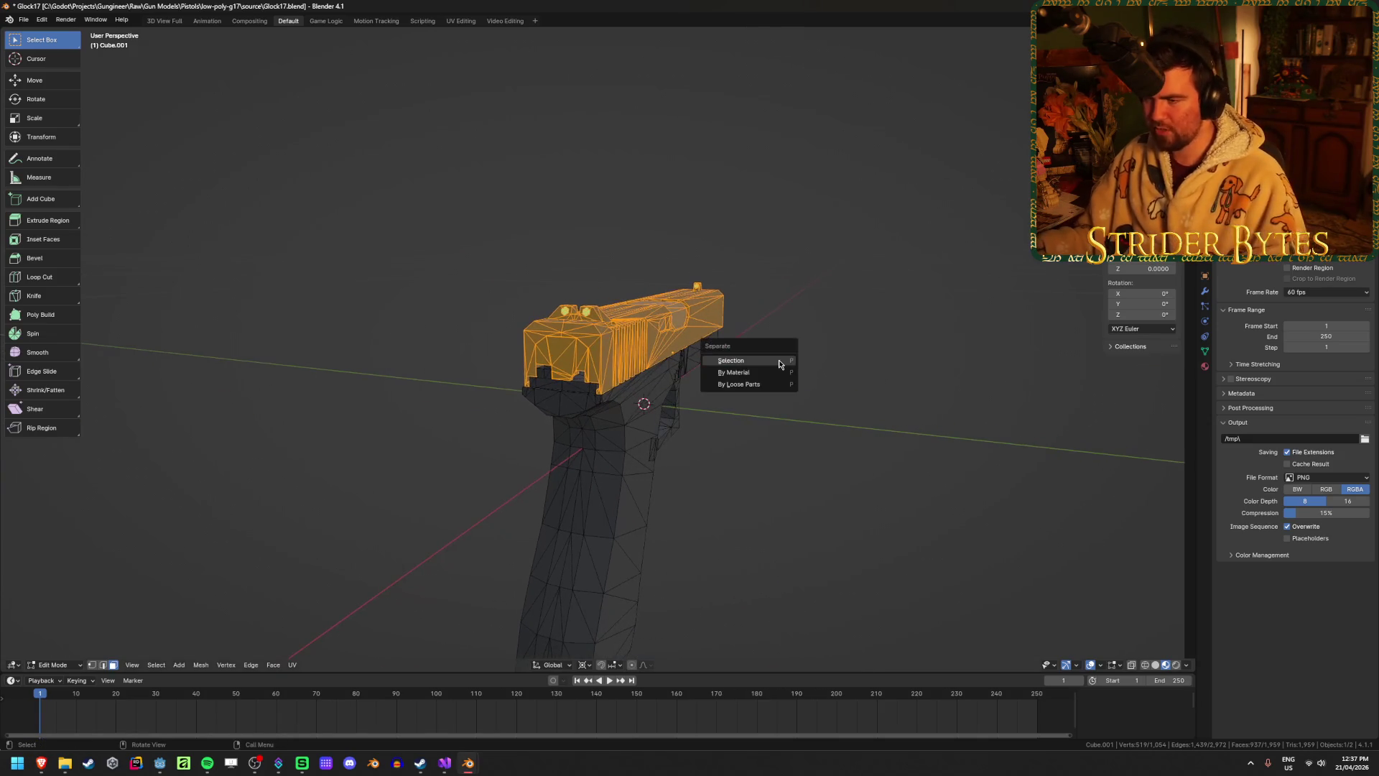
{"action": "left_click", "coordinate": [779, 363]}
{"action": "key", "text": "Tab"}
Select the separated slide object and hide it.
{"action": "left_click", "coordinate": [816, 440]}
{"action": "left_click", "coordinate": [690, 344]}
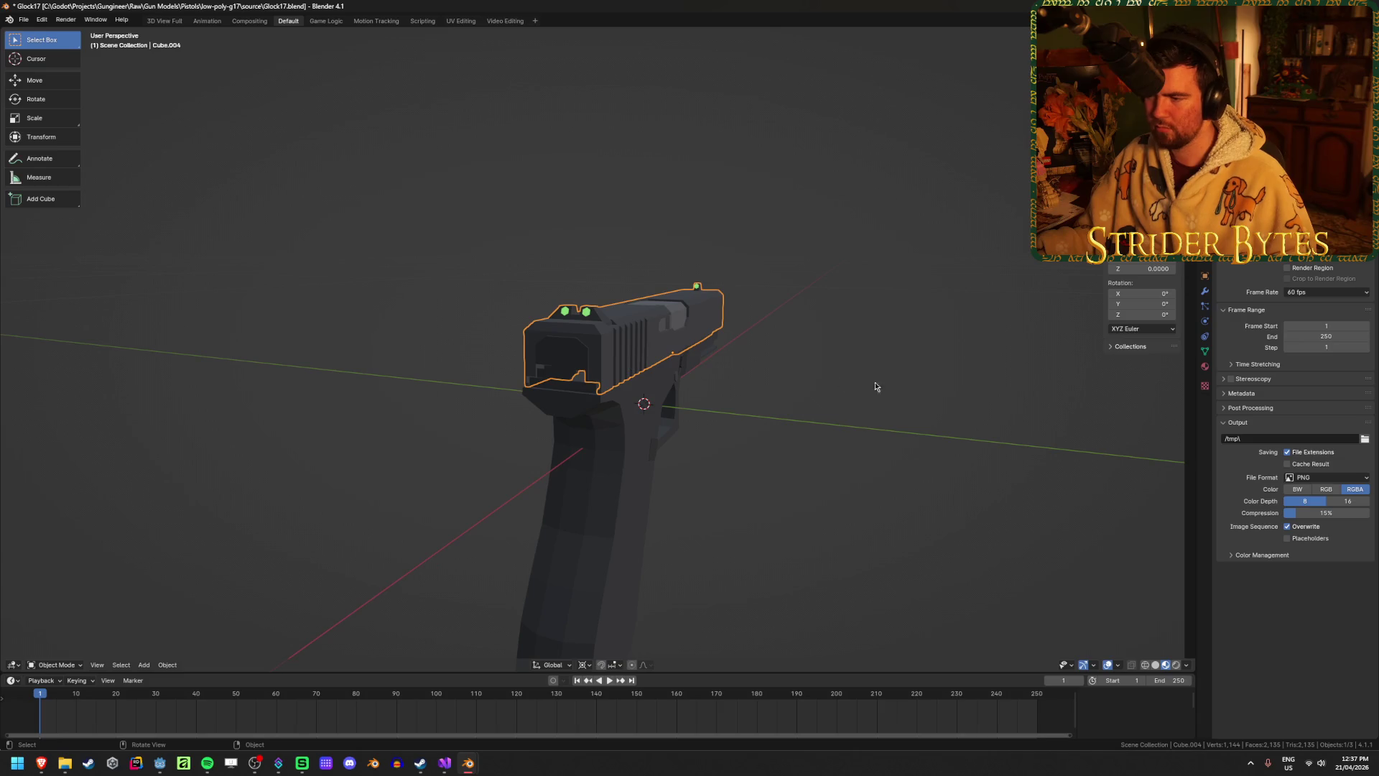
{"action": "key", "text": "h"}
Select the bullet inside the frame and hide it, leaving only the frame visible.
{"action": "left_click", "coordinate": [653, 412]}
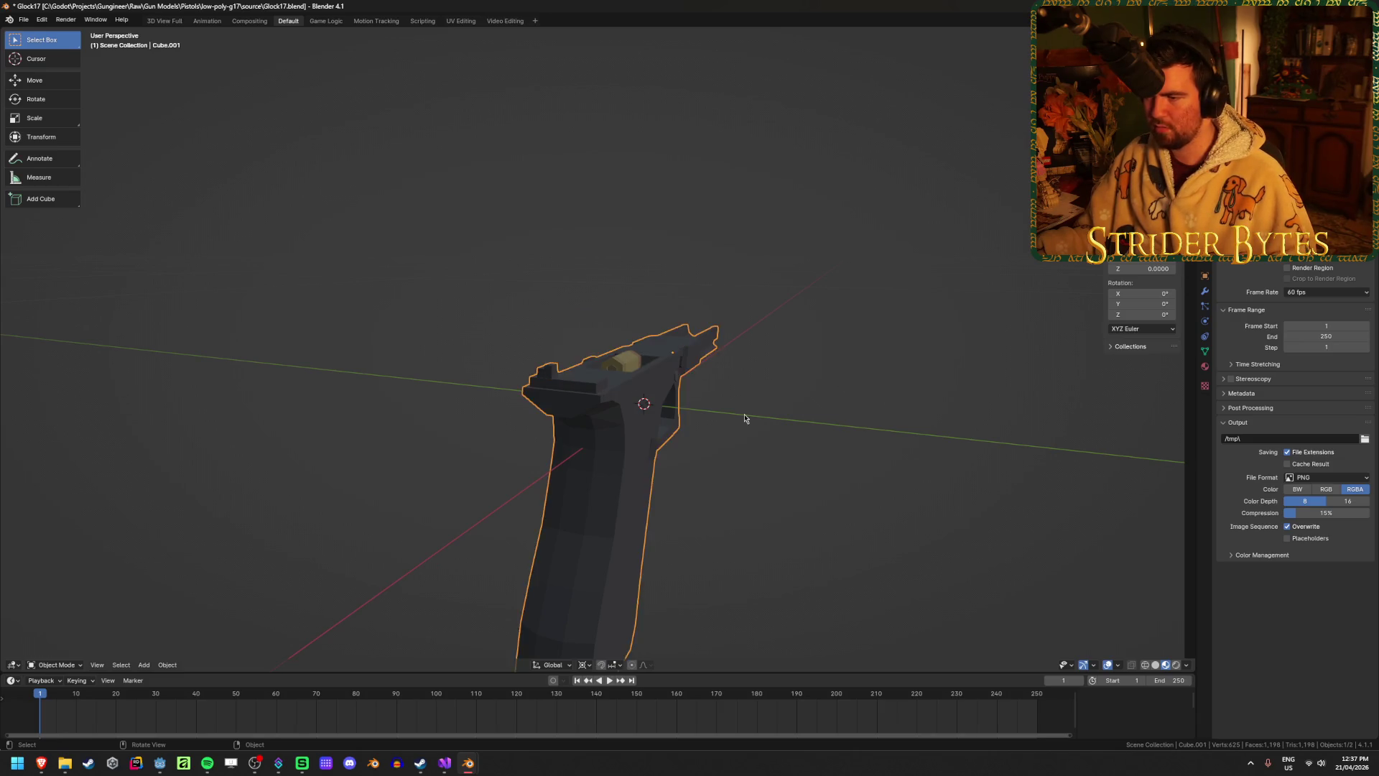
{"action": "middle_click_drag", "start_coordinate": [653, 412], "coordinate": [689, 441]}
{"action": "scroll", "coordinate": [693, 447], "scroll_direction": "up", "scroll_amount": 4}
{"action": "left_click", "coordinate": [602, 421]}
{"action": "middle_click_drag", "start_coordinate": [602, 421], "coordinate": [768, 425]}
{"action": "scroll", "coordinate": [768, 426], "scroll_direction": "down", "scroll_amount": 3}
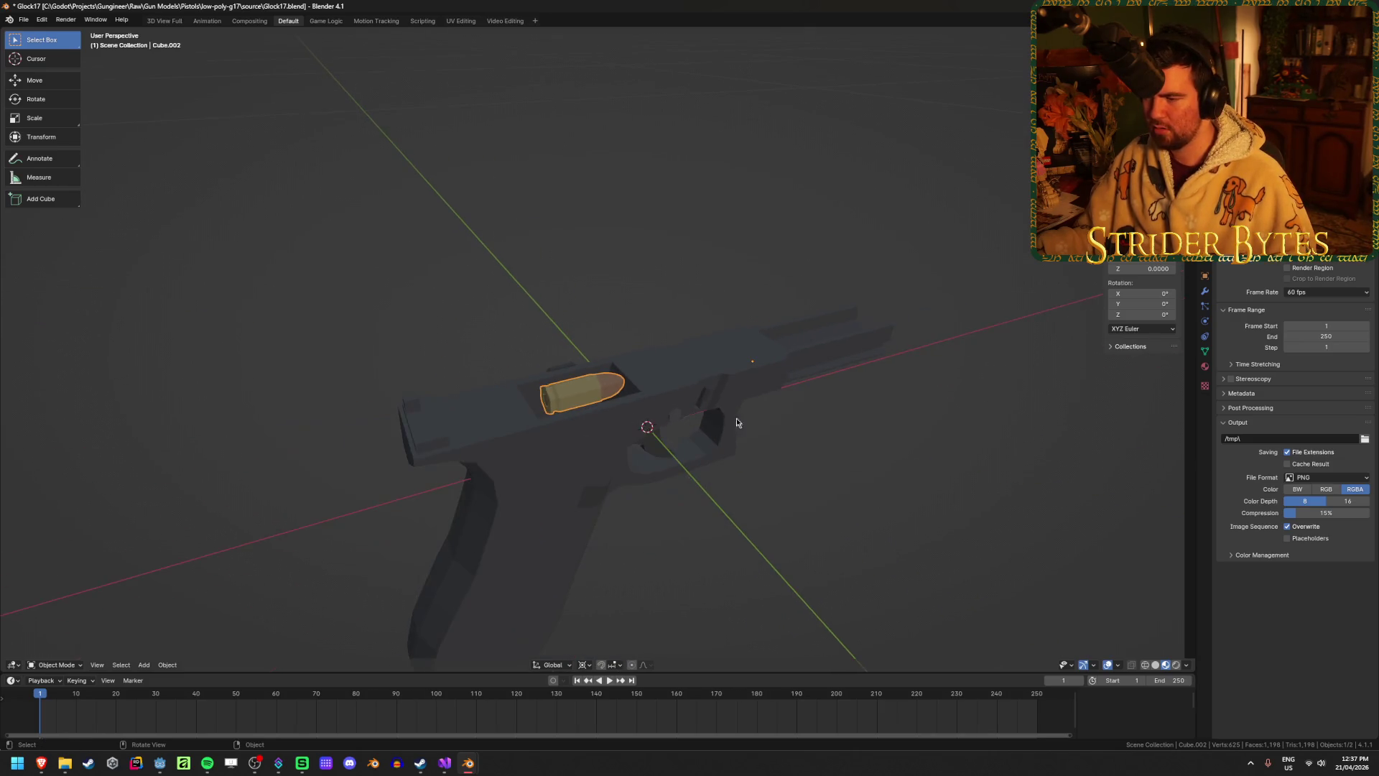
{"action": "key", "text": "h"}
{"action": "mouse_move", "coordinate": [873, 501]}
{"action": "middle_mouse_down"}
{"action": "mouse_move", "coordinate": [834, 570]}
{"action": "mouse_move", "coordinate": [831, 499]}
{"action": "mouse_move", "coordinate": [712, 533]}
{"action": "mouse_move", "coordinate": [695, 583]}
{"action": "mouse_move", "coordinate": [615, 484]}
{"action": "mouse_move", "coordinate": [840, 454]}
{"action": "middle_mouse_up"}
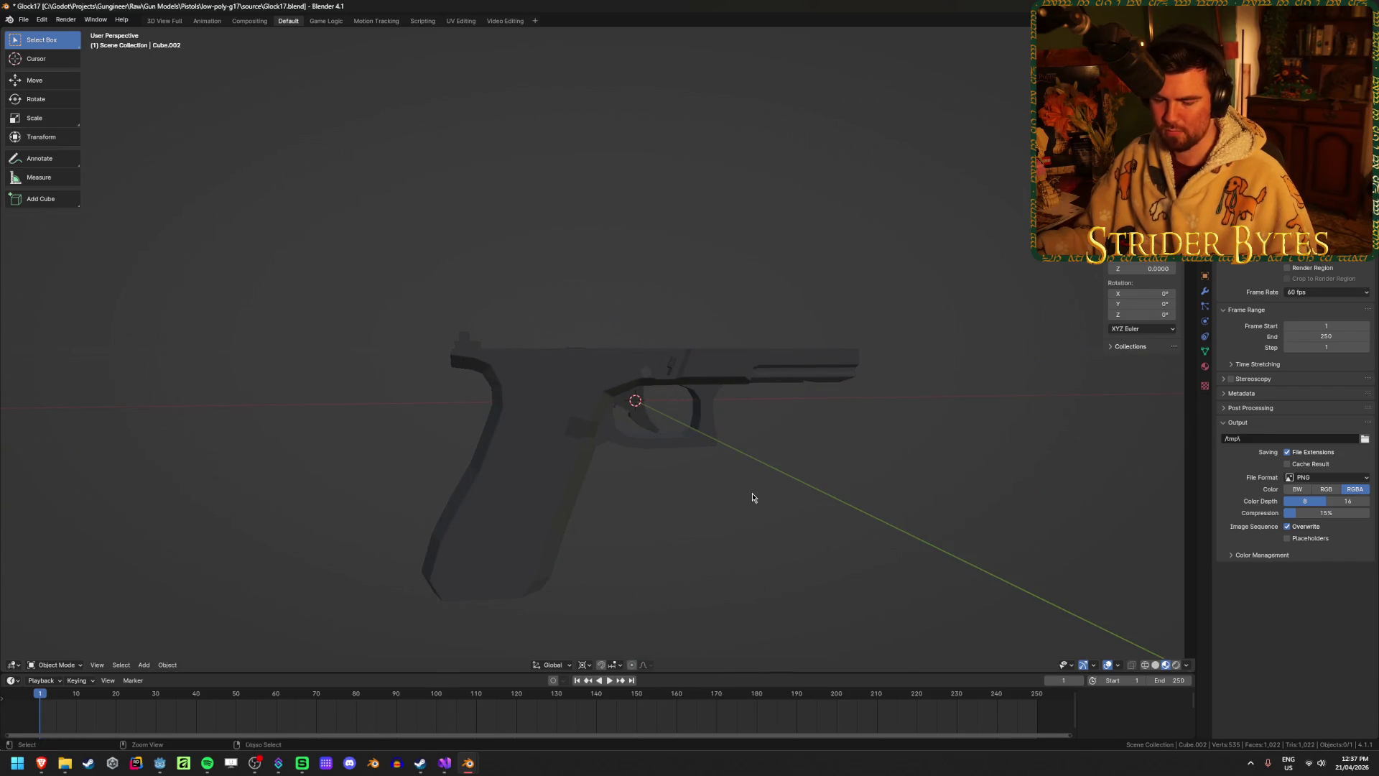
Paste the copied 92FS_Barrel slide into the scene and unhide the Glock slide and bullet.
{"action": "key", "text": "ctrl+v"}
{"action": "middle_click_drag", "start_coordinate": [763, 324], "coordinate": [826, 343]}
{"action": "left_click", "coordinate": [571, 410]}
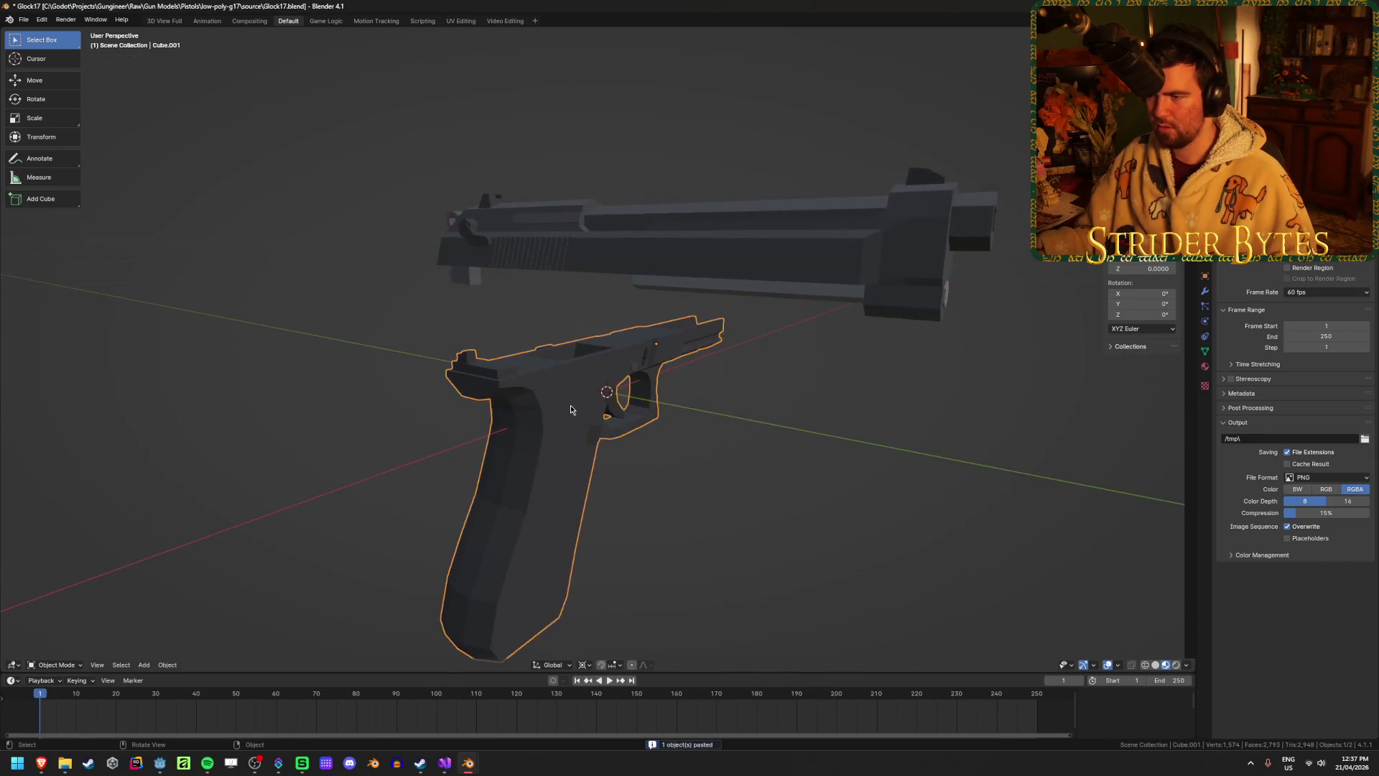
{"action": "key", "text": "alt+h"}
{"action": "key", "text": "alt+a"}
Rotate the Glock slide and frame a quarter turn around the Z axis.
{"action": "left_click", "coordinate": [575, 316], "text": "shift"}
{"action": "left_click", "coordinate": [542, 647], "text": "shift"}
{"action": "middle_click_drag", "start_coordinate": [714, 486], "coordinate": [758, 487]}
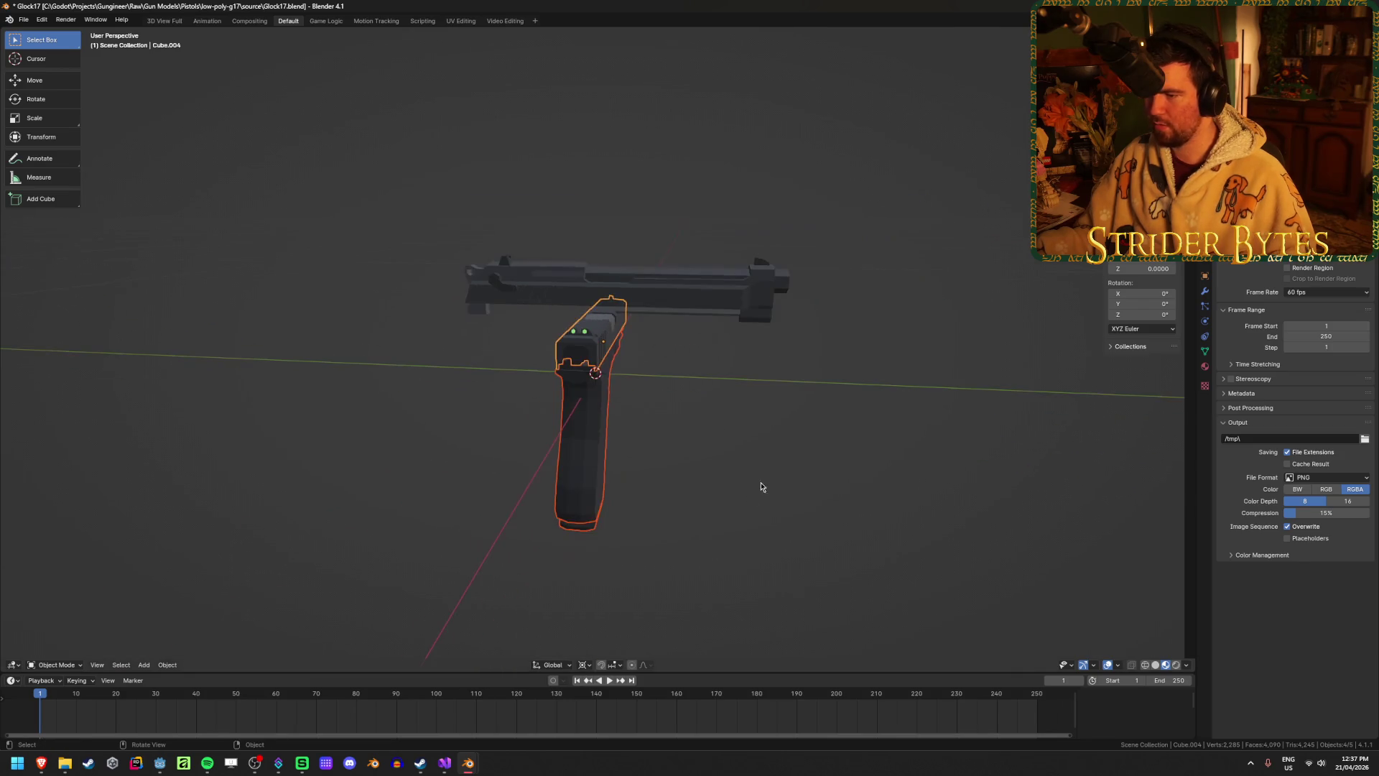
{"action": "key", "text": "r"}
{"action": "key", "text": "z"}
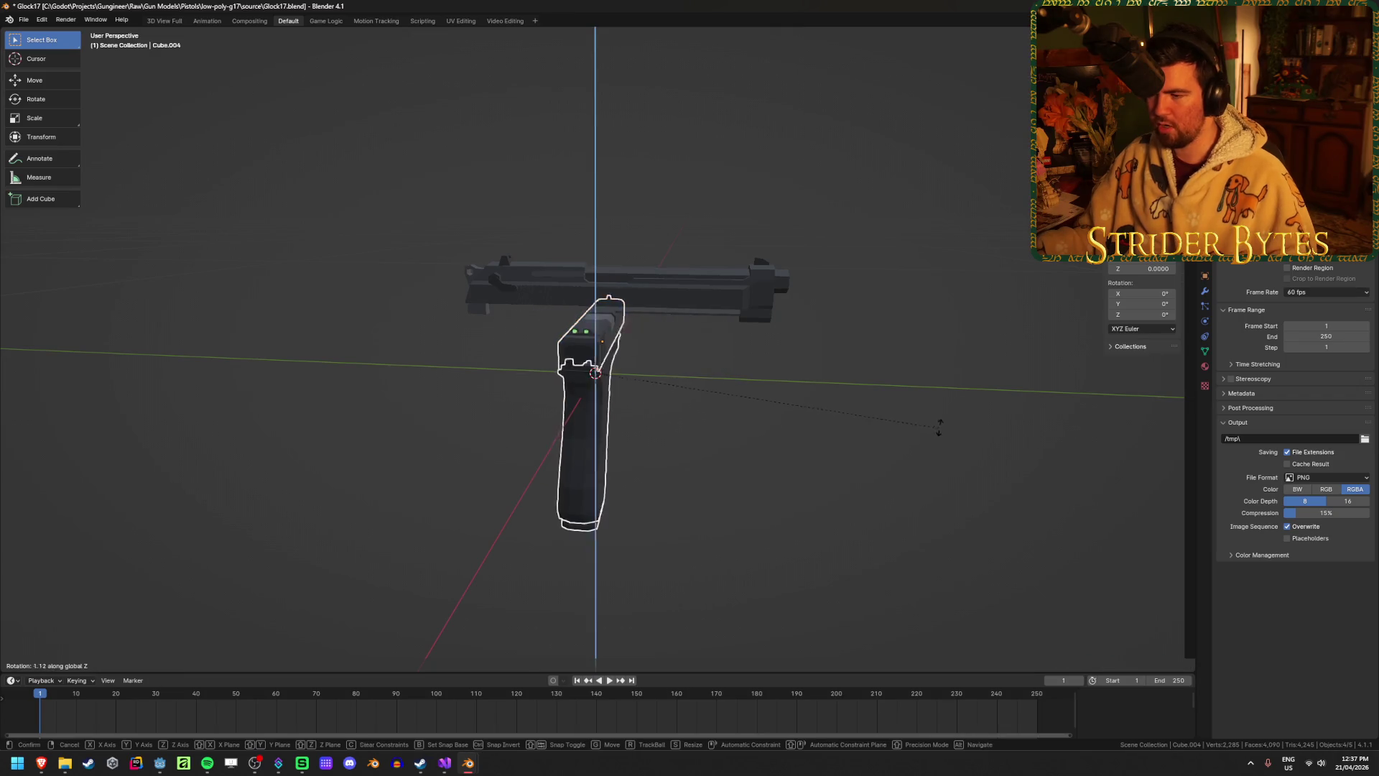
{"action": "left_click", "coordinate": [638, 166]}
Flip the 92FS slide 180° around Z and save Glock17.blend.
{"action": "left_click", "coordinate": [711, 284]}
{"action": "type", "text": "rz"}
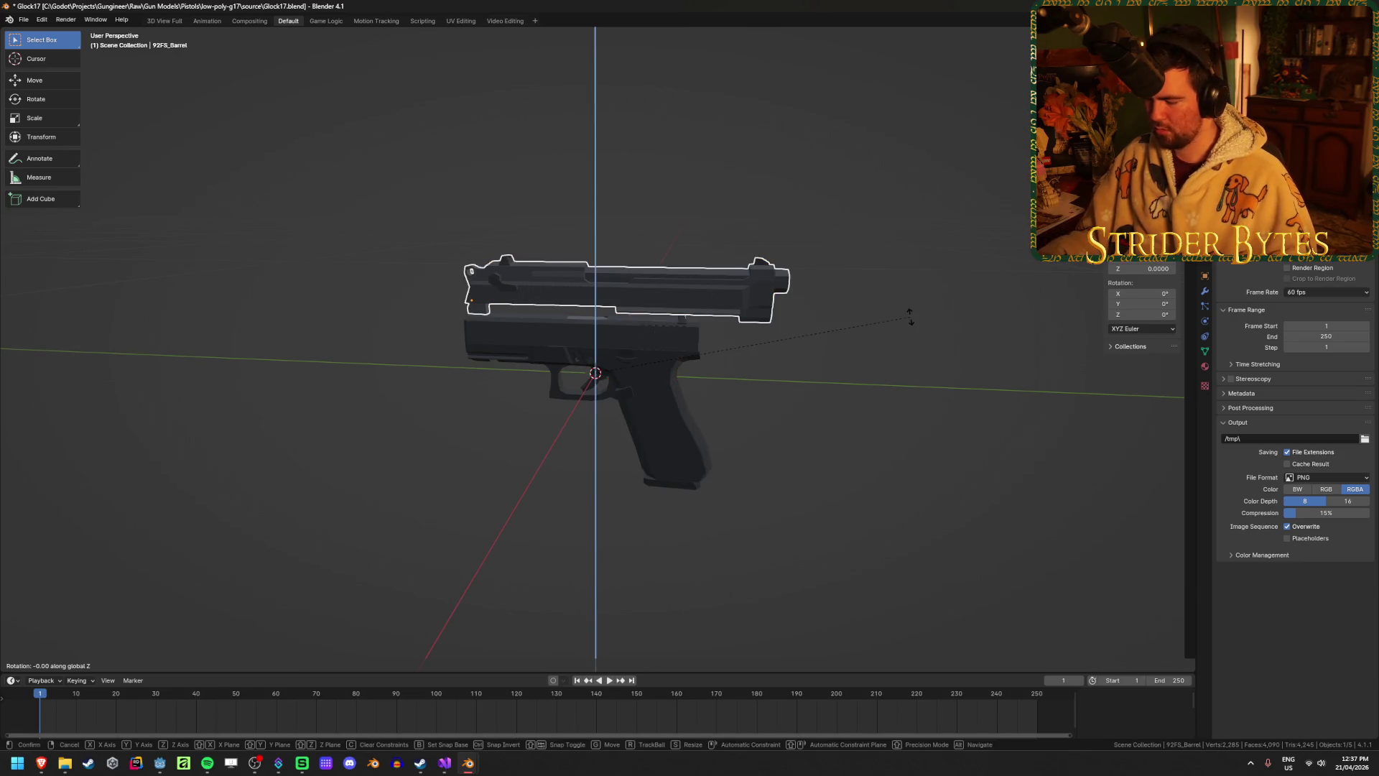
{"action": "type", "text": "180"}
{"action": "key", "text": "Return"}
{"action": "mouse_move", "coordinate": [911, 322]}
{"action": "middle_mouse_down"}
{"action": "mouse_move", "coordinate": [871, 347]}
{"action": "mouse_move", "coordinate": [856, 397]}
{"action": "mouse_move", "coordinate": [705, 405]}
{"action": "middle_mouse_up"}
{"action": "left_click", "coordinate": [787, 337]}
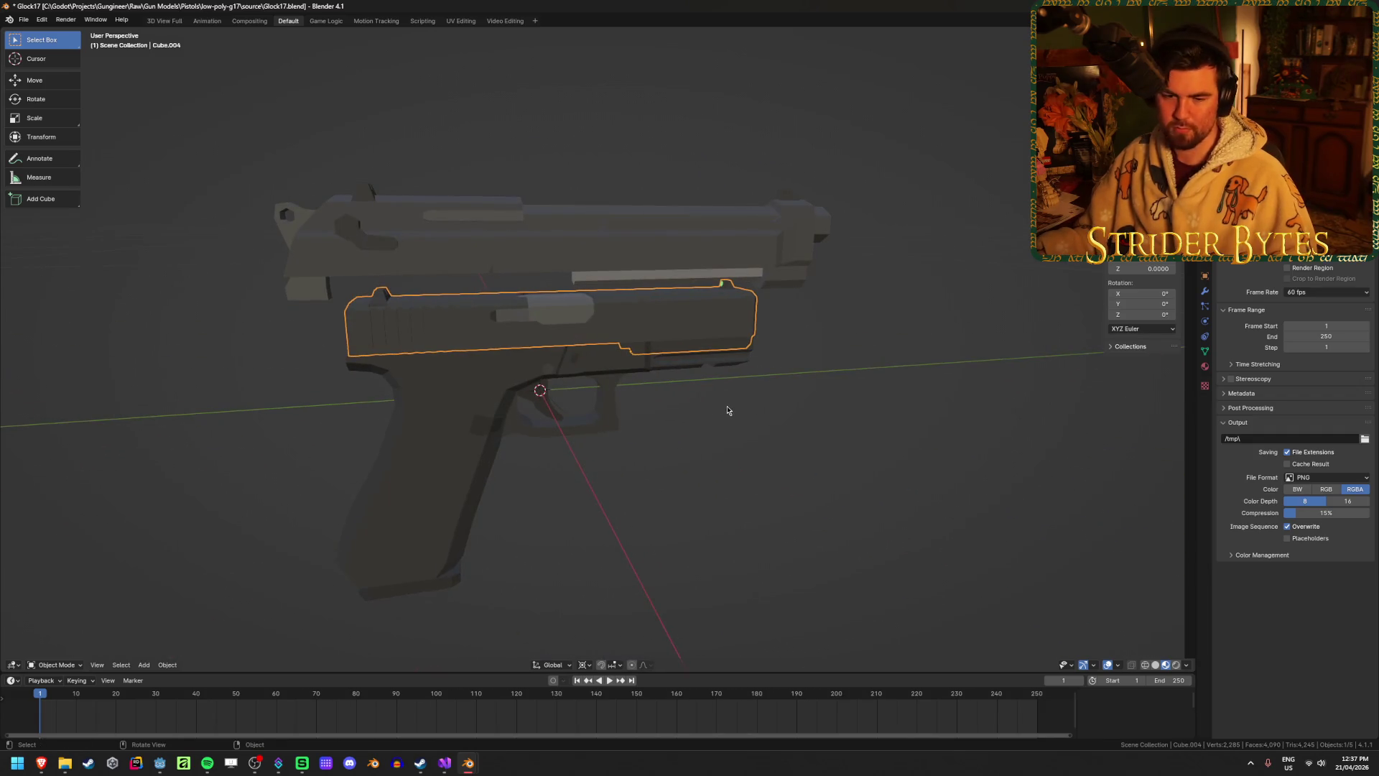
{"action": "key", "text": "ctrl+s"}
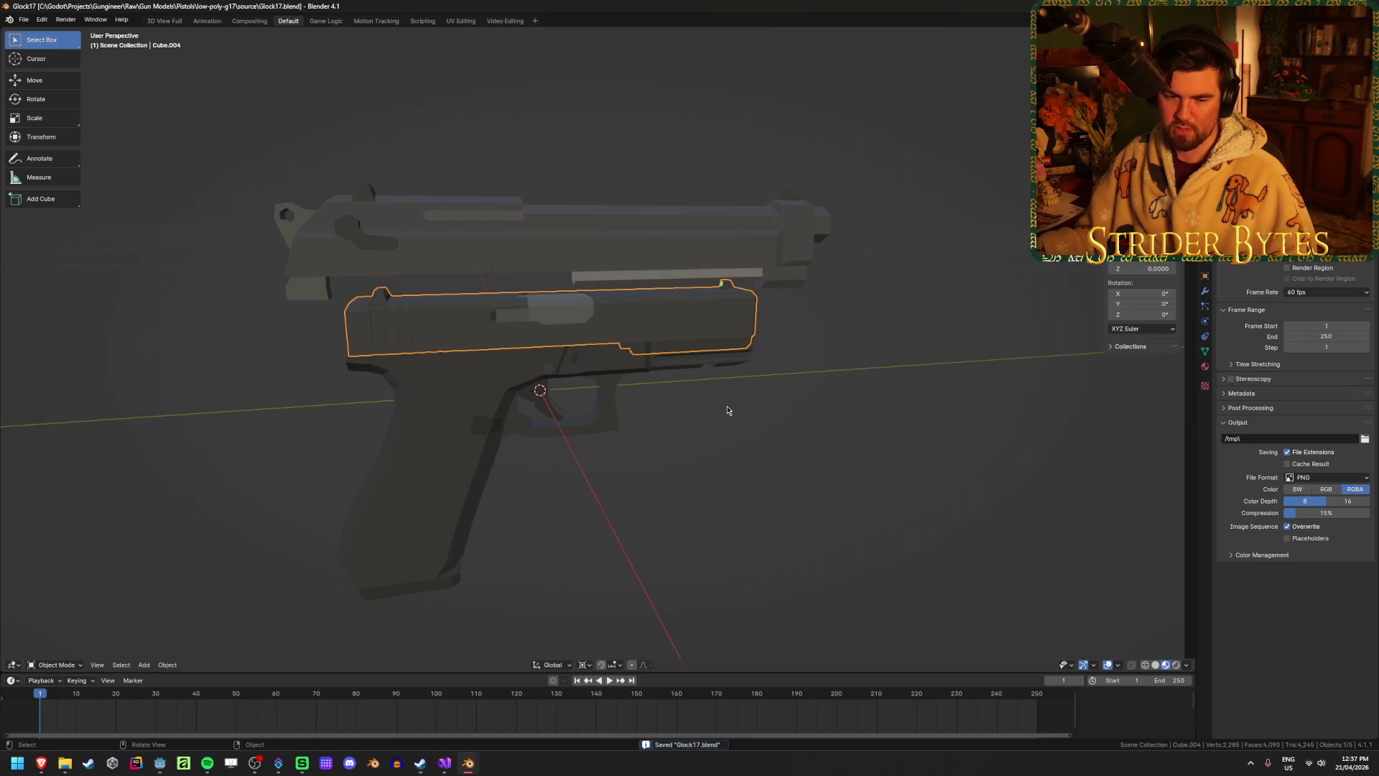
Delete the Glock's original slide, Cube.004.
{"action": "key", "text": "KP_6"}
{"action": "key", "text": "KP_4"}
{"action": "key", "text": "KP_6"}
{"action": "key", "text": "KP_4"}
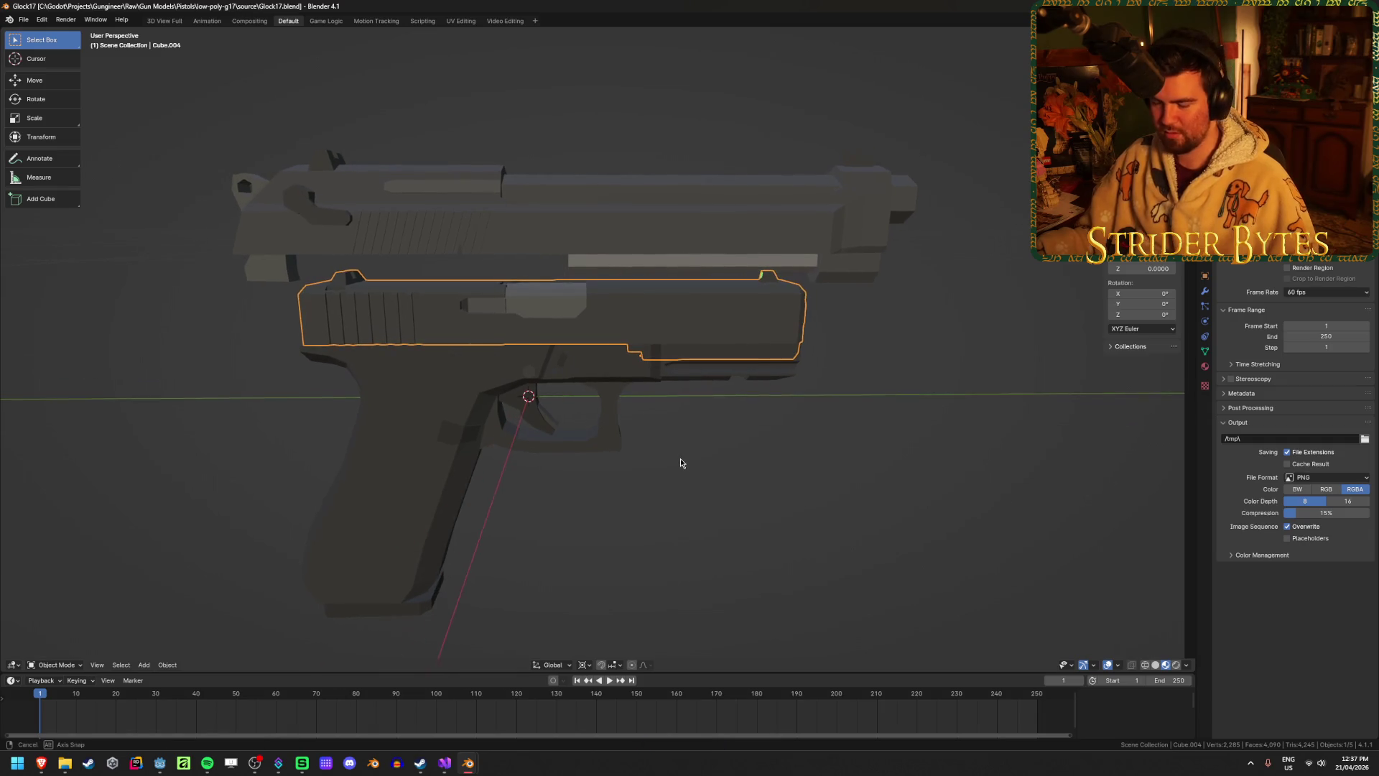
{"action": "key", "text": "Delete"}
Lower the 92FS slide along the Z axis.
{"action": "left_click", "coordinate": [597, 223]}
{"action": "key", "text": "g"}
{"action": "key", "text": "z"}
{"action": "left_click", "coordinate": [600, 302]}
Shift the 92FS slide lengthwise along Y over the Glock frame.
{"action": "left_click", "coordinate": [846, 615]}
{"action": "mouse_move", "coordinate": [846, 616]}
{"action": "middle_mouse_down"}
{"action": "mouse_move", "coordinate": [778, 548]}
{"action": "mouse_move", "coordinate": [734, 539]}
{"action": "mouse_move", "coordinate": [570, 558]}
{"action": "mouse_move", "coordinate": [606, 532]}
{"action": "mouse_move", "coordinate": [584, 533]}
{"action": "mouse_move", "coordinate": [671, 539]}
{"action": "mouse_move", "coordinate": [553, 551]}
{"action": "middle_mouse_up"}
{"action": "scroll", "coordinate": [572, 558], "scroll_direction": "down", "scroll_amount": 3}
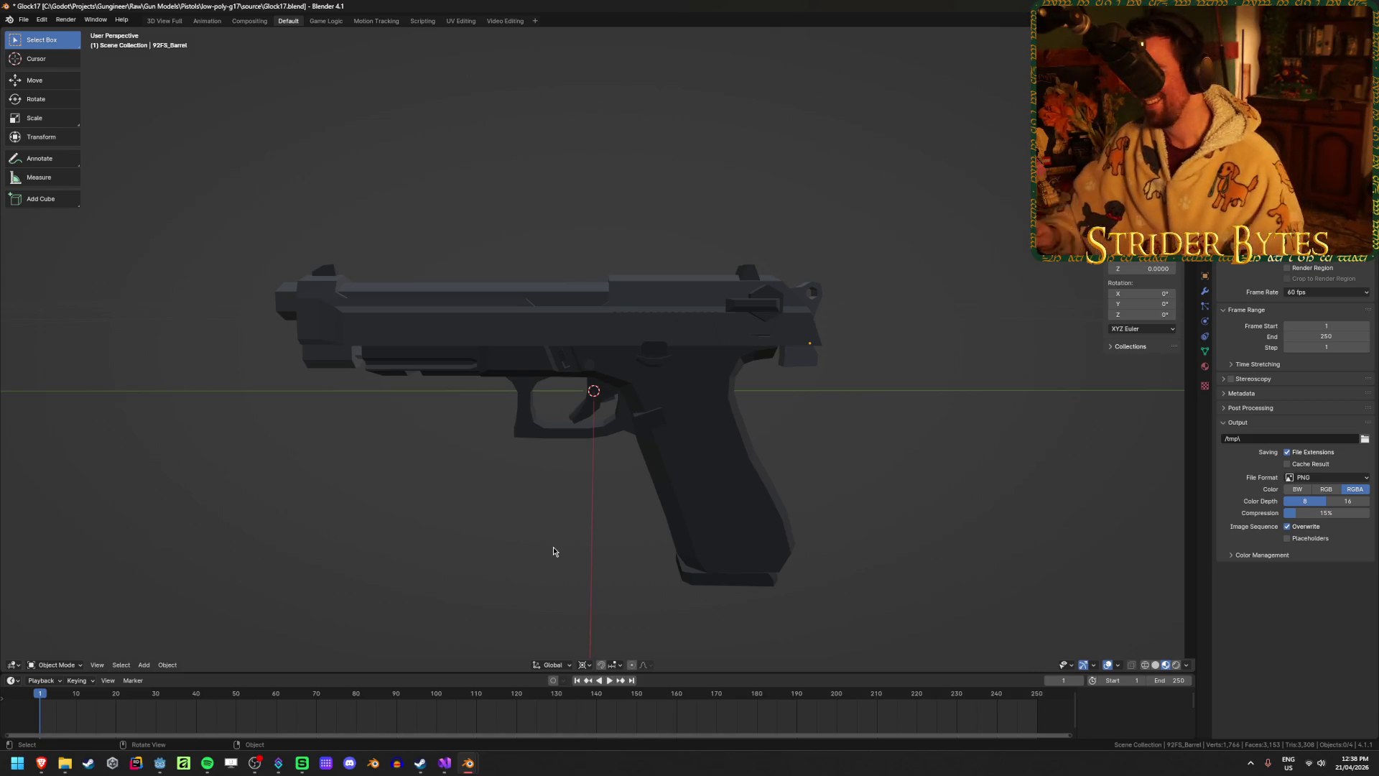
{"action": "middle_click_drag", "start_coordinate": [553, 551], "coordinate": [505, 449]}
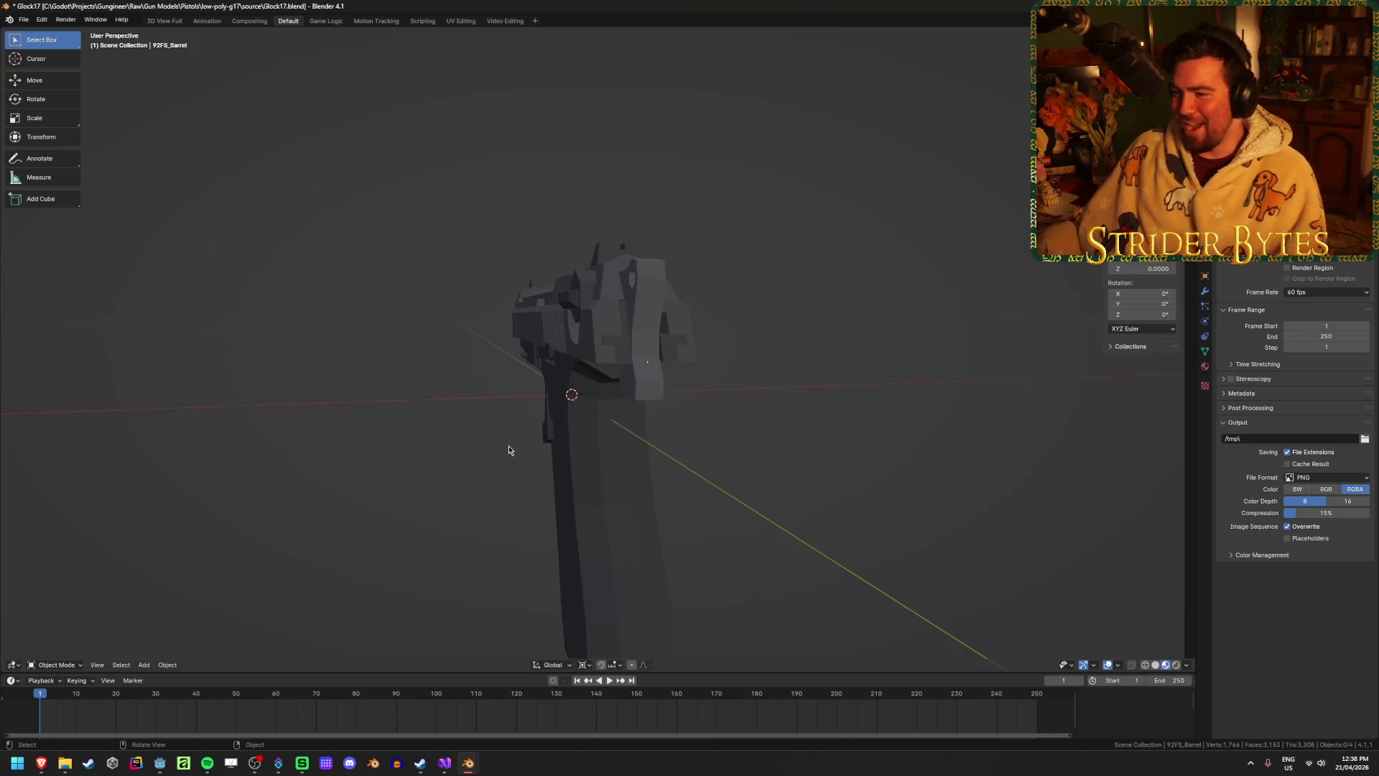
{"action": "left_click", "coordinate": [646, 398]}
{"action": "middle_click_drag", "start_coordinate": [646, 398], "coordinate": [748, 395]}
{"action": "middle_click_drag", "start_coordinate": [810, 450], "coordinate": [853, 440]}
{"action": "key", "text": "g"}
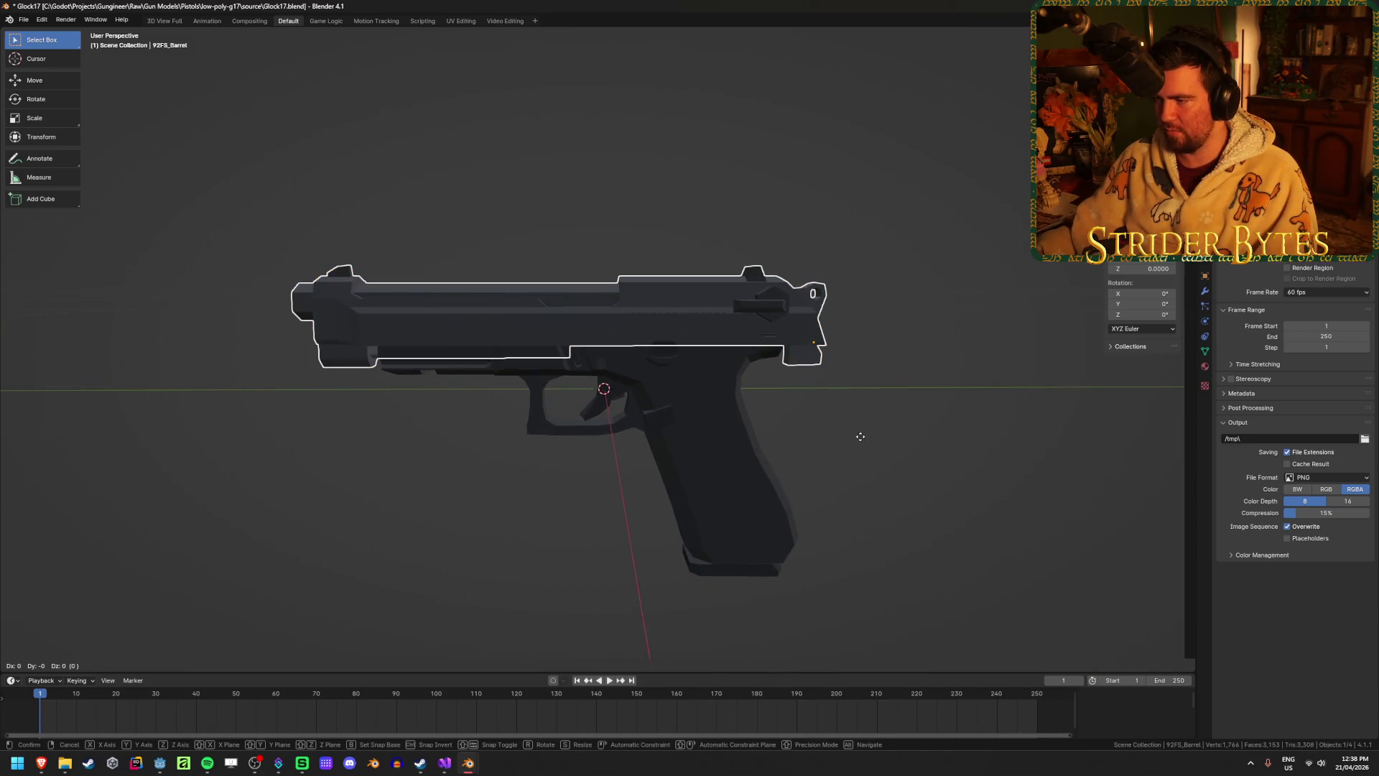
{"action": "key", "text": "y"}
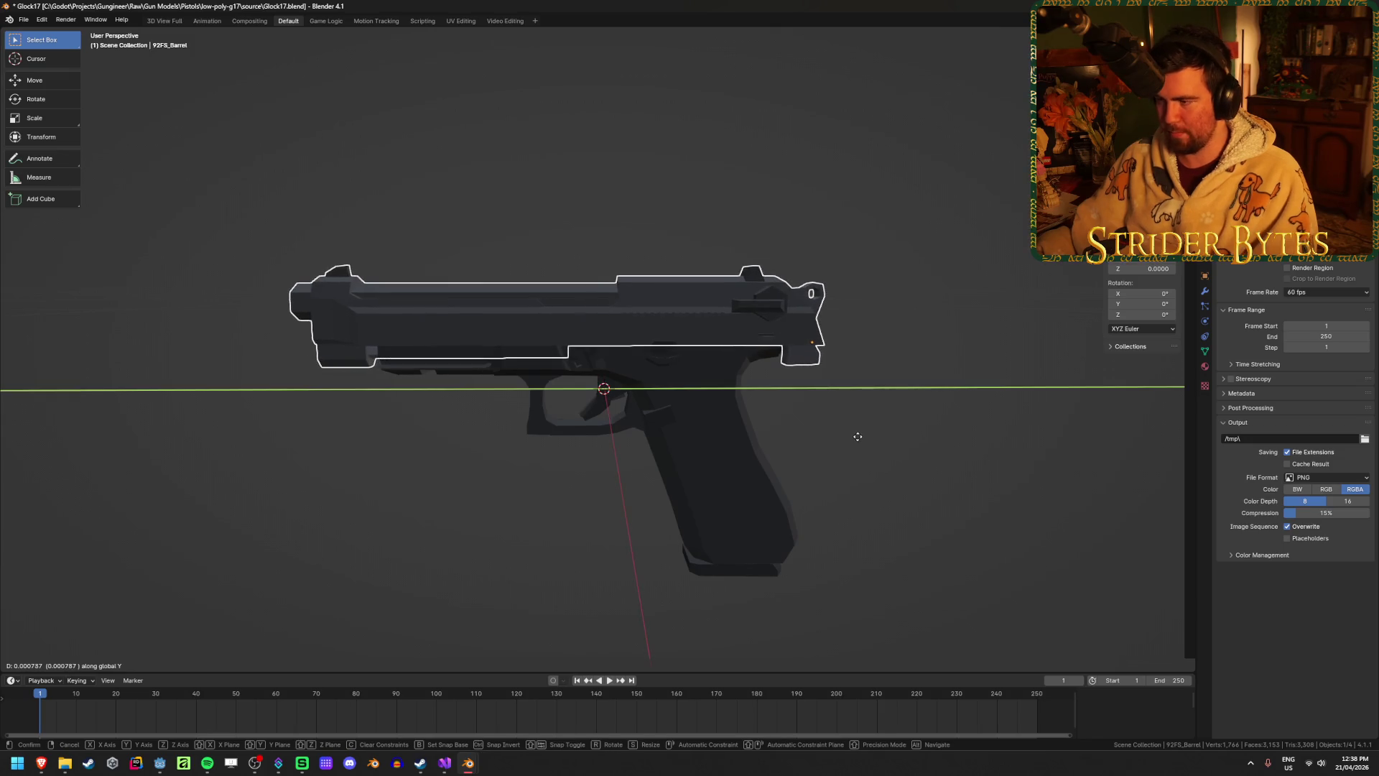
{"action": "left_click", "coordinate": [824, 440]}
Lower the slide along Z onto the frame, then fine-tune it along Y.
{"action": "key", "text": "g"}
{"action": "key", "text": "z"}
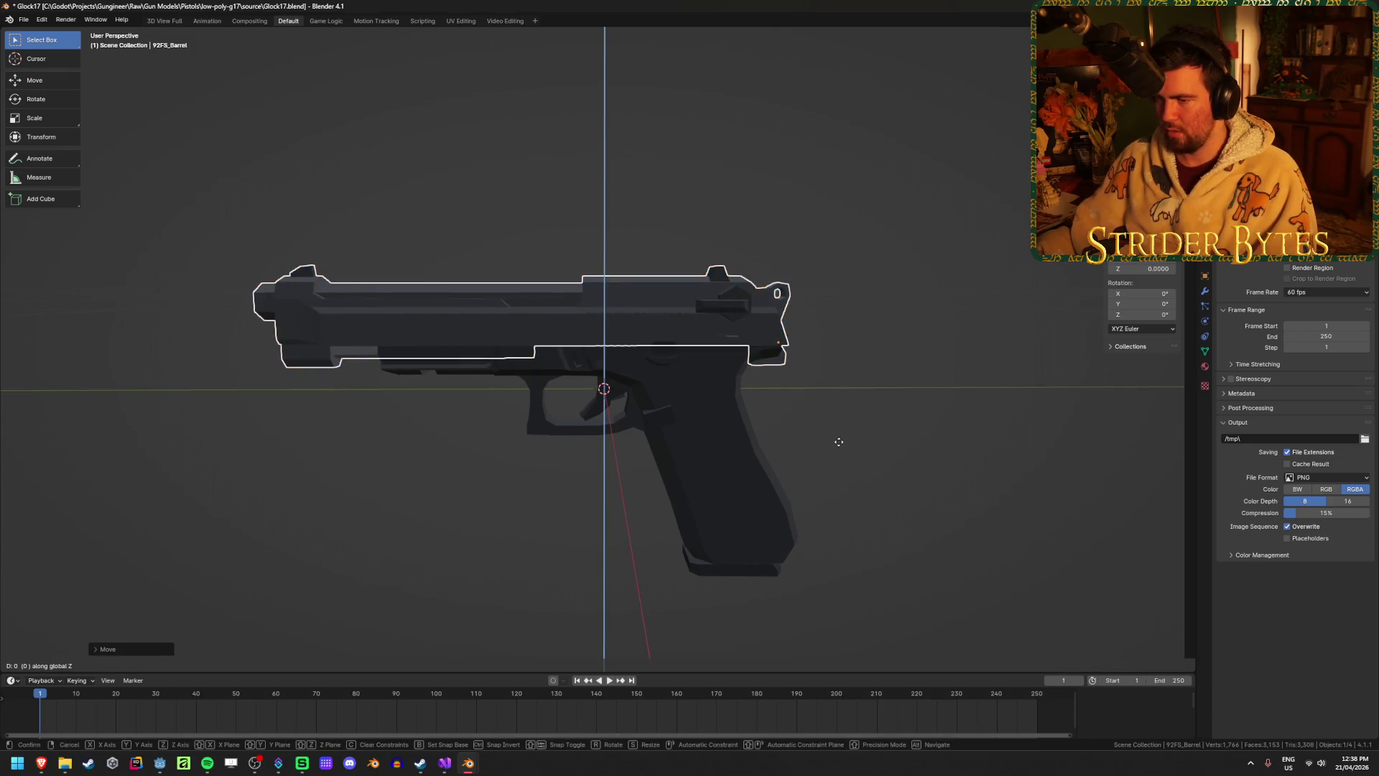
{"action": "left_click", "coordinate": [913, 444]}
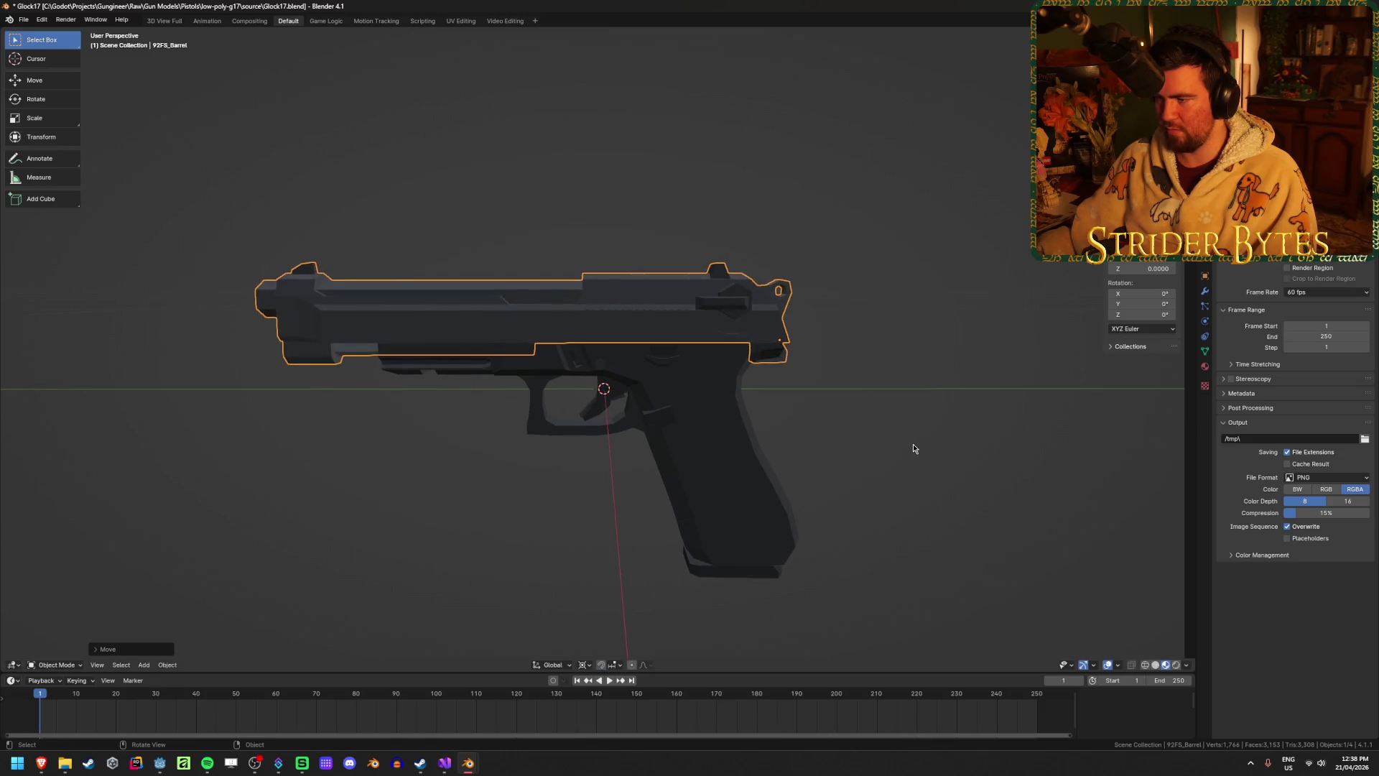
{"action": "left_click", "coordinate": [903, 455]}
{"action": "mouse_move", "coordinate": [902, 456]}
{"action": "middle_mouse_down"}
{"action": "mouse_move", "coordinate": [915, 440]}
{"action": "mouse_move", "coordinate": [926, 455]}
{"action": "mouse_move", "coordinate": [462, 440]}
{"action": "mouse_move", "coordinate": [573, 454]}
{"action": "mouse_move", "coordinate": [607, 415]}
{"action": "middle_mouse_up"}
{"action": "left_click", "coordinate": [695, 322]}
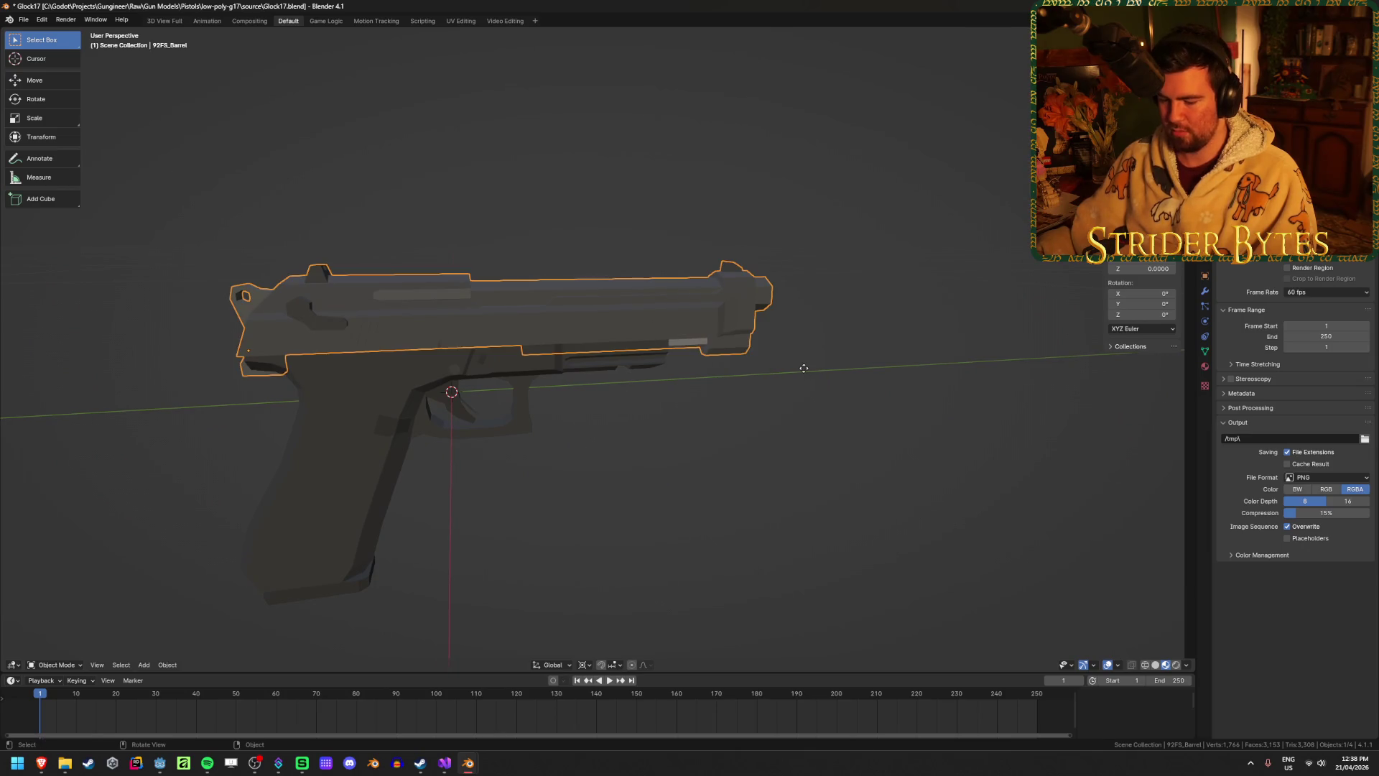
{"action": "key", "text": "g"}
{"action": "key", "text": "y"}
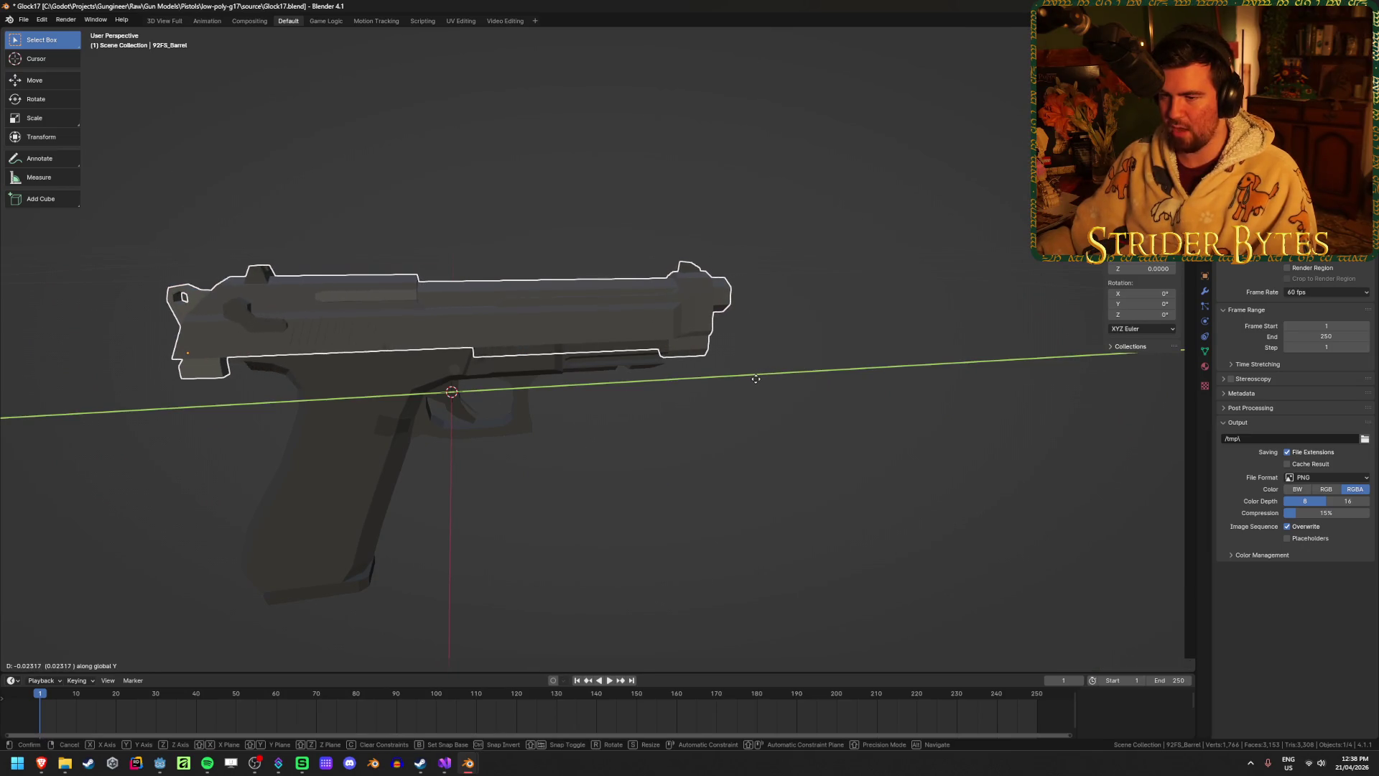
{"action": "left_click", "coordinate": [755, 378]}
Try a further vertical move, cancel it, and check the seated slide from the side.
{"action": "mouse_move", "coordinate": [476, 484]}
{"action": "middle_mouse_down"}
{"action": "mouse_move", "coordinate": [797, 515]}
{"action": "mouse_move", "coordinate": [705, 508]}
{"action": "mouse_move", "coordinate": [711, 489]}
{"action": "mouse_move", "coordinate": [661, 520]}
{"action": "mouse_move", "coordinate": [567, 521]}
{"action": "middle_mouse_up"}
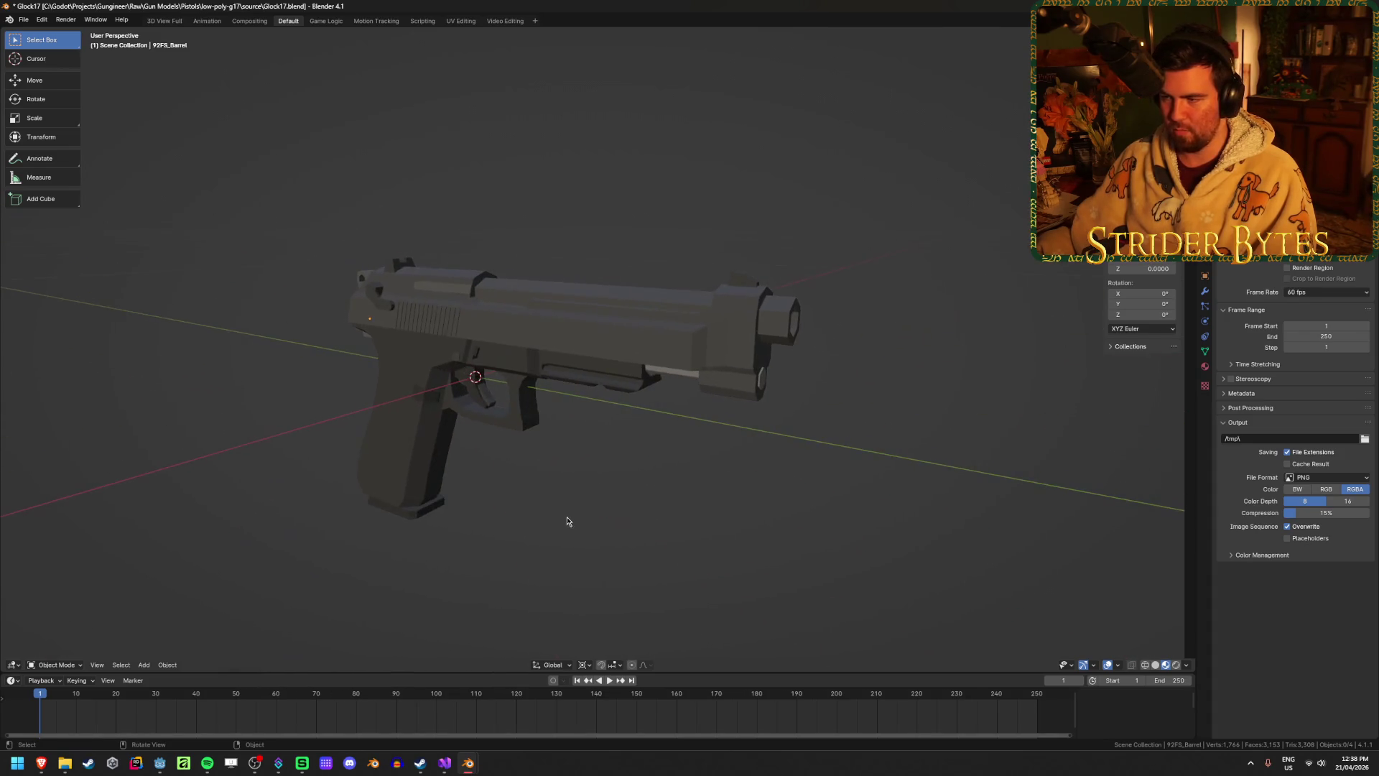
{"action": "mouse_move", "coordinate": [715, 526]}
{"action": "middle_mouse_down"}
{"action": "mouse_move", "coordinate": [571, 523]}
{"action": "mouse_move", "coordinate": [570, 508]}
{"action": "mouse_move", "coordinate": [456, 514]}
{"action": "mouse_move", "coordinate": [669, 424]}
{"action": "middle_mouse_up"}
{"action": "left_click", "coordinate": [730, 378]}
{"action": "middle_click_drag", "start_coordinate": [730, 379], "coordinate": [763, 431]}
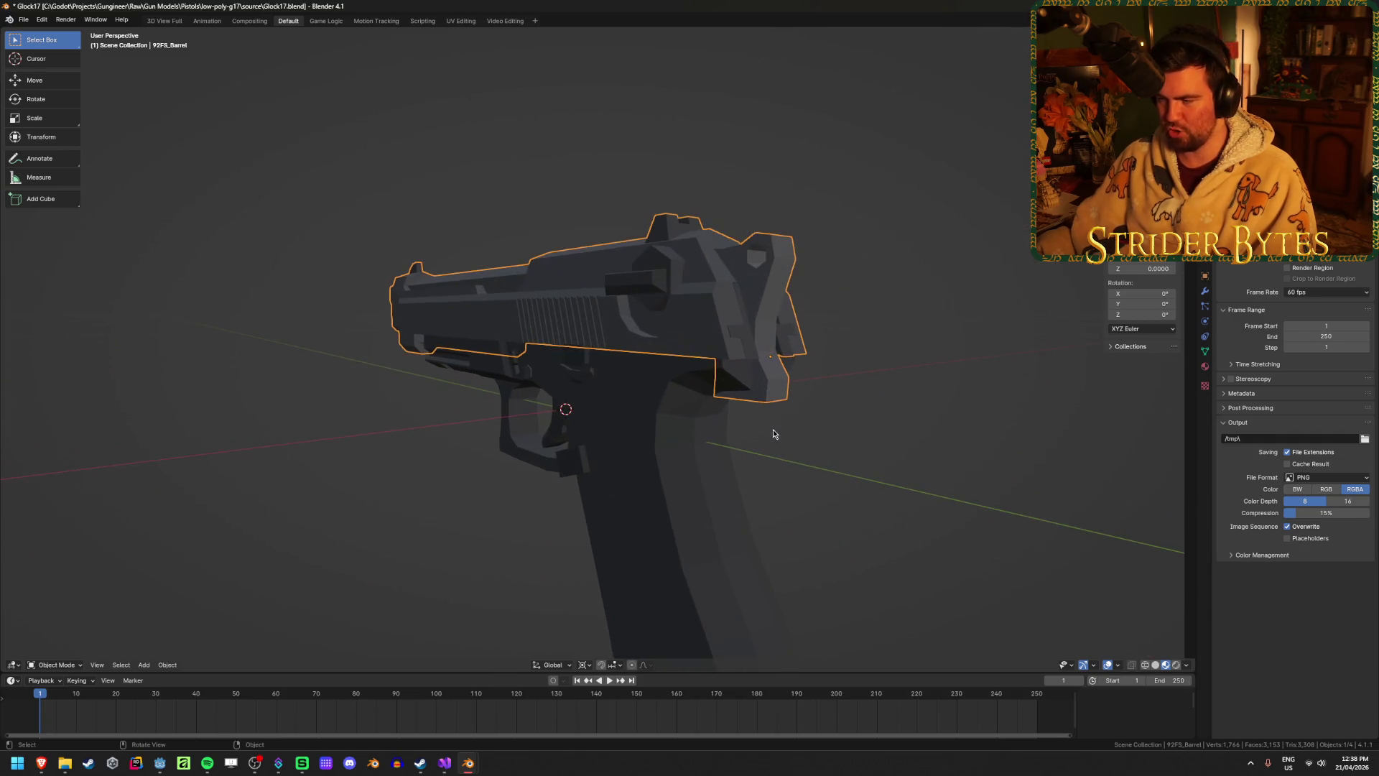
{"action": "key", "text": "g"}
{"action": "key", "text": "z"}
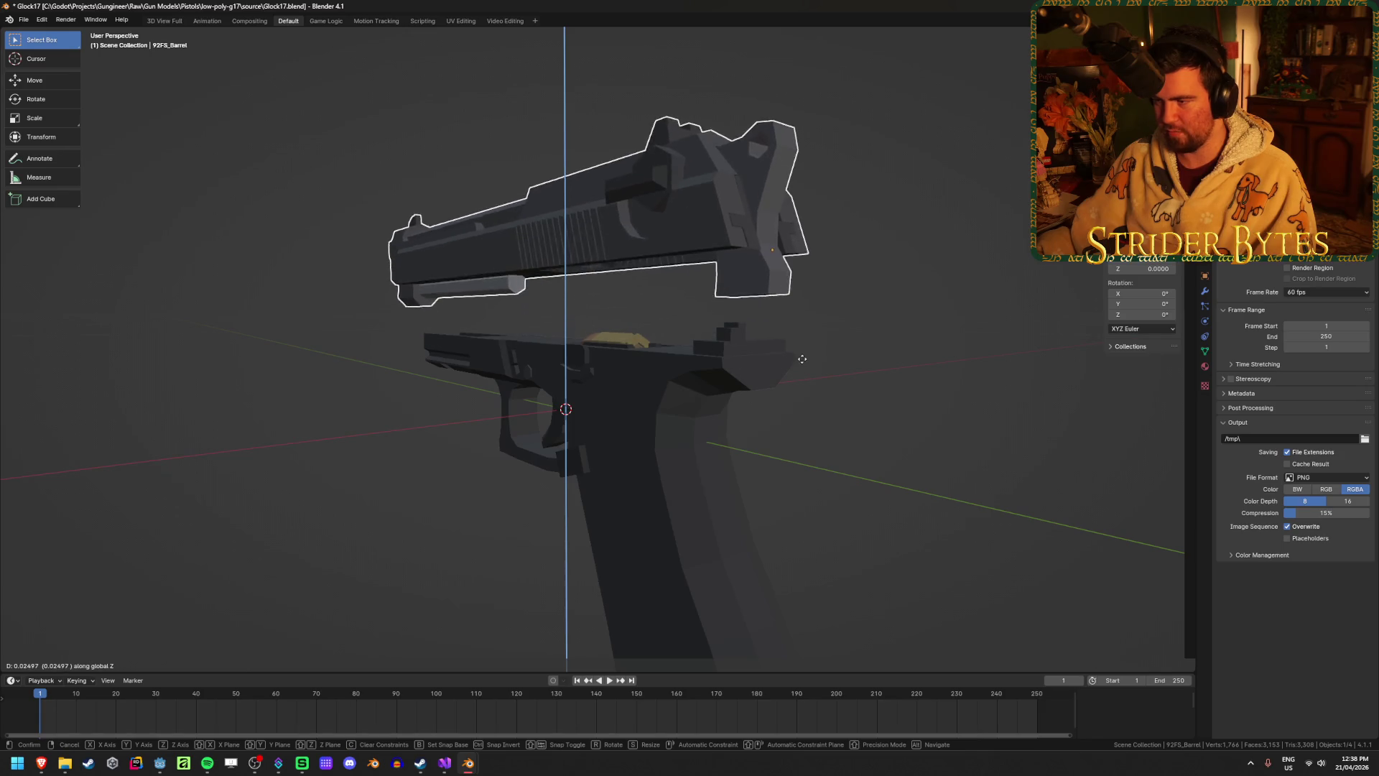
{"action": "right_click", "coordinate": [779, 429]}
{"action": "left_click", "coordinate": [865, 492]}
{"action": "mouse_move", "coordinate": [864, 492]}
{"action": "middle_mouse_down"}
{"action": "mouse_move", "coordinate": [274, 471]}
{"action": "mouse_move", "coordinate": [355, 476]}
{"action": "mouse_move", "coordinate": [287, 483]}
{"action": "mouse_move", "coordinate": [320, 471]}
{"action": "mouse_move", "coordinate": [283, 492]}
{"action": "mouse_move", "coordinate": [505, 468]}
{"action": "mouse_move", "coordinate": [442, 462]}
{"action": "middle_mouse_up"}
{"action": "scroll", "coordinate": [287, 483], "scroll_direction": "up", "scroll_amount": 3}
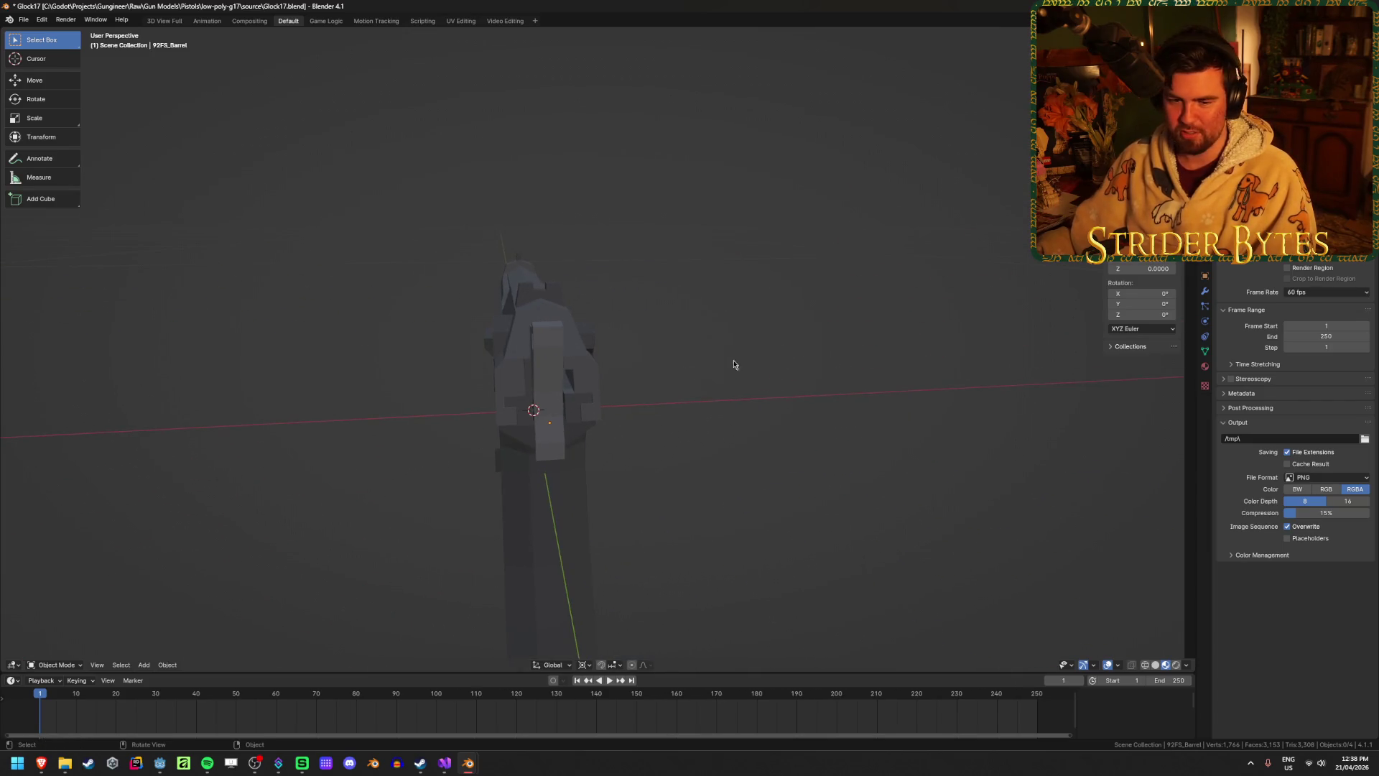
Step back and forth through undo history while inspecting the pistol.
{"action": "middle_click_drag", "start_coordinate": [825, 372], "coordinate": [656, 375]}
{"action": "left_click", "coordinate": [655, 375]}
{"action": "left_click", "coordinate": [776, 427]}
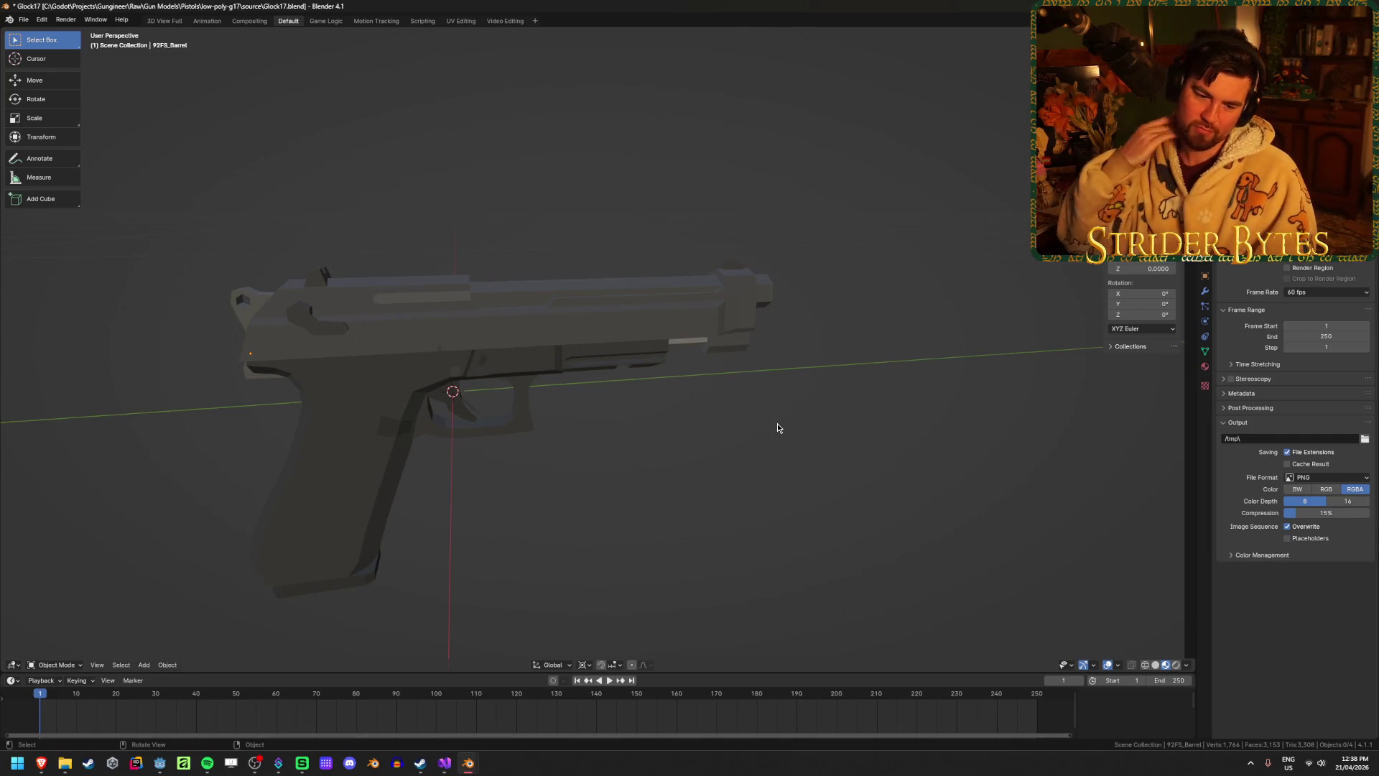
{"action": "key", "text": "ctrl+z"}
{"action": "key", "text": "ctrl+shift+z"}
{"action": "key", "text": "ctrl+z"}
{"action": "key", "text": "ctrl+shift+z"}
Hide and reveal the 92FS slide to compare it with the Glock slide.
{"action": "left_click", "coordinate": [683, 289]}
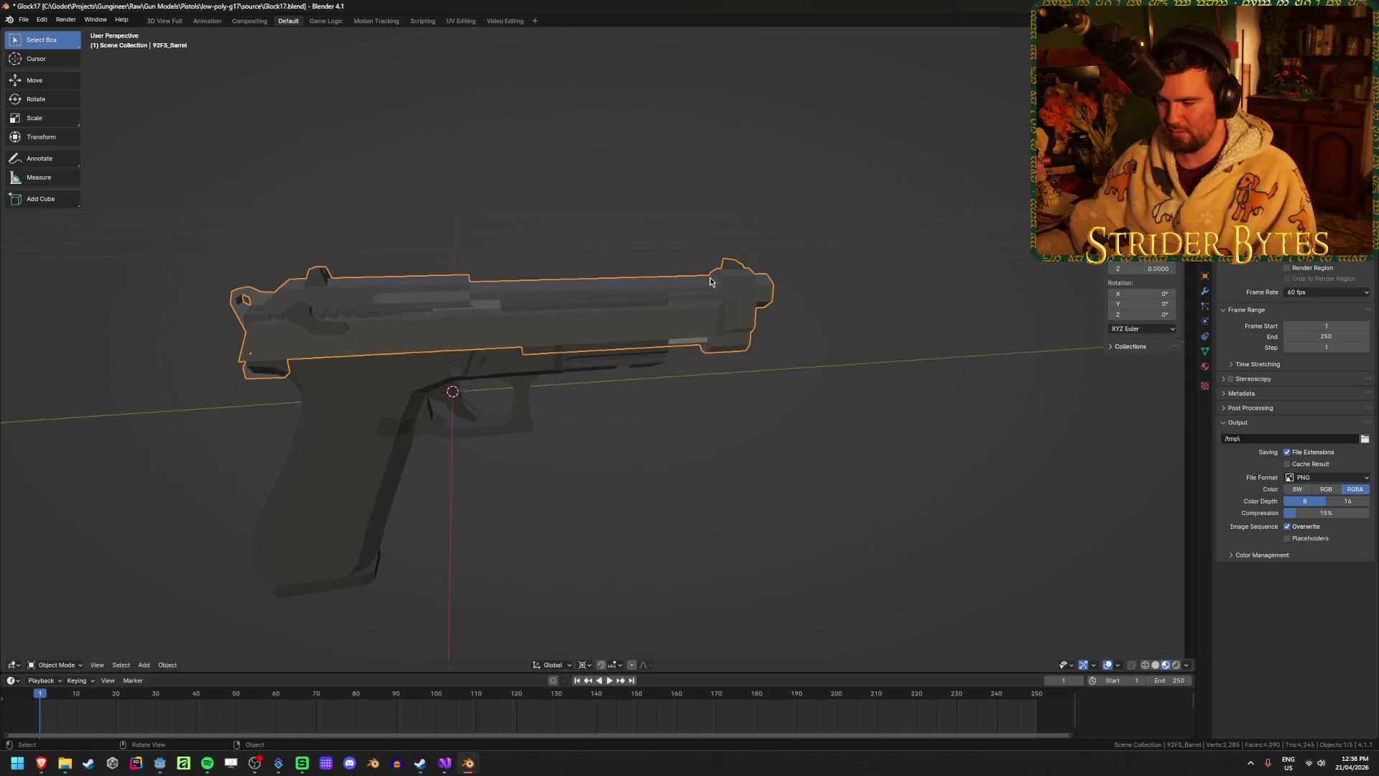
{"action": "key", "text": "h"}
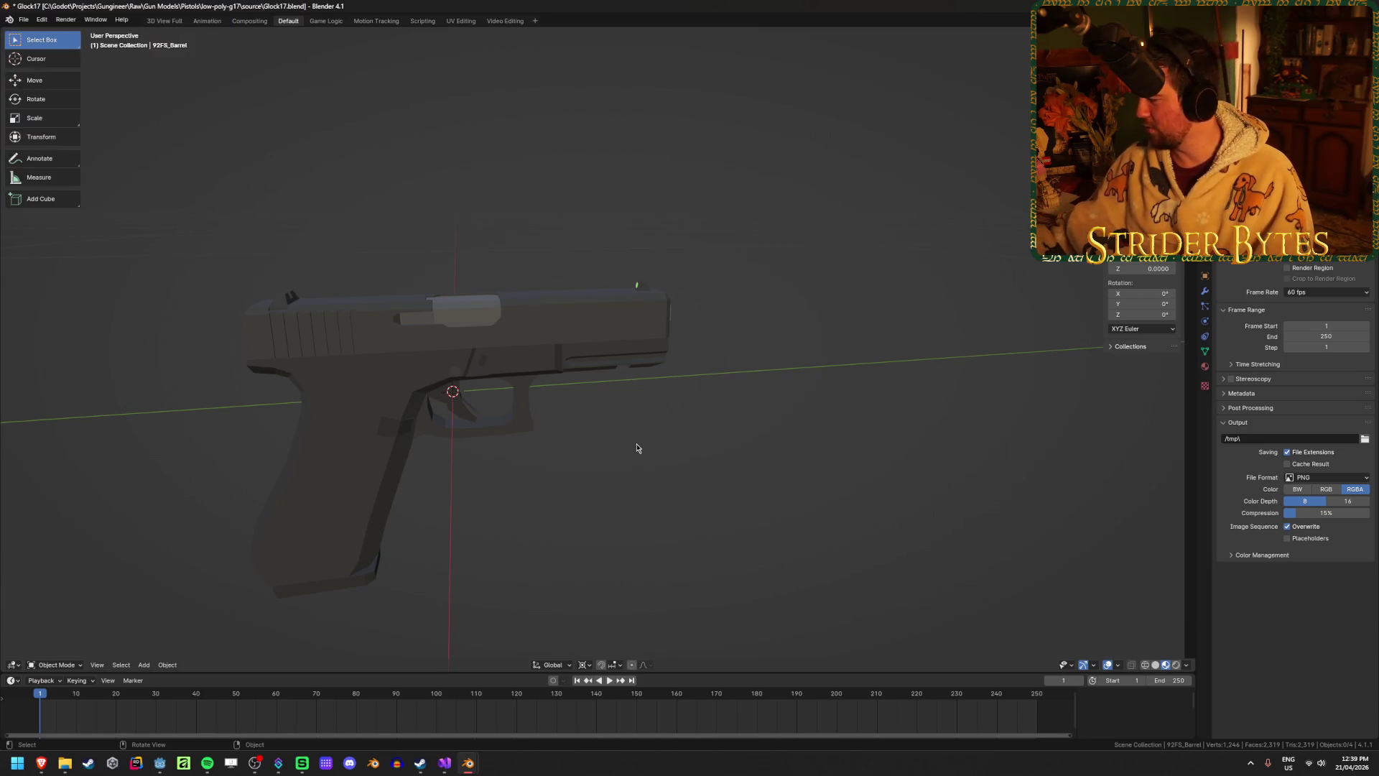
{"action": "key", "text": "alt+h"}
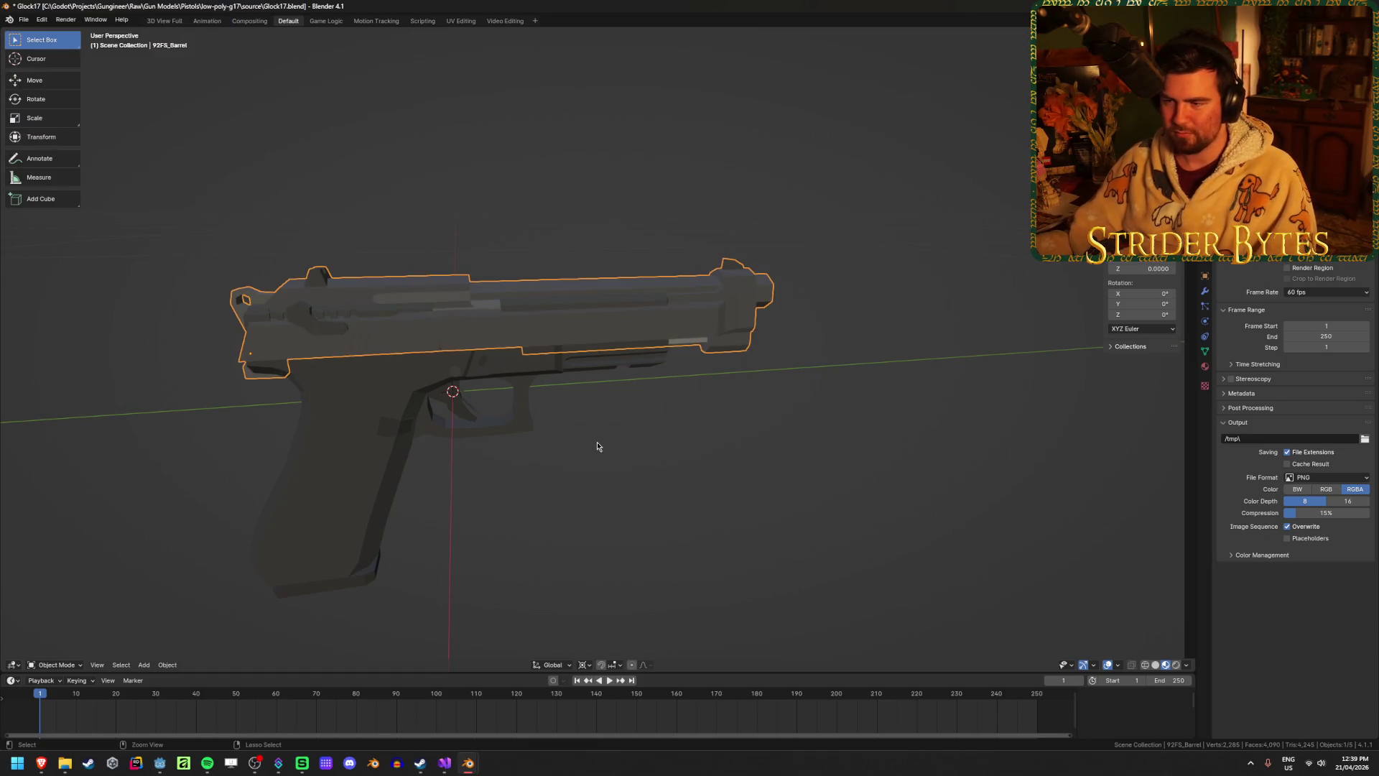
{"action": "mouse_move", "coordinate": [617, 463]}
{"action": "middle_mouse_down"}
{"action": "mouse_move", "coordinate": [567, 443]}
{"action": "mouse_move", "coordinate": [603, 416]}
{"action": "mouse_move", "coordinate": [632, 446]}
{"action": "middle_mouse_up"}
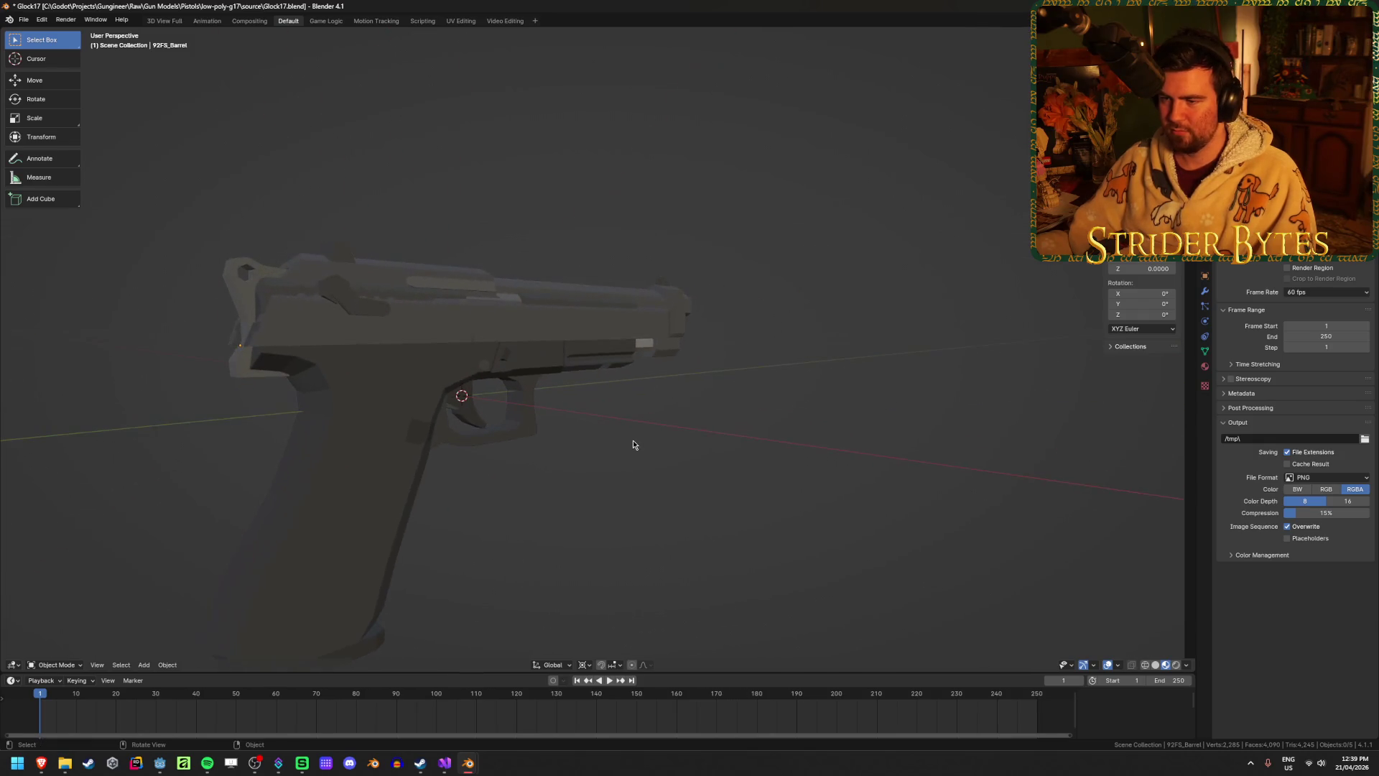
{"action": "key", "text": "ctrl+z"}
{"action": "key", "text": "ctrl+z"}
{"action": "left_click", "coordinate": [592, 308]}
{"action": "key", "text": "ctrl+shift+z"}
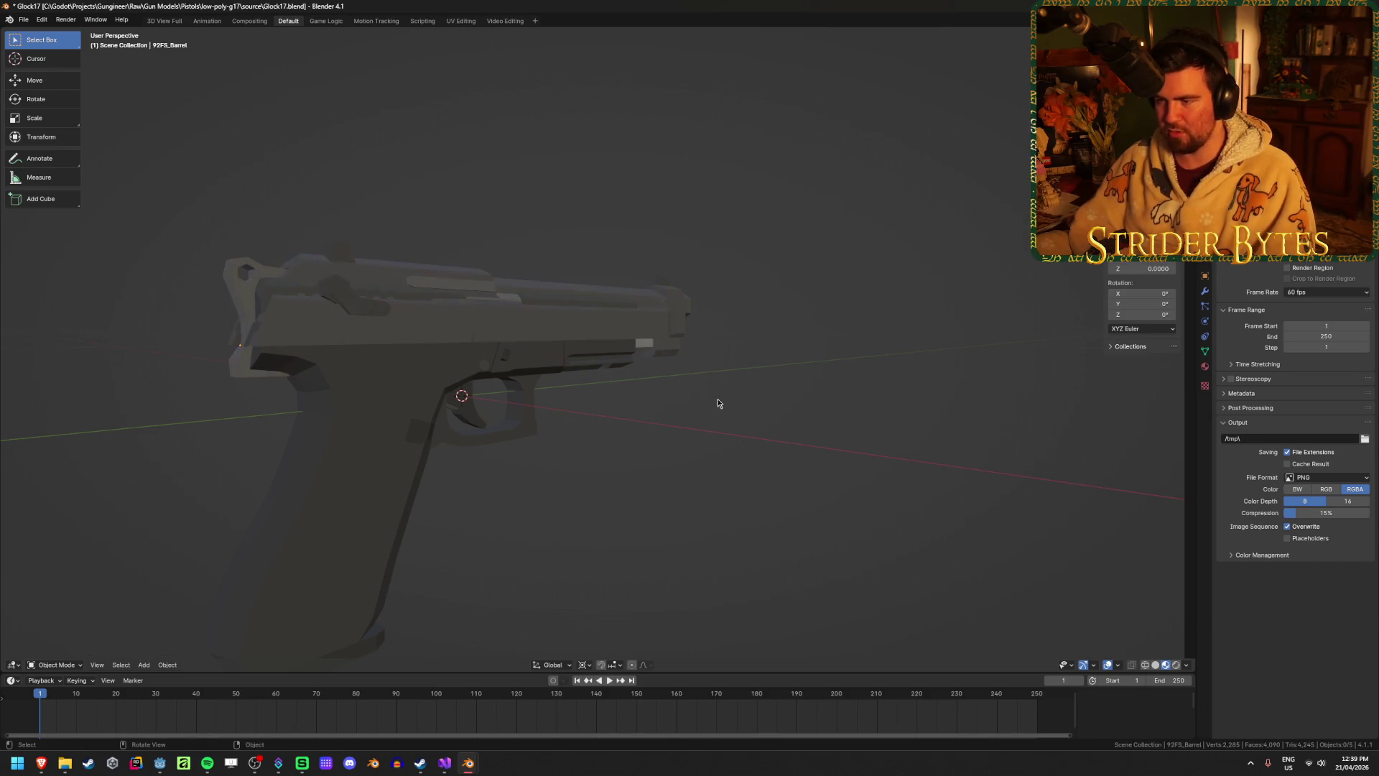
Delete the 92FS barrel from the scene and save the Glock file.
{"action": "key", "text": "Delete"}
{"action": "middle_click_drag", "start_coordinate": [743, 385], "coordinate": [703, 410]}
{"action": "key", "text": "ctrl+s"}
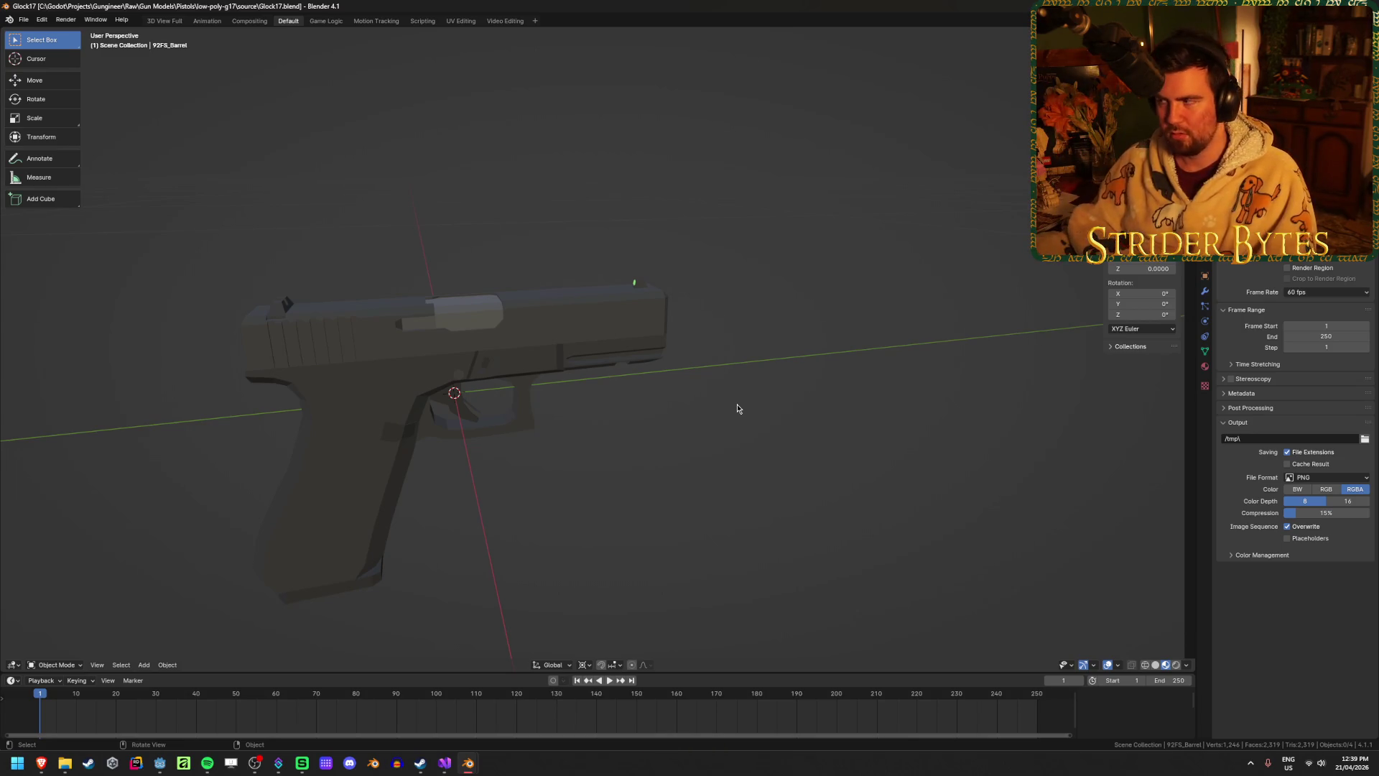
{"action": "key", "text": "ctrl+s"}
{"action": "mouse_move", "coordinate": [631, 429]}
{"action": "middle_mouse_down"}
{"action": "mouse_move", "coordinate": [555, 403]}
{"action": "mouse_move", "coordinate": [503, 449]}
{"action": "mouse_move", "coordinate": [603, 433]}
{"action": "middle_mouse_up"}
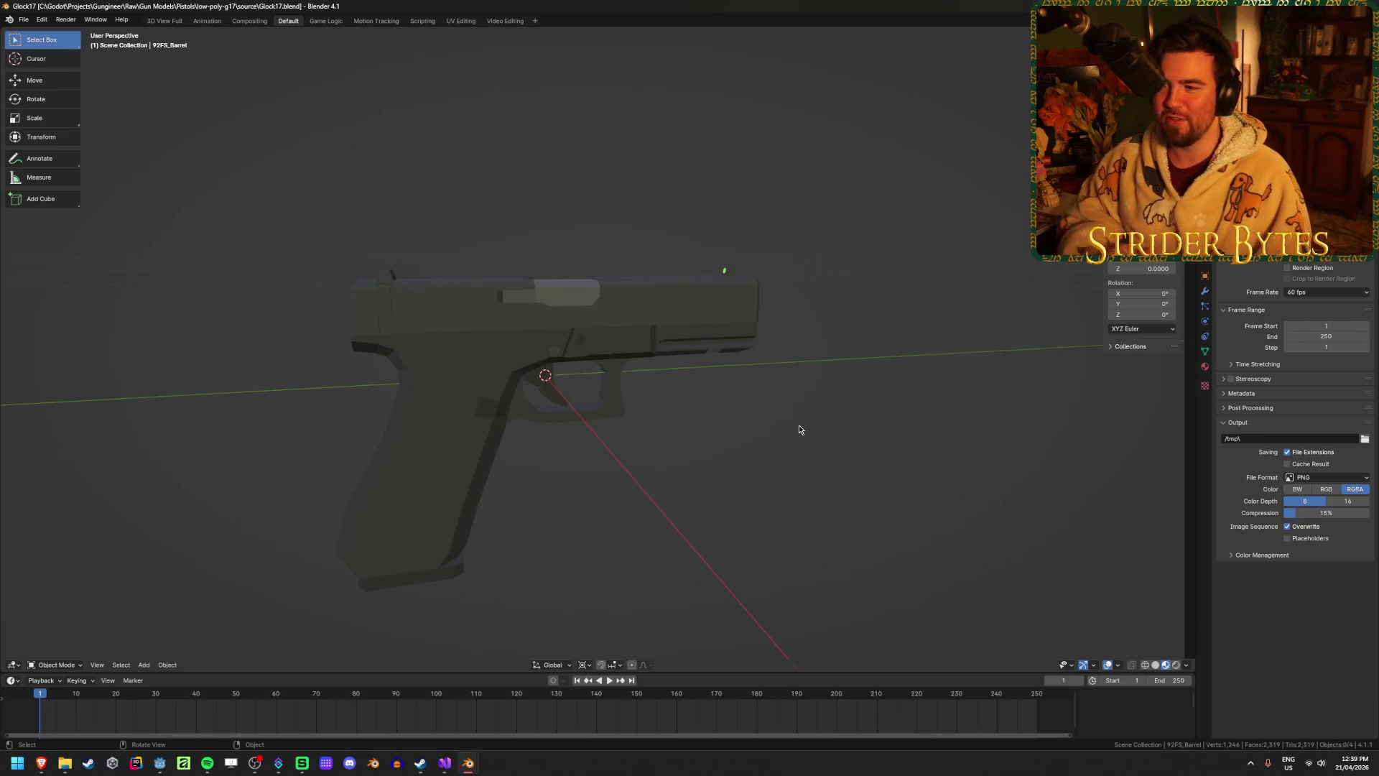
Undo to bring the Beretta slide back in place of the Glock slide.
{"action": "left_click", "coordinate": [671, 326]}
{"action": "middle_click_drag", "start_coordinate": [697, 493], "coordinate": [695, 508]}
{"action": "scroll", "coordinate": [695, 508], "scroll_direction": "up", "scroll_amount": 2}
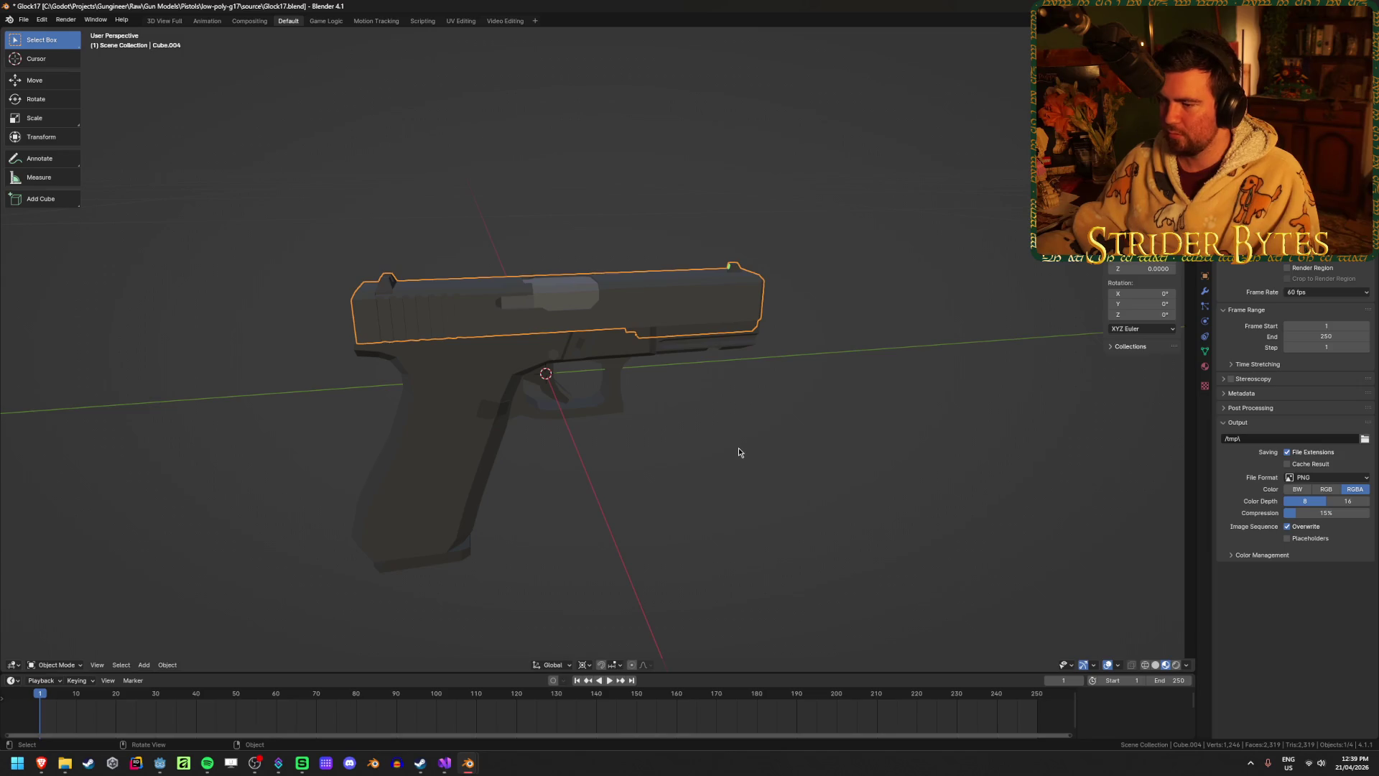
{"action": "key", "text": "ctrl+z"}
{"action": "key", "text": "ctrl+z"}
{"action": "key", "text": "ctrl+z"}
Select the restored Beretta slide and inspect it from several angles.
{"action": "mouse_move", "coordinate": [604, 543]}
{"action": "middle_mouse_down"}
{"action": "mouse_move", "coordinate": [618, 450]}
{"action": "mouse_move", "coordinate": [598, 499]}
{"action": "mouse_move", "coordinate": [745, 450]}
{"action": "middle_mouse_up"}
{"action": "left_click", "coordinate": [892, 295]}
{"action": "scroll", "coordinate": [745, 450], "scroll_direction": "up", "scroll_amount": 4}
{"action": "left_click", "coordinate": [819, 522]}
{"action": "left_click", "coordinate": [421, 328]}
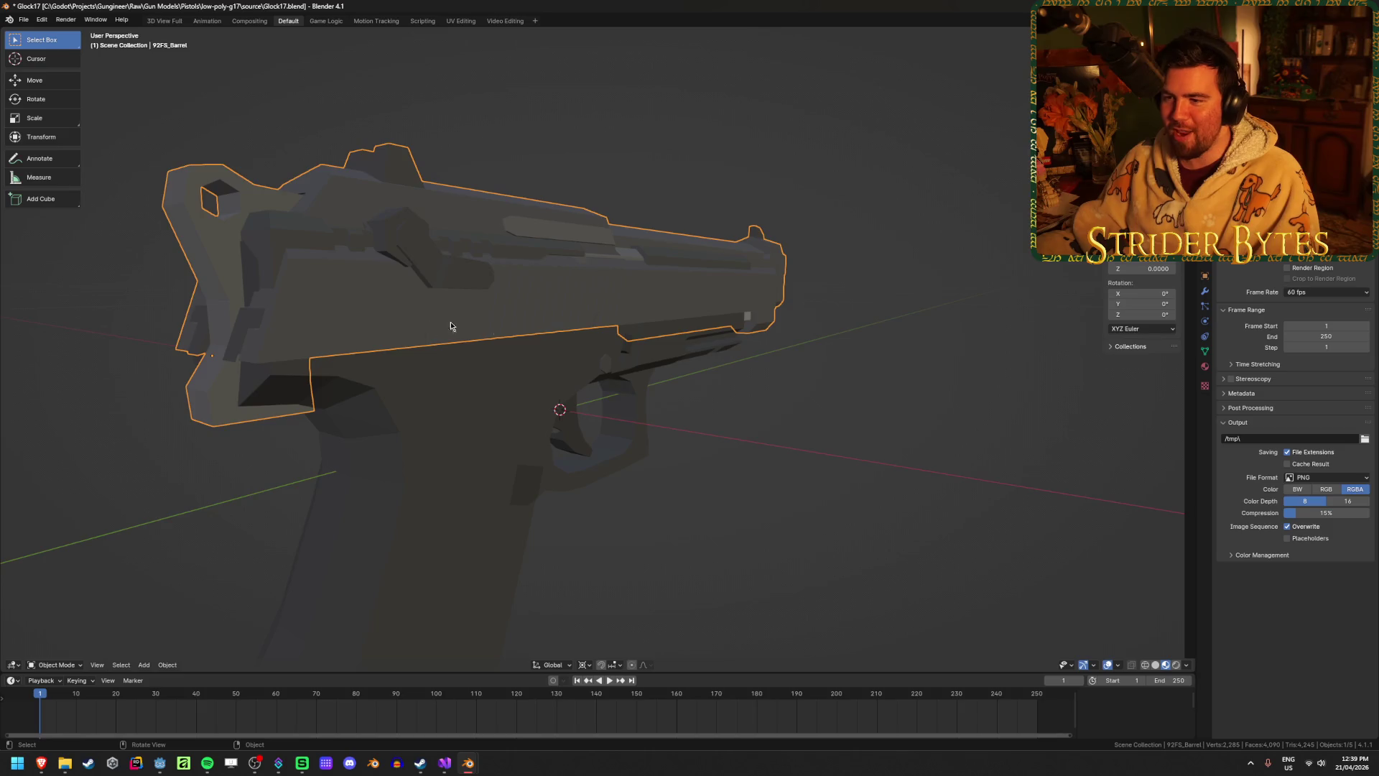
{"action": "scroll", "coordinate": [671, 403], "scroll_direction": "down", "scroll_amount": 5}
{"action": "mouse_move", "coordinate": [672, 406]}
{"action": "middle_mouse_down"}
{"action": "mouse_move", "coordinate": [431, 429]}
{"action": "mouse_move", "coordinate": [441, 424]}
{"action": "mouse_move", "coordinate": [356, 421]}
{"action": "mouse_move", "coordinate": [462, 455]}
{"action": "middle_mouse_up"}
{"action": "scroll", "coordinate": [431, 429], "scroll_direction": "up", "scroll_amount": 3}
{"action": "left_click", "coordinate": [631, 488]}
Enter and leave Edit Mode on the frame object Cube.001.
{"action": "mouse_move", "coordinate": [722, 490]}
{"action": "middle_mouse_down"}
{"action": "mouse_move", "coordinate": [441, 467]}
{"action": "mouse_move", "coordinate": [378, 385]}
{"action": "mouse_move", "coordinate": [413, 402]}
{"action": "middle_mouse_up"}
{"action": "left_click", "coordinate": [416, 408]}
{"action": "key", "text": "Tab"}
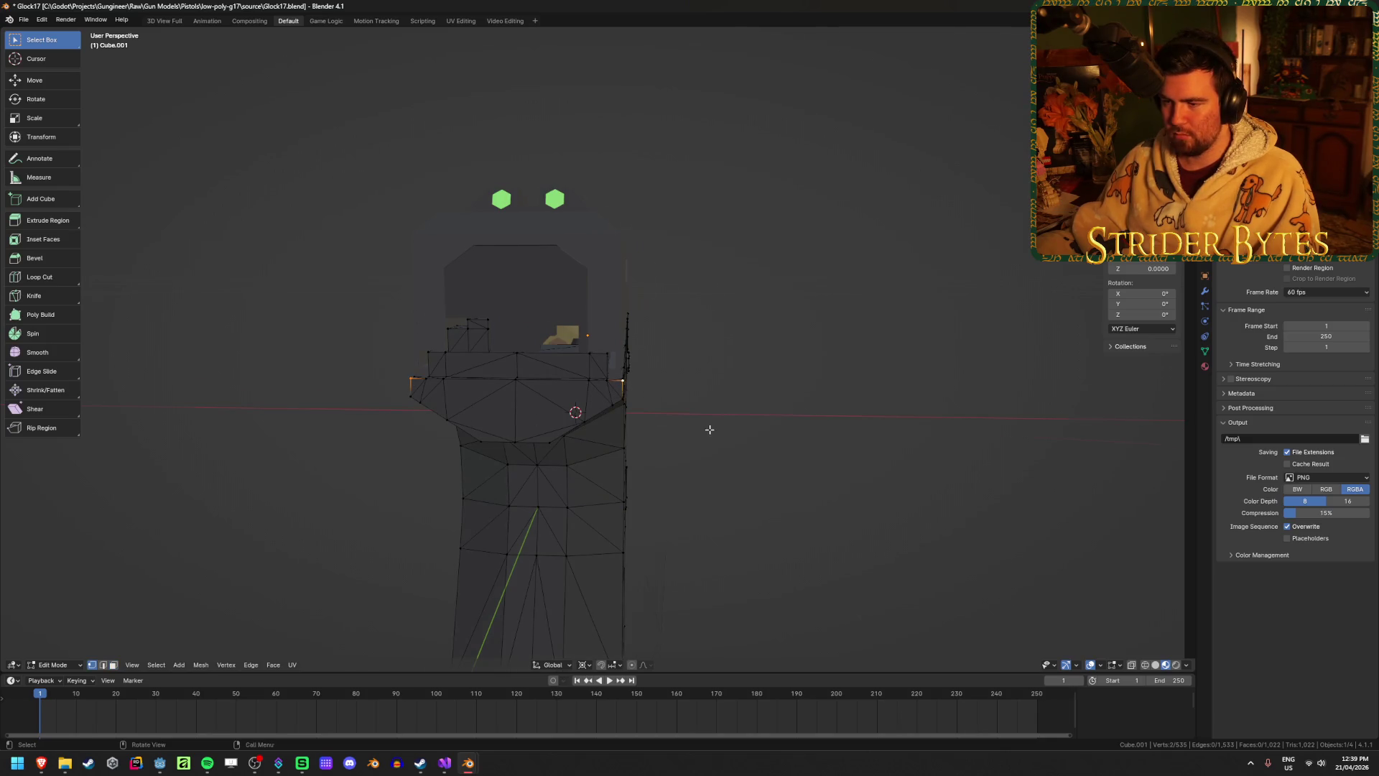
{"action": "middle_click_drag", "start_coordinate": [711, 429], "coordinate": [693, 424]}
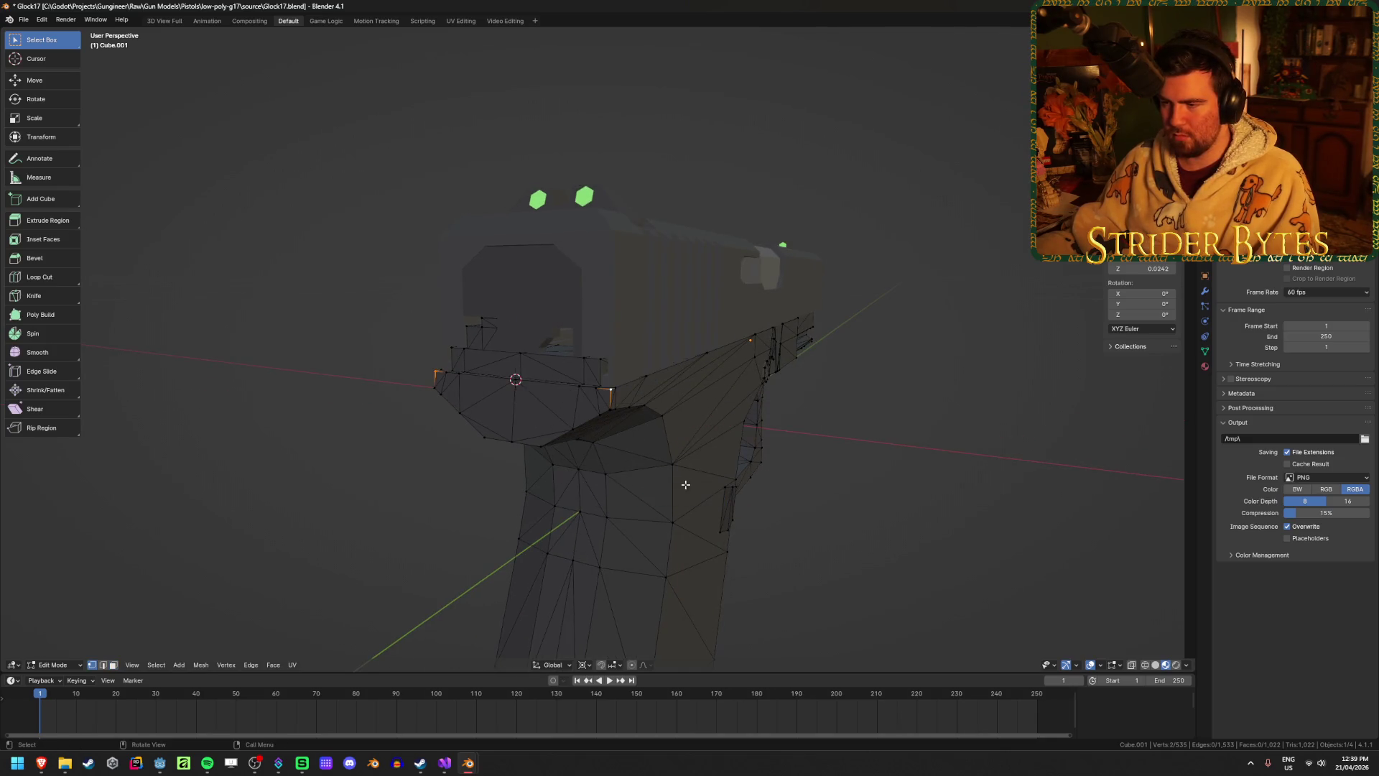
{"action": "key", "text": "Tab"}
Set the upper slide's origin from its object options menu.
{"action": "key", "text": "shift+a"}
{"action": "key", "text": "shift+a"}
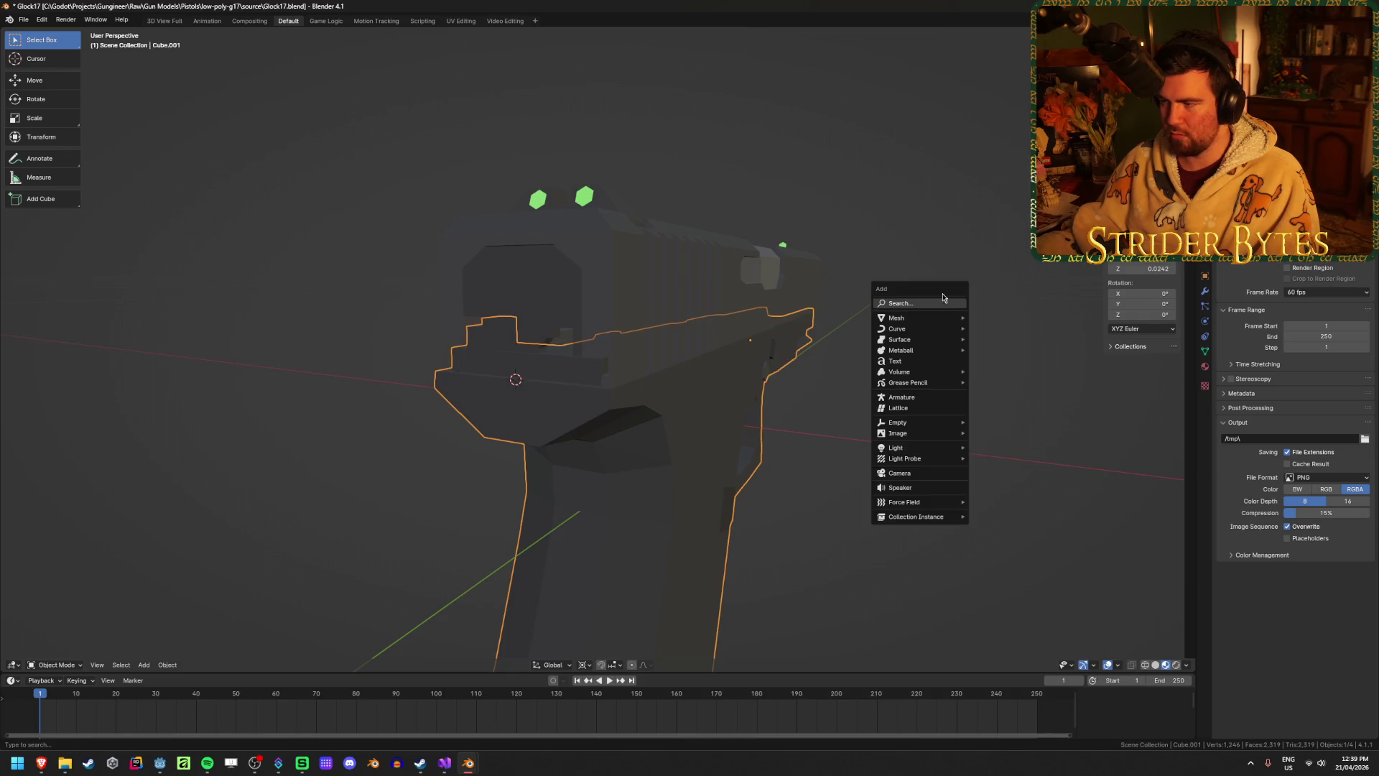
{"action": "left_click", "coordinate": [746, 252]}
{"action": "right_click", "coordinate": [912, 347]}
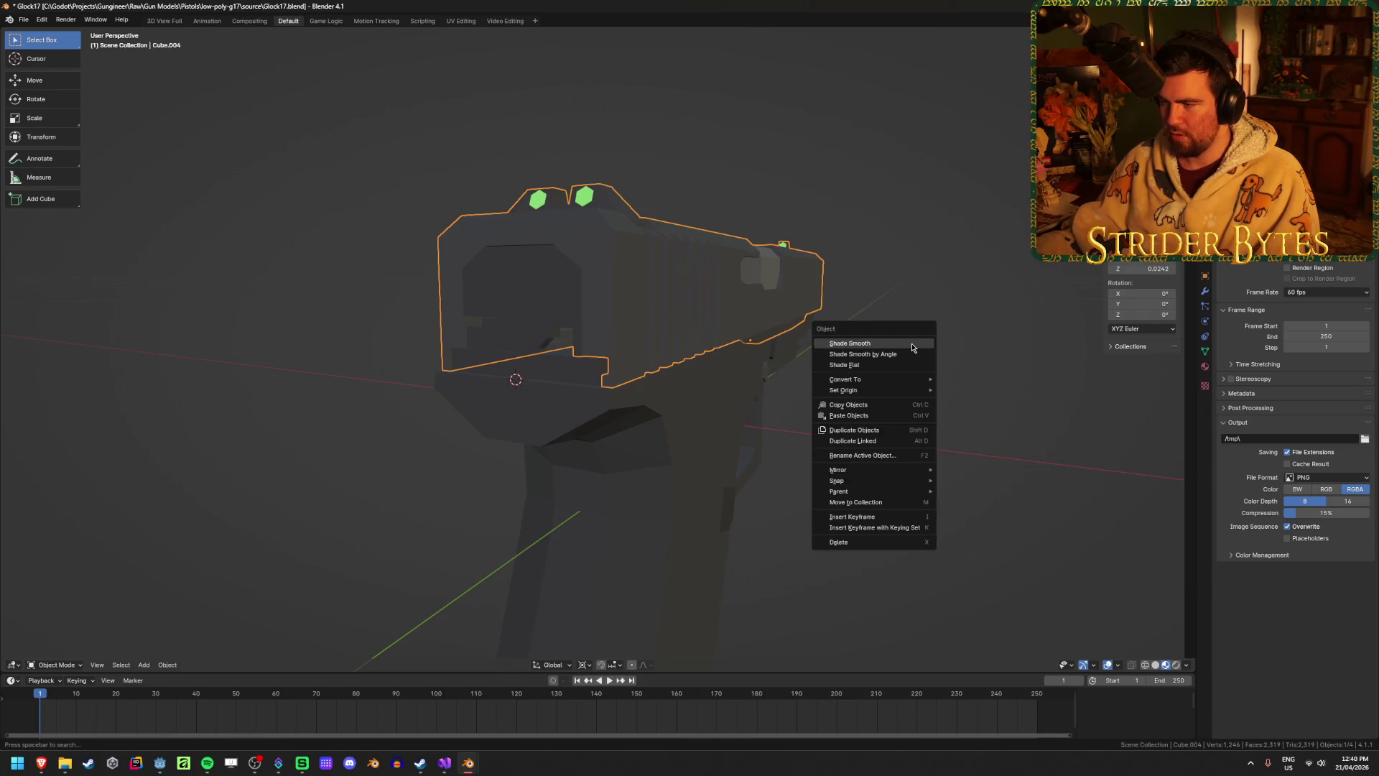
{"action": "left_click", "coordinate": [984, 415]}
{"action": "mouse_move", "coordinate": [985, 415]}
{"action": "middle_mouse_down"}
{"action": "mouse_move", "coordinate": [926, 479]}
{"action": "mouse_move", "coordinate": [893, 477]}
{"action": "mouse_move", "coordinate": [943, 477]}
{"action": "middle_mouse_up"}
{"action": "key", "text": "shift+s"}
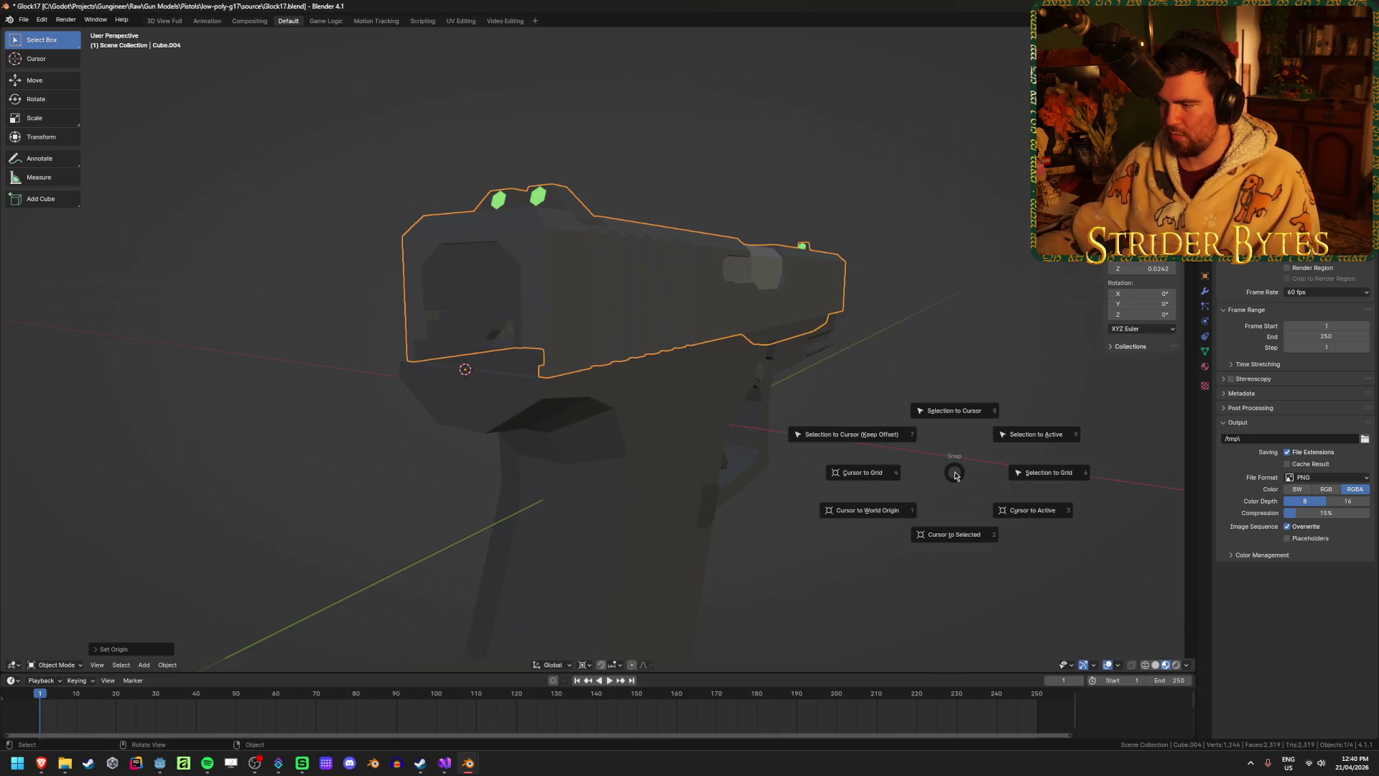
{"action": "right_click", "coordinate": [886, 251]}
{"action": "key", "text": "Escape"}
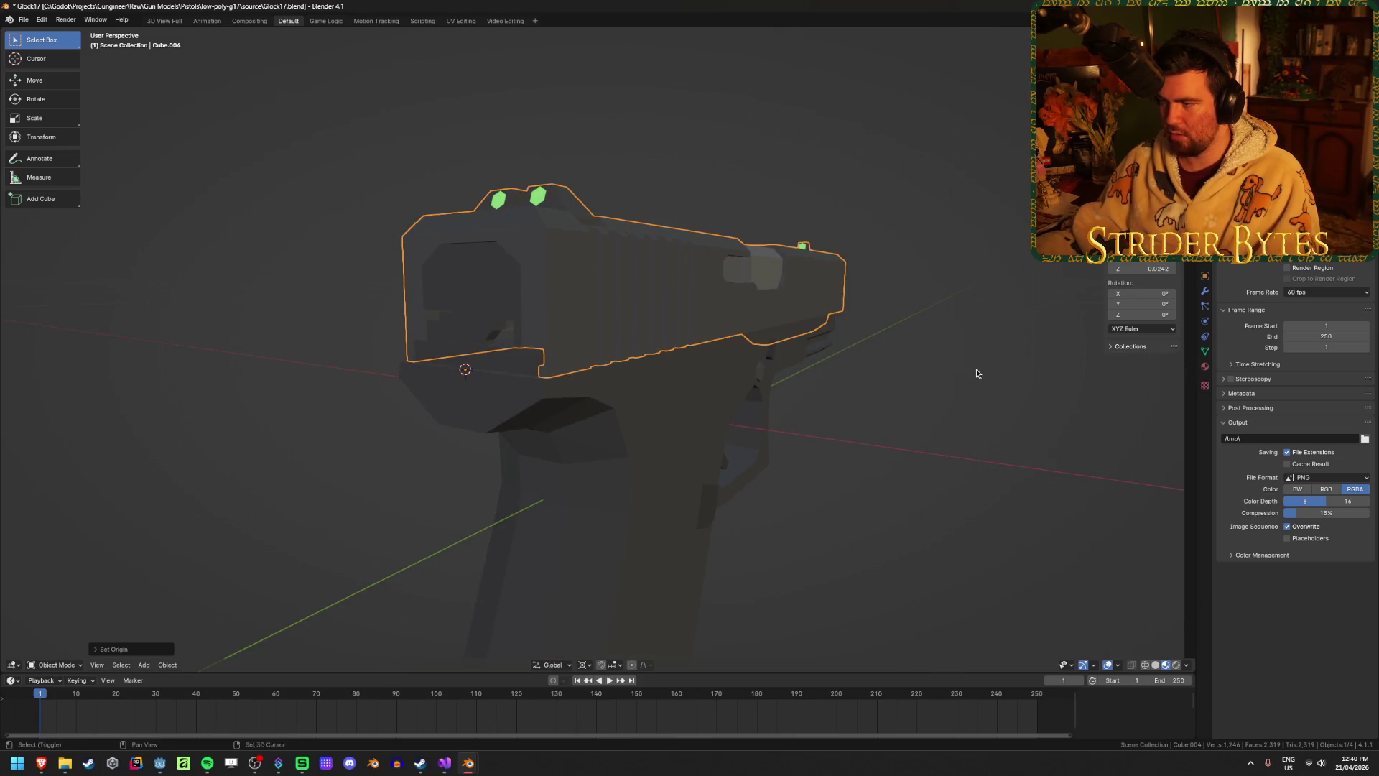
Add a Plain Axes empty at the 3D cursor and scale it down.
{"action": "key", "text": "shift+a"}
{"action": "mouse_move", "coordinate": [950, 489]}
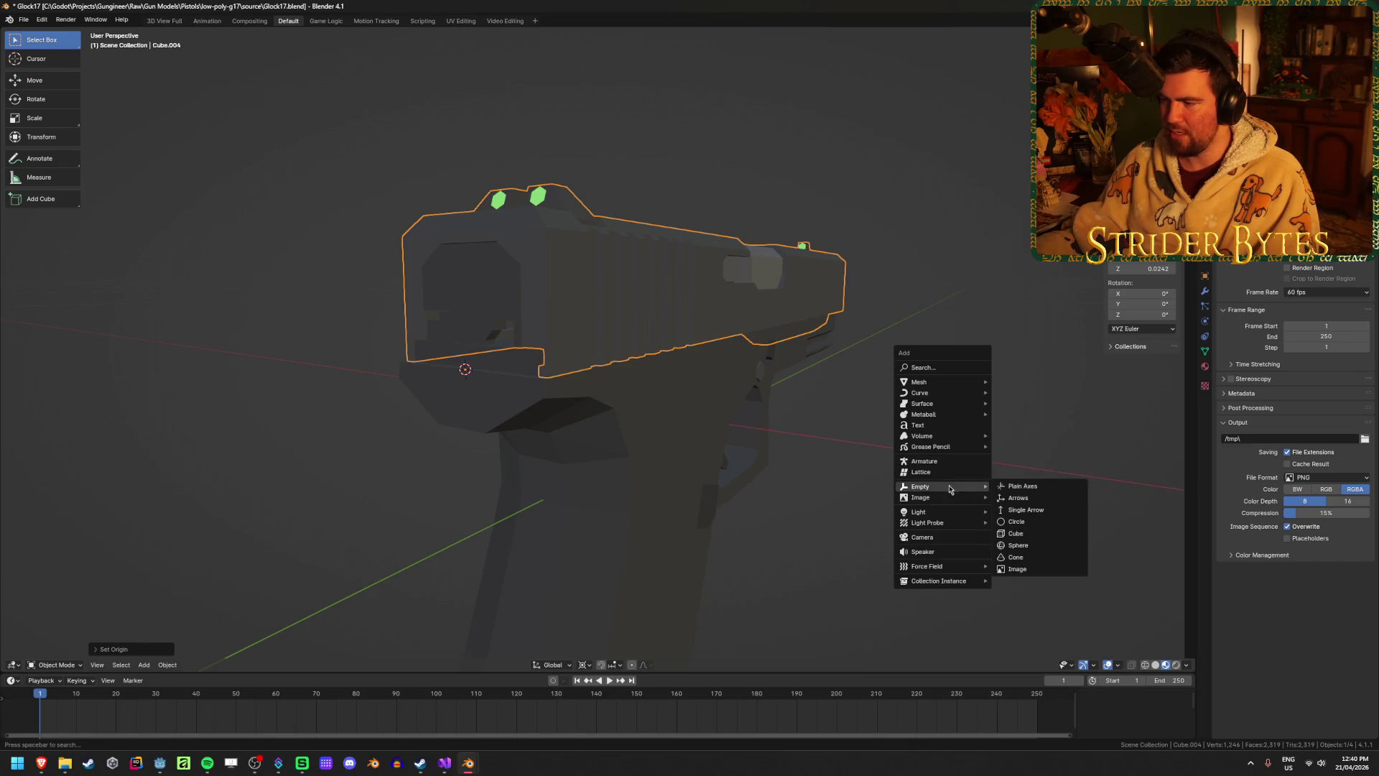
{"action": "left_click", "coordinate": [1023, 487]}
{"action": "scroll", "coordinate": [1023, 489], "scroll_direction": "down", "scroll_amount": 8}
{"action": "key", "text": "s"}
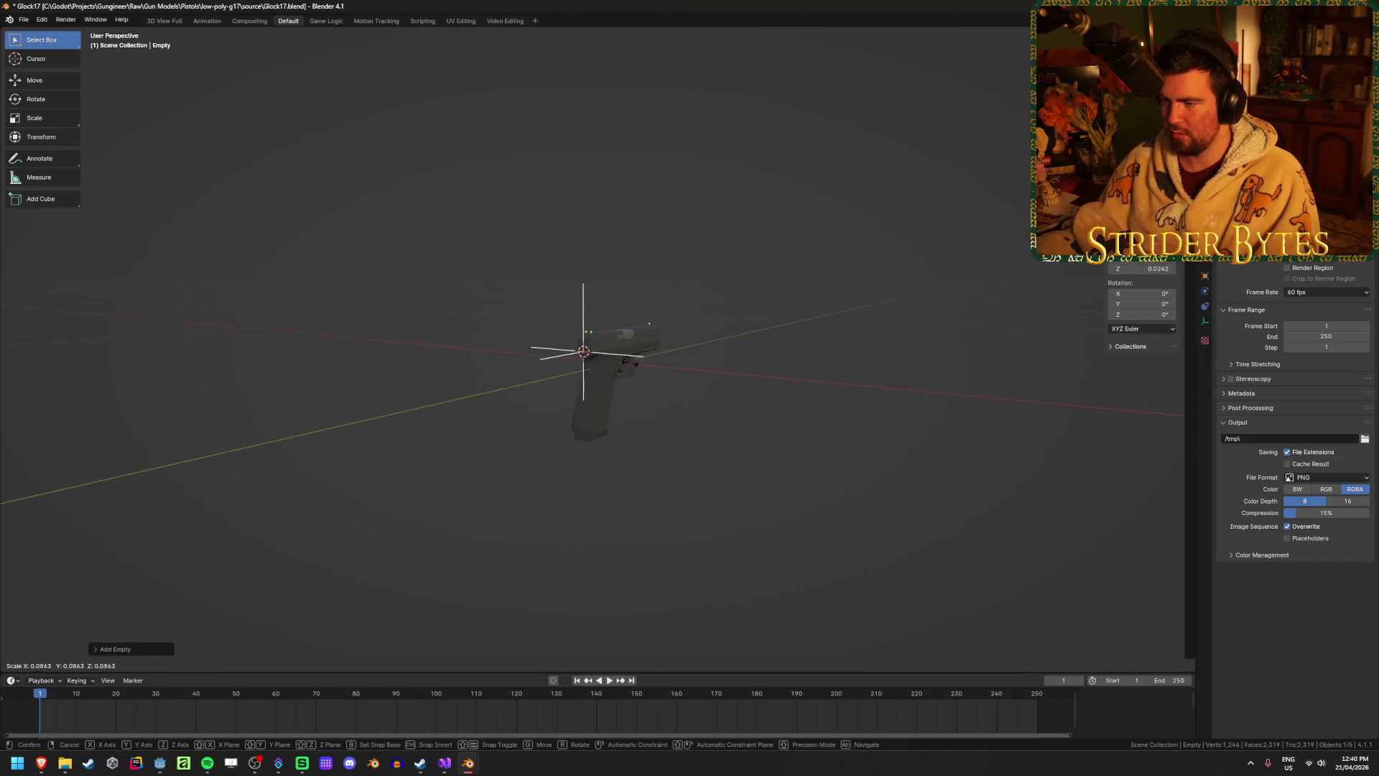
{"action": "key", "text": "Return"}
{"action": "scroll", "coordinate": [852, 429], "scroll_direction": "up", "scroll_amount": 5}
Apply the empty's transform, rename it BarrelAttach, and save Glock17.blend.
{"action": "key", "text": "ctrl+a"}
{"action": "left_click", "coordinate": [869, 458]}
{"action": "scroll", "coordinate": [860, 428], "scroll_direction": "down", "scroll_amount": 3}
{"action": "key", "text": "F2"}
{"action": "type", "text": "At"}
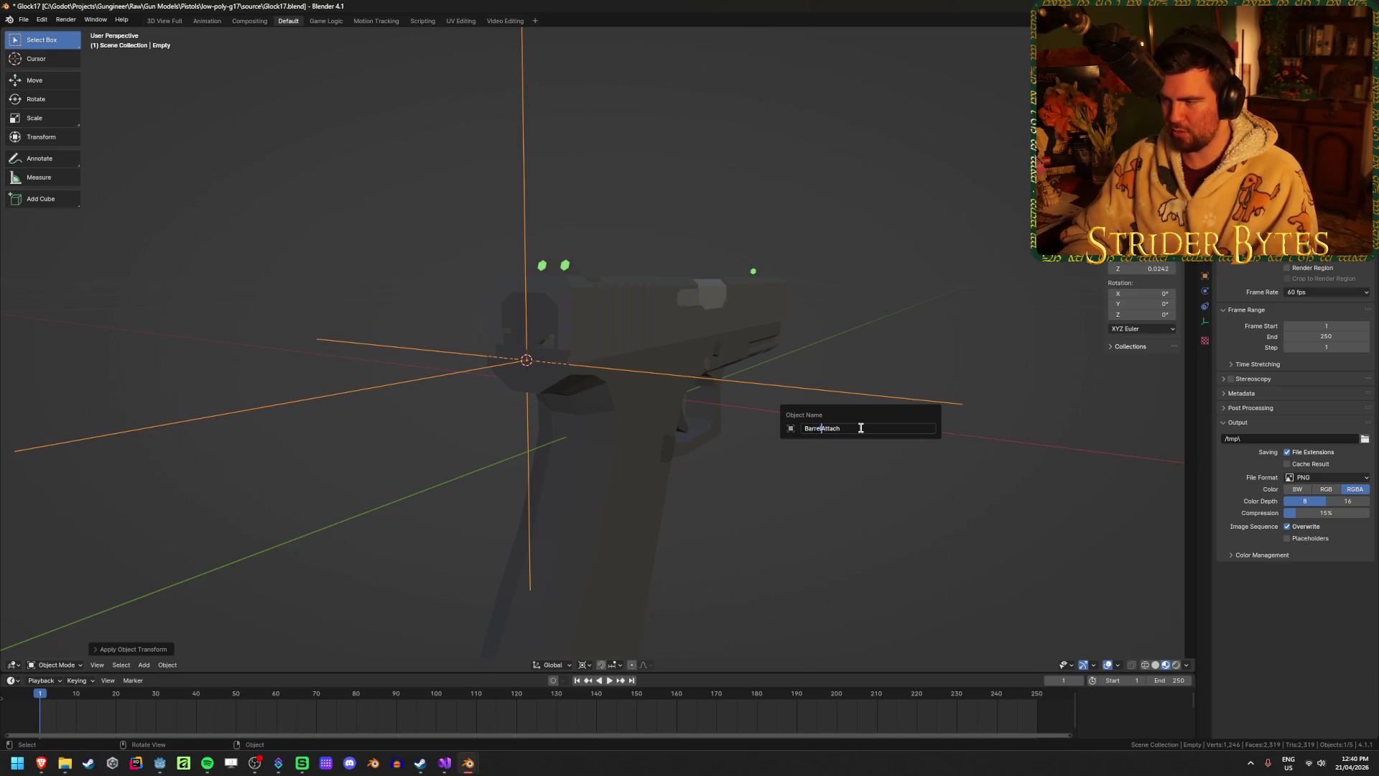
{"action": "key", "text": "Return"}
{"action": "key", "text": "ctrl+s"}
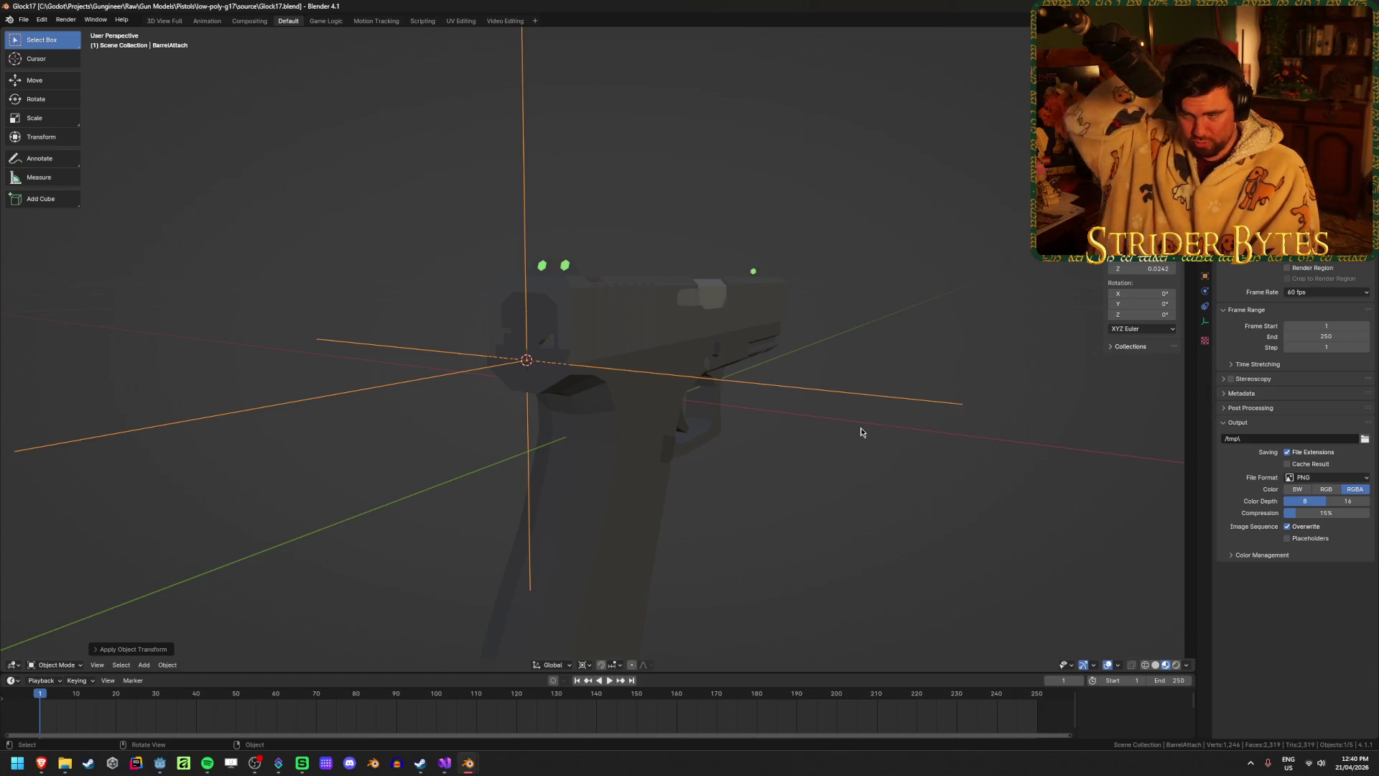
{"action": "left_click", "coordinate": [806, 535]}
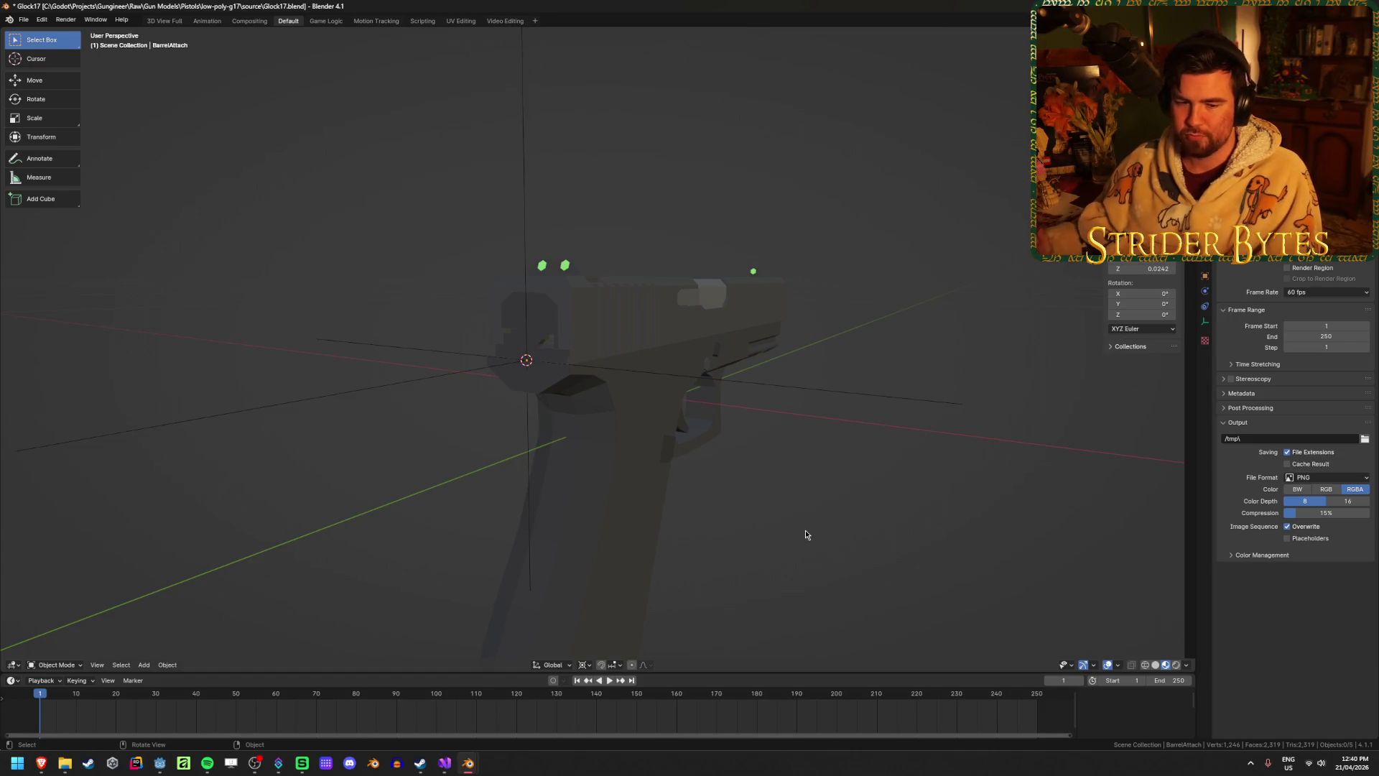
Hide the Glock's slide Cube.004 and orbit to look inside the frame.
{"action": "middle_click_drag", "start_coordinate": [886, 465], "coordinate": [783, 465]}
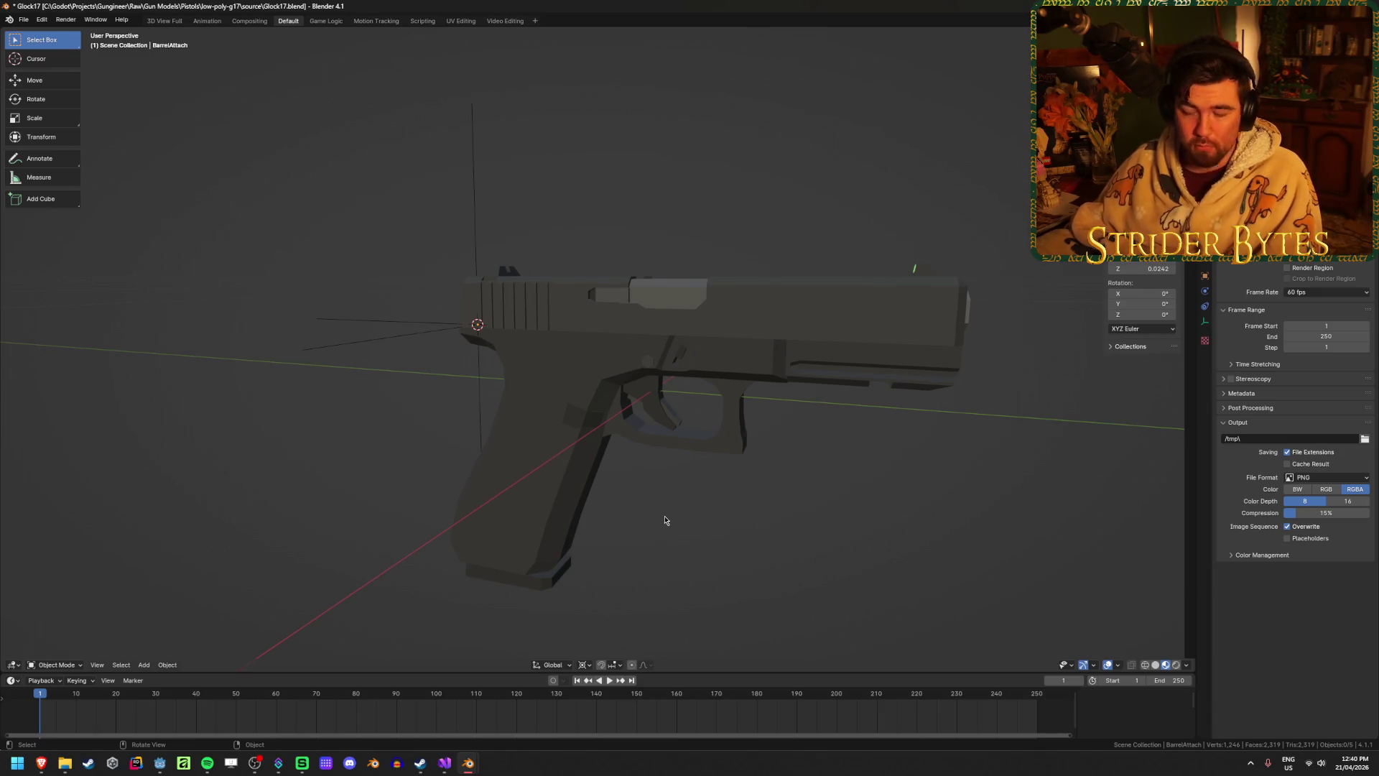
{"action": "left_click", "coordinate": [819, 344]}
{"action": "key", "text": "h"}
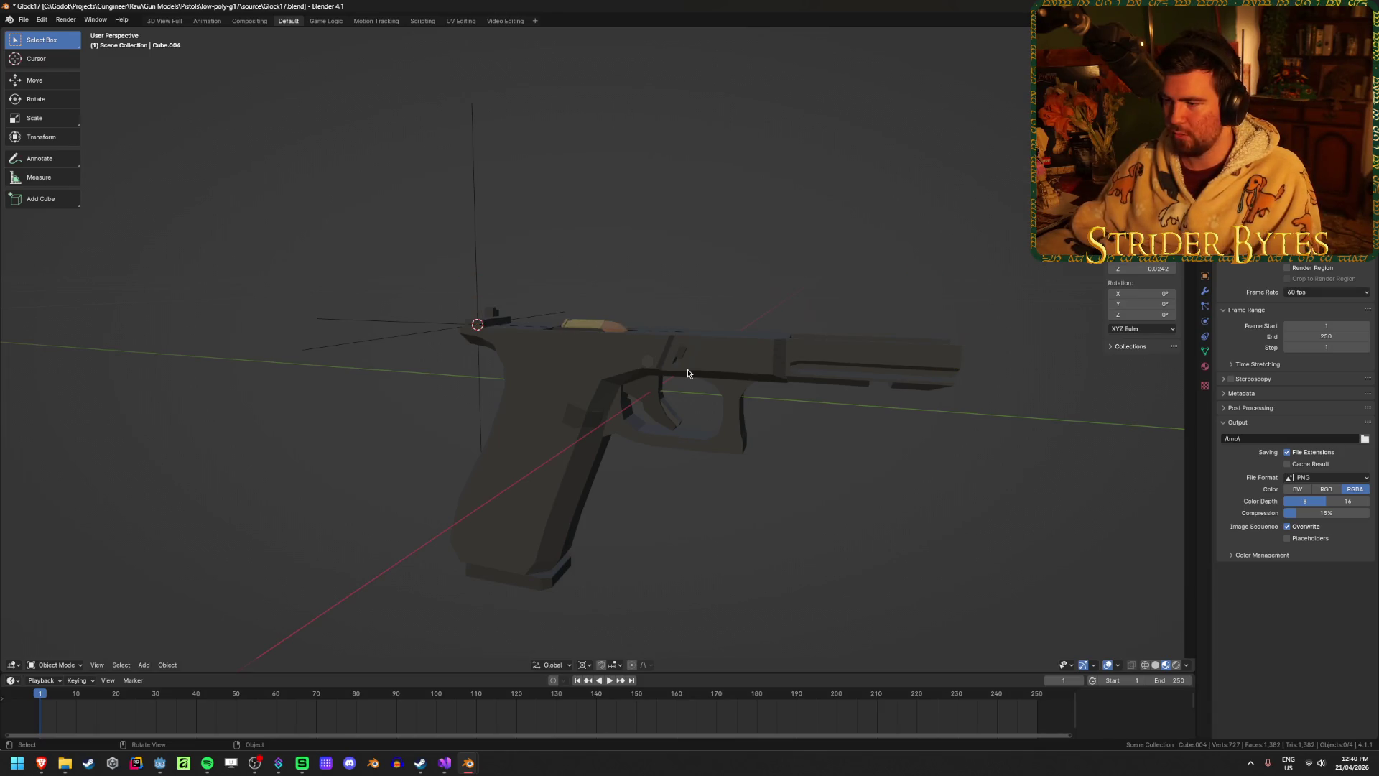
{"action": "middle_click_drag", "start_coordinate": [614, 314], "coordinate": [708, 312]}
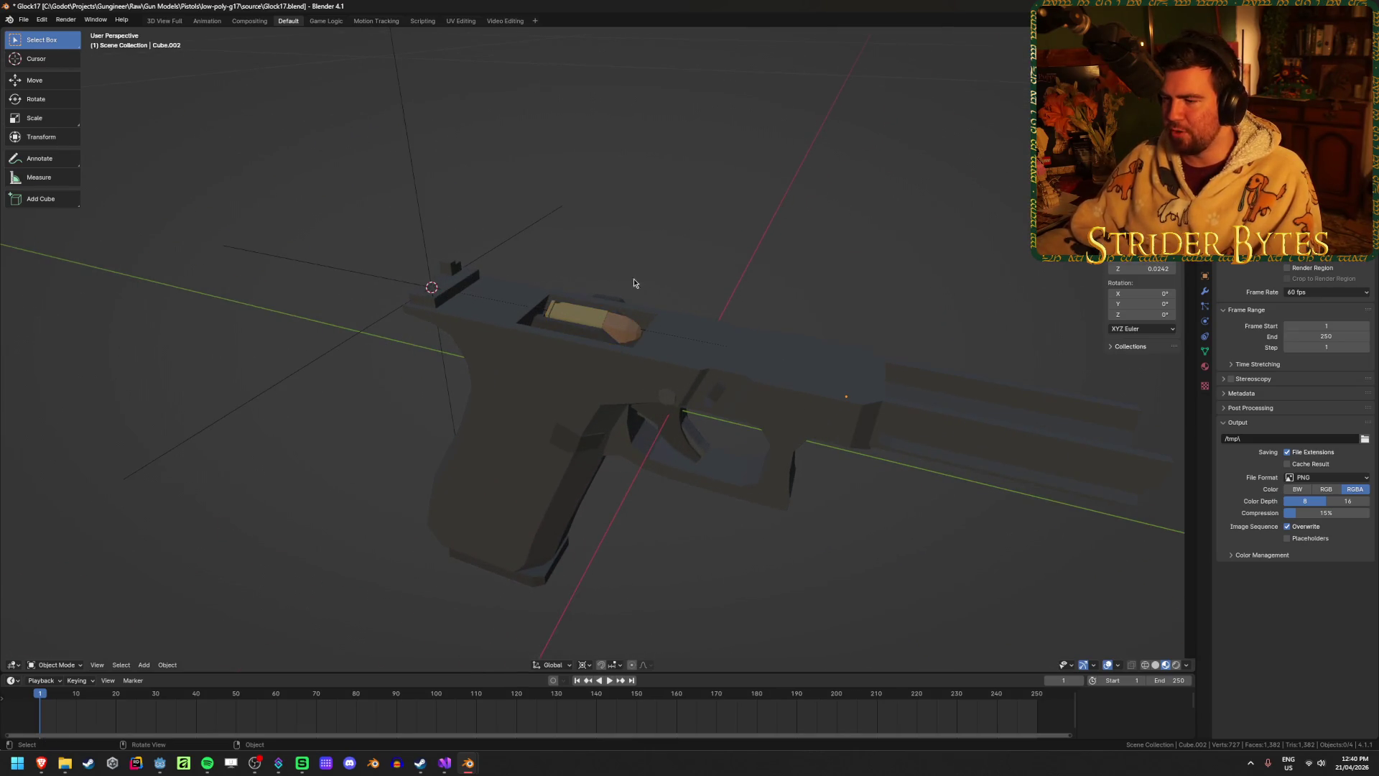
{"action": "middle_click_drag", "start_coordinate": [877, 259], "coordinate": [758, 283]}
{"action": "mouse_move", "coordinate": [602, 319]}
{"action": "middle_mouse_down"}
{"action": "mouse_move", "coordinate": [789, 374]}
{"action": "mouse_move", "coordinate": [777, 388]}
{"action": "middle_mouse_up"}
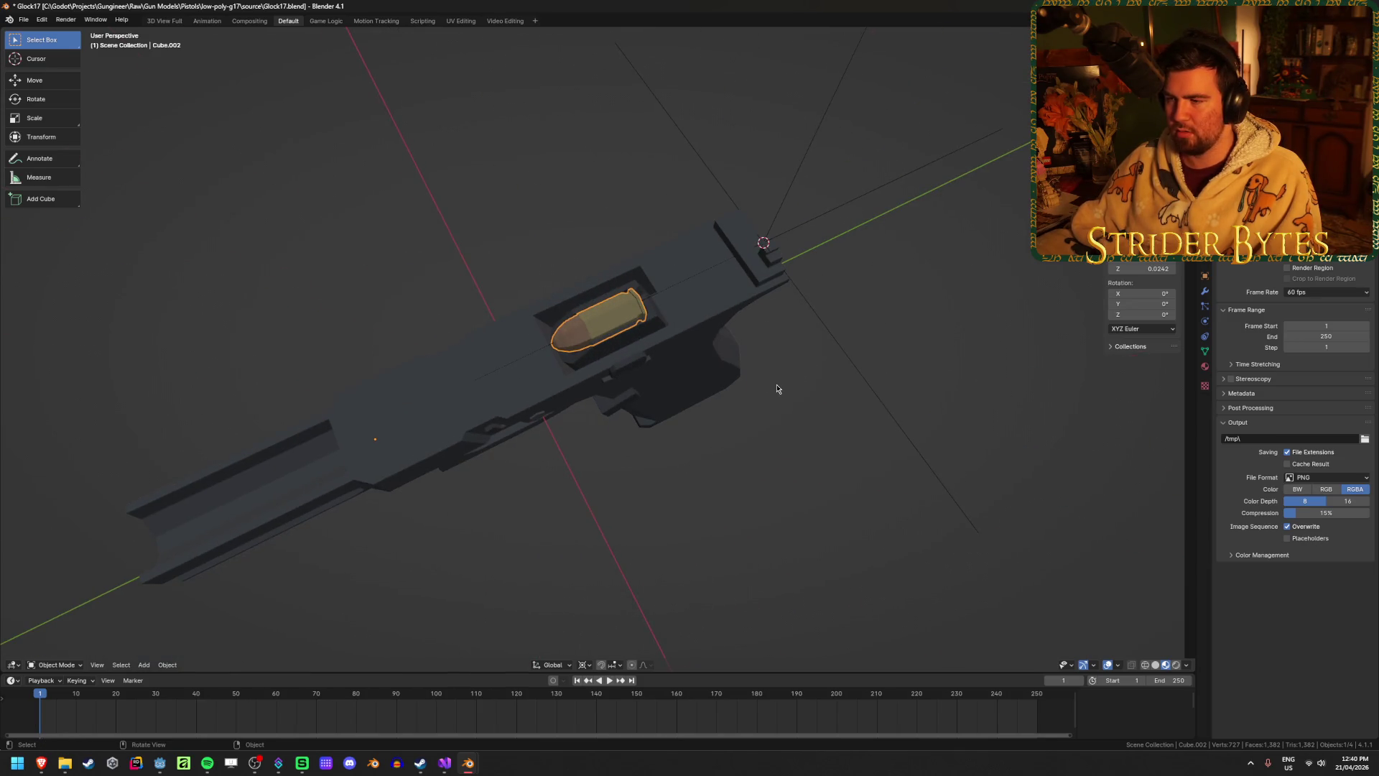
{"action": "scroll", "coordinate": [776, 388], "scroll_direction": "down", "scroll_amount": 2}
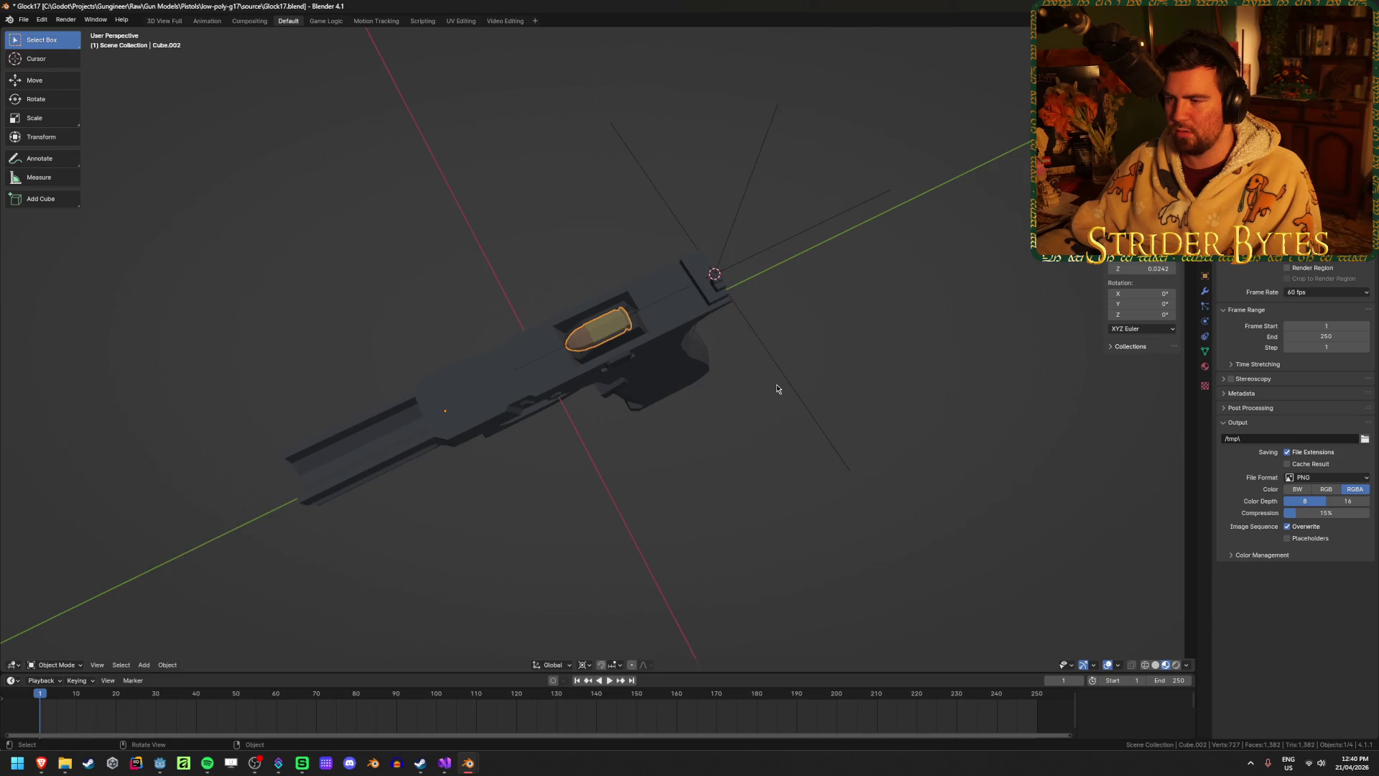
Unhide the slide with Alt+H and deselect everything.
{"action": "mouse_move", "coordinate": [745, 408]}
{"action": "middle_mouse_down"}
{"action": "mouse_move", "coordinate": [656, 468]}
{"action": "mouse_move", "coordinate": [701, 425]}
{"action": "middle_mouse_up"}
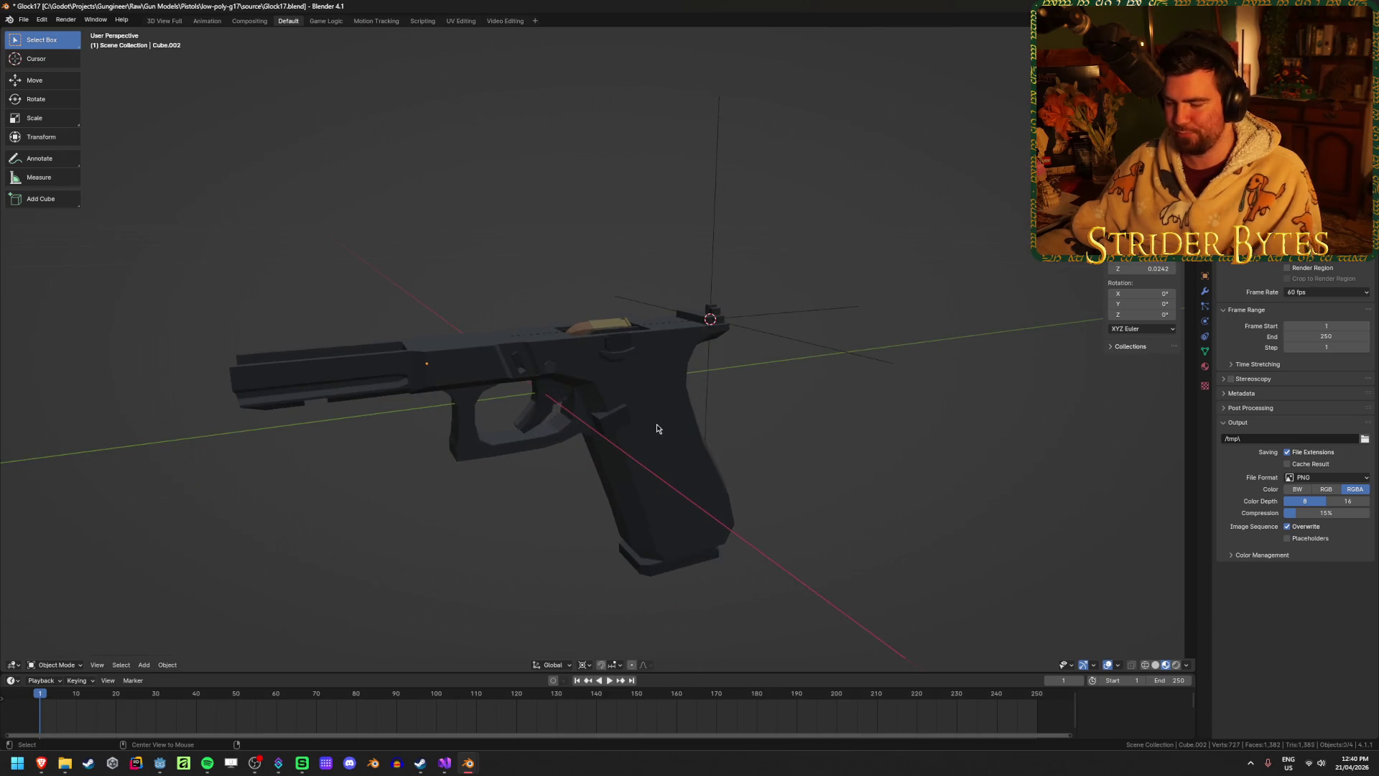
{"action": "key", "text": "alt+h"}
{"action": "left_click", "coordinate": [863, 424]}
{"action": "mouse_move", "coordinate": [921, 426]}
{"action": "middle_mouse_down"}
{"action": "mouse_move", "coordinate": [877, 431]}
{"action": "mouse_move", "coordinate": [799, 498]}
{"action": "middle_mouse_up"}
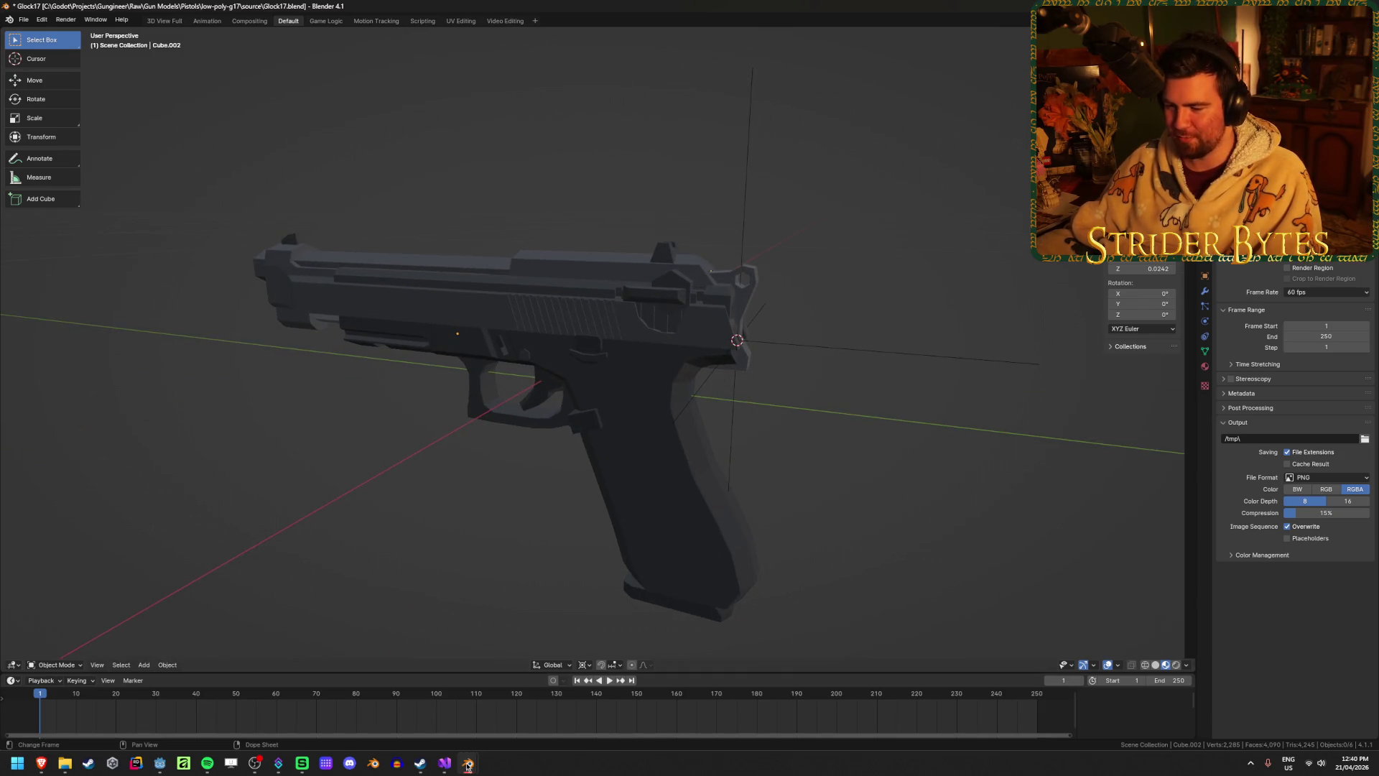
Switch to the Beretta 92FS window and select its magazine.
{"action": "mouse_move", "coordinate": [467, 763]}
{"action": "left_click", "coordinate": [516, 689]}
{"action": "mouse_move", "coordinate": [764, 545]}
{"action": "middle_mouse_down"}
{"action": "mouse_move", "coordinate": [799, 525]}
{"action": "mouse_move", "coordinate": [763, 499]}
{"action": "middle_mouse_up"}
{"action": "scroll", "coordinate": [763, 498], "scroll_direction": "up", "scroll_amount": 4}
{"action": "left_click", "coordinate": [693, 449]}
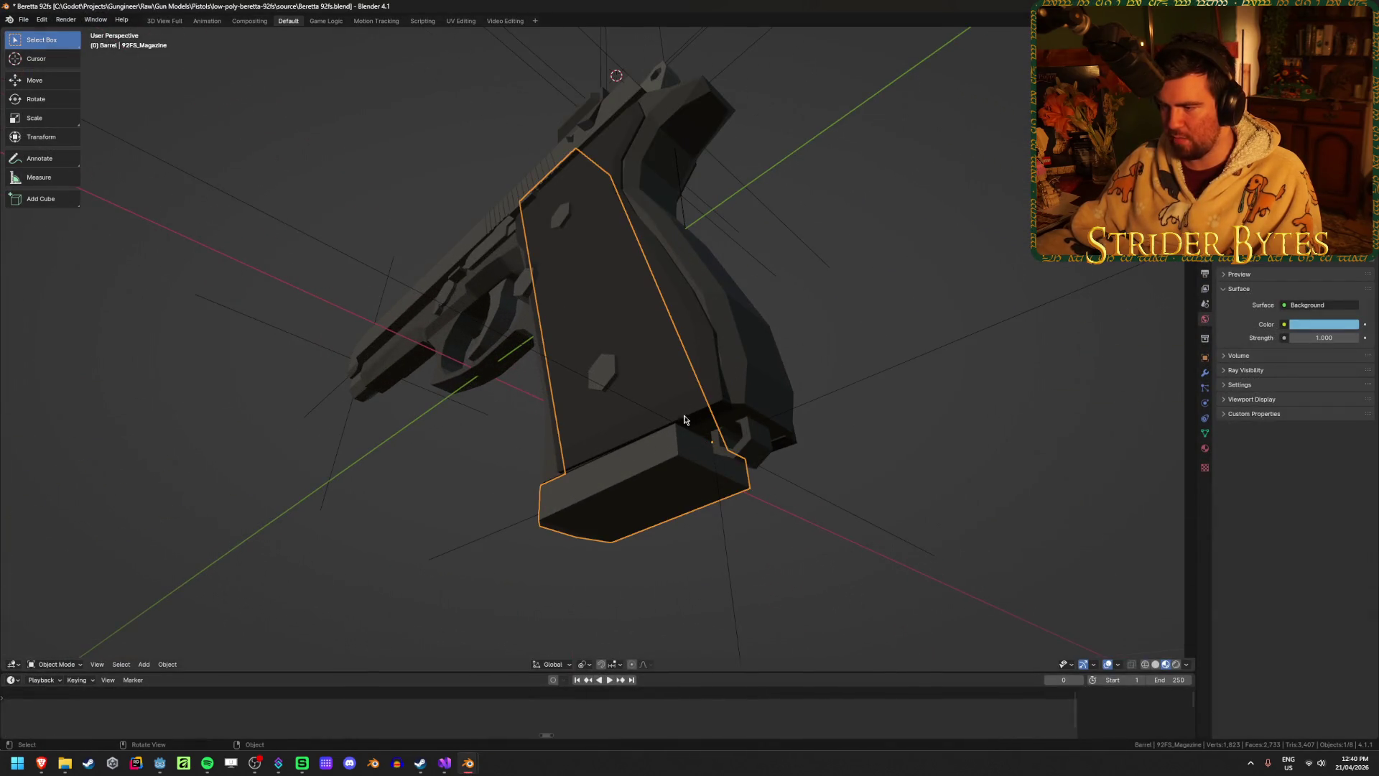
Copy the Beretta's 92FS_Magazine and switch back to the Glock17 window.
{"action": "middle_click_drag", "start_coordinate": [706, 445], "coordinate": [726, 452]}
{"action": "left_click", "coordinate": [845, 501]}
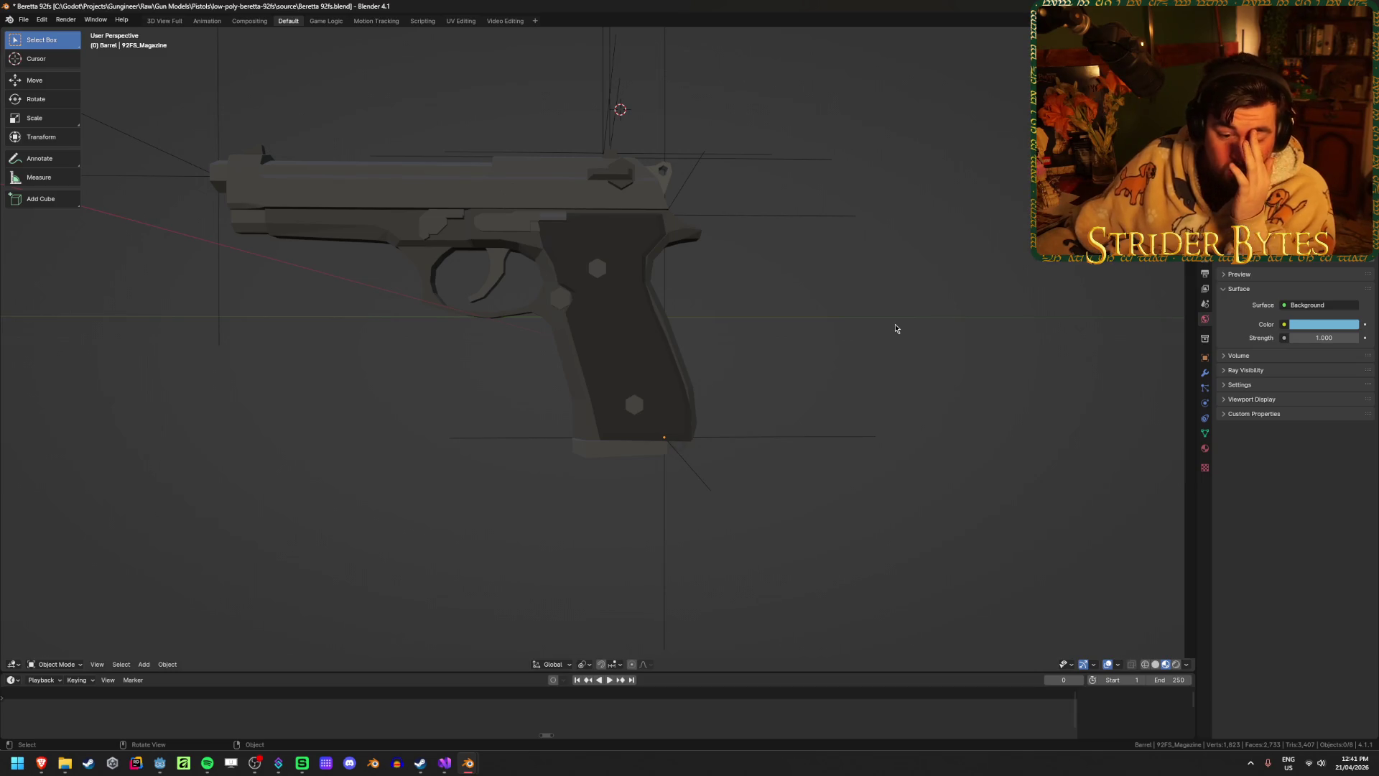
{"action": "left_click", "coordinate": [640, 313]}
{"action": "left_click", "coordinate": [620, 456]}
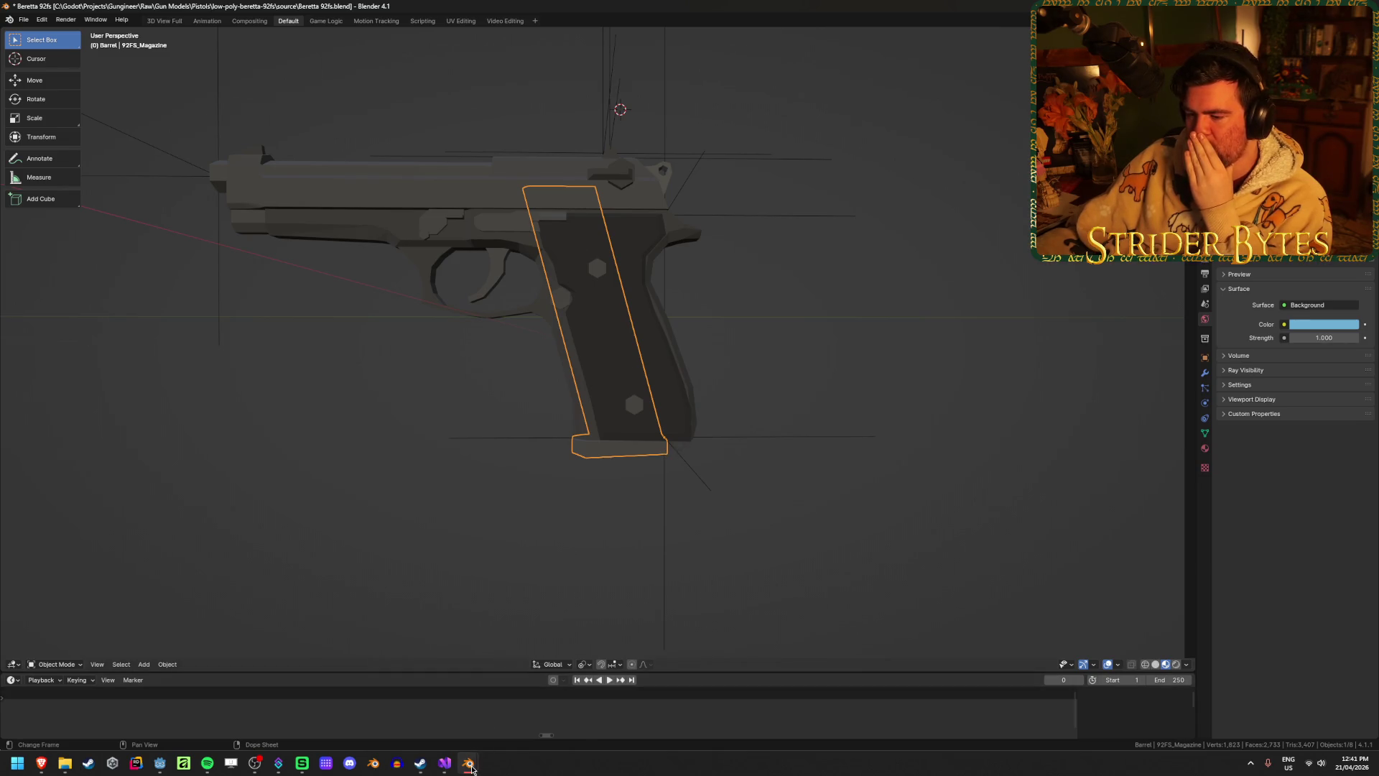
{"action": "key", "text": "ctrl+c"}
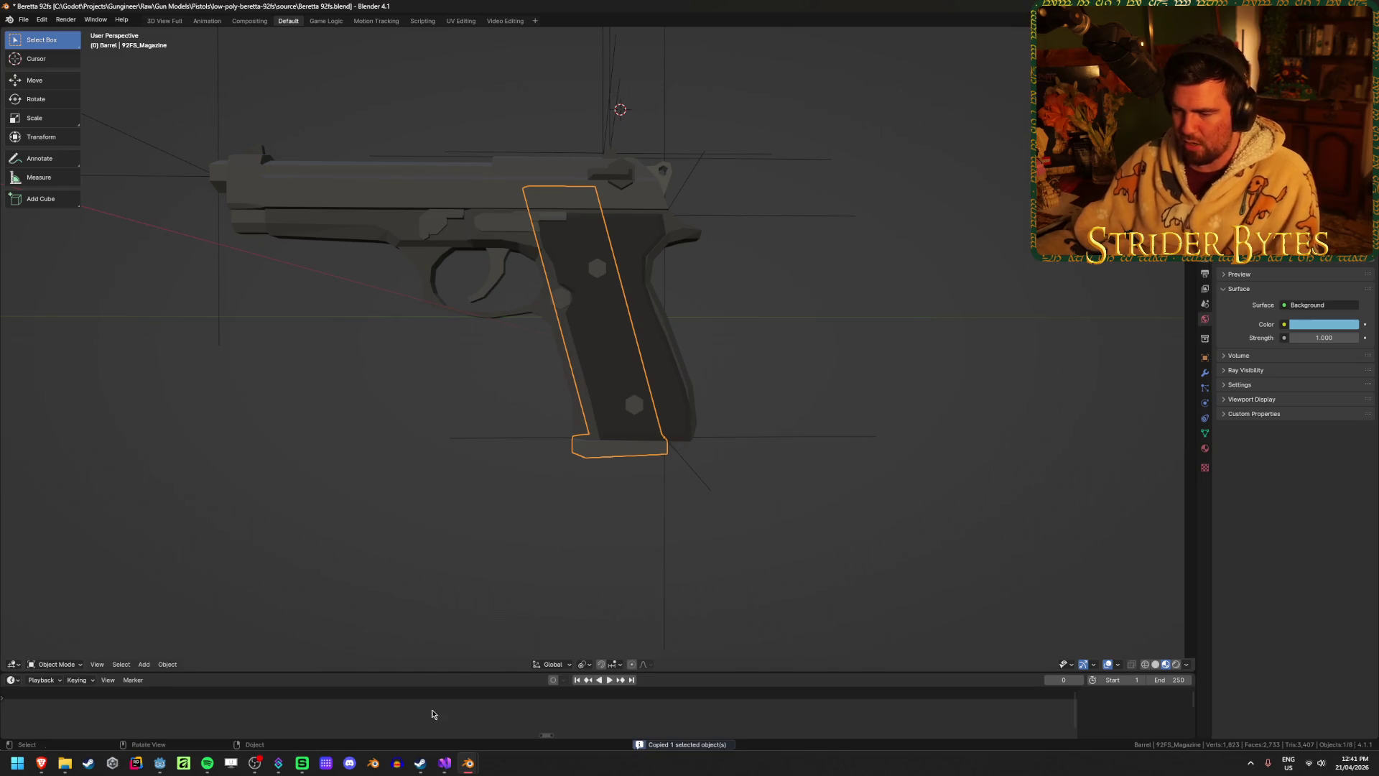
{"action": "mouse_move", "coordinate": [471, 765]}
{"action": "left_click", "coordinate": [388, 711]}
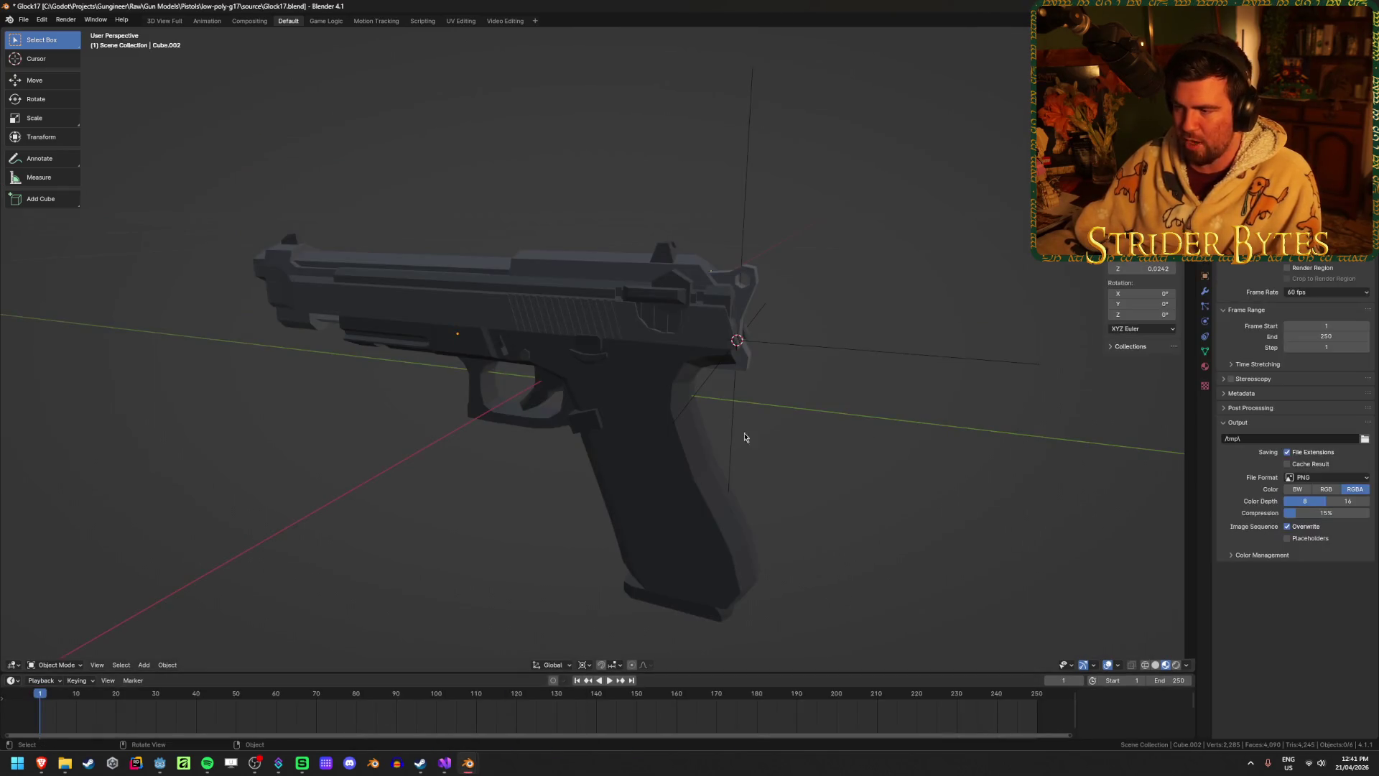
Paste the magazine into the Glock scene and rotate it around Z.
{"action": "key", "text": "ctrl+v"}
{"action": "middle_click_drag", "start_coordinate": [434, 531], "coordinate": [545, 495]}
{"action": "key", "text": "r"}
{"action": "key", "text": "z"}
{"action": "key", "text": "z"}
{"action": "left_click", "coordinate": [752, 457]}
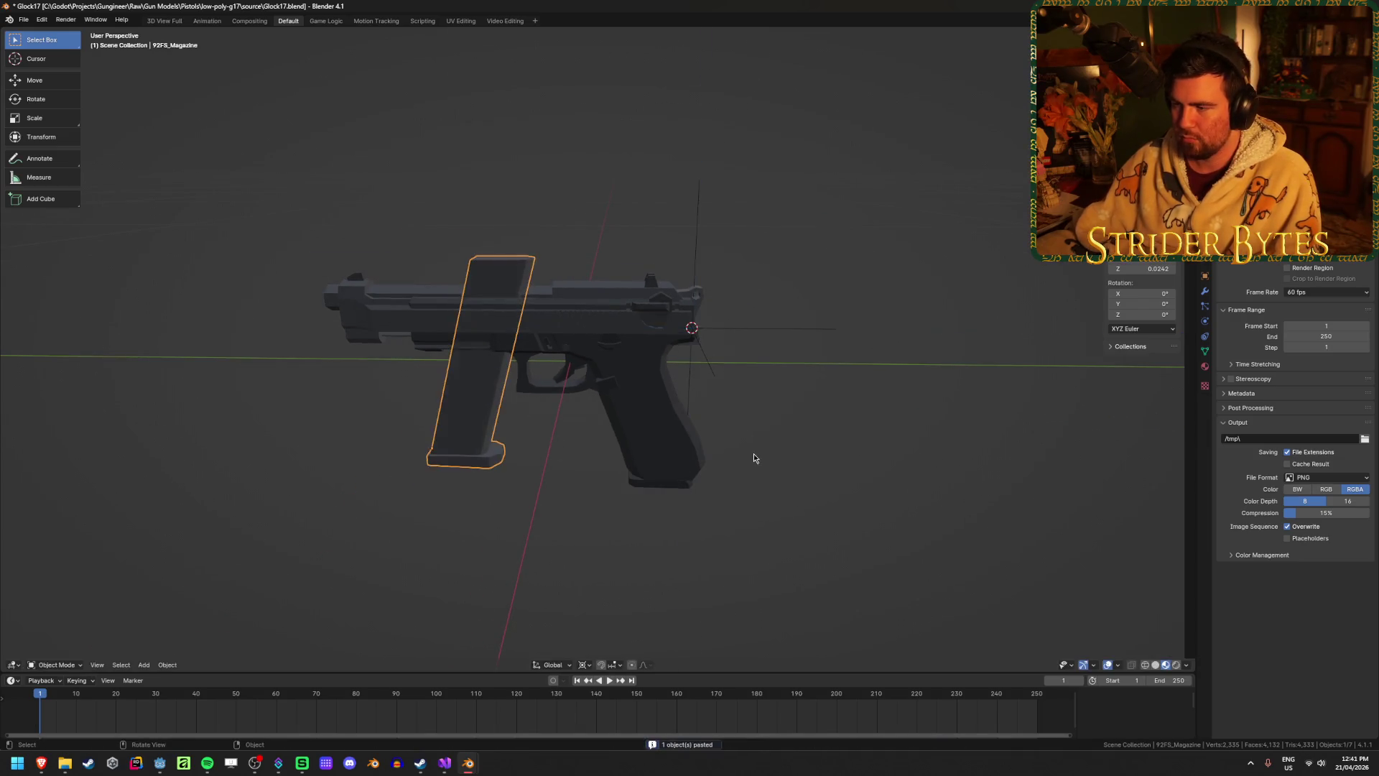
Change the pivot point, re-tilt the magazine around Z, and move it onto the grip.
{"action": "left_click", "coordinate": [581, 666]}
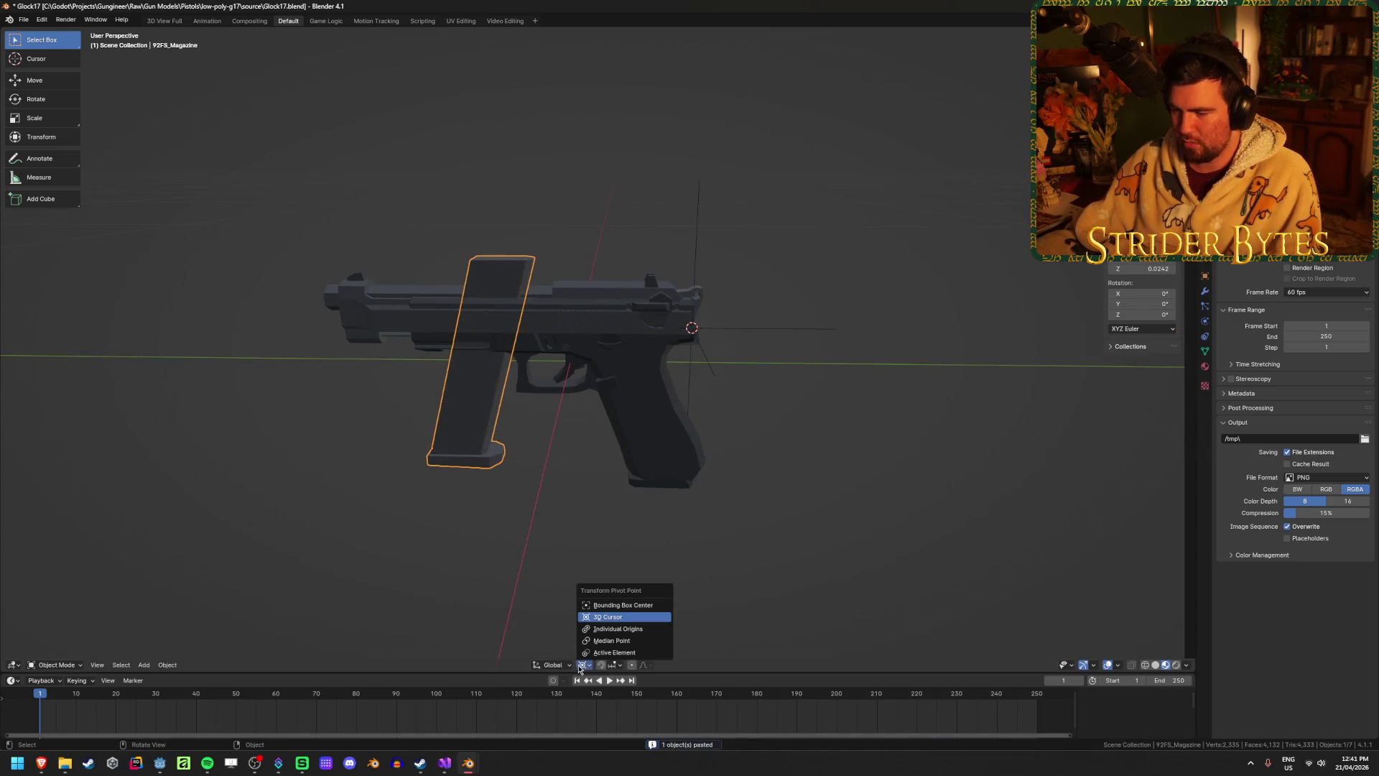
{"action": "left_click", "coordinate": [632, 639]}
{"action": "key", "text": "r"}
{"action": "key", "text": "z"}
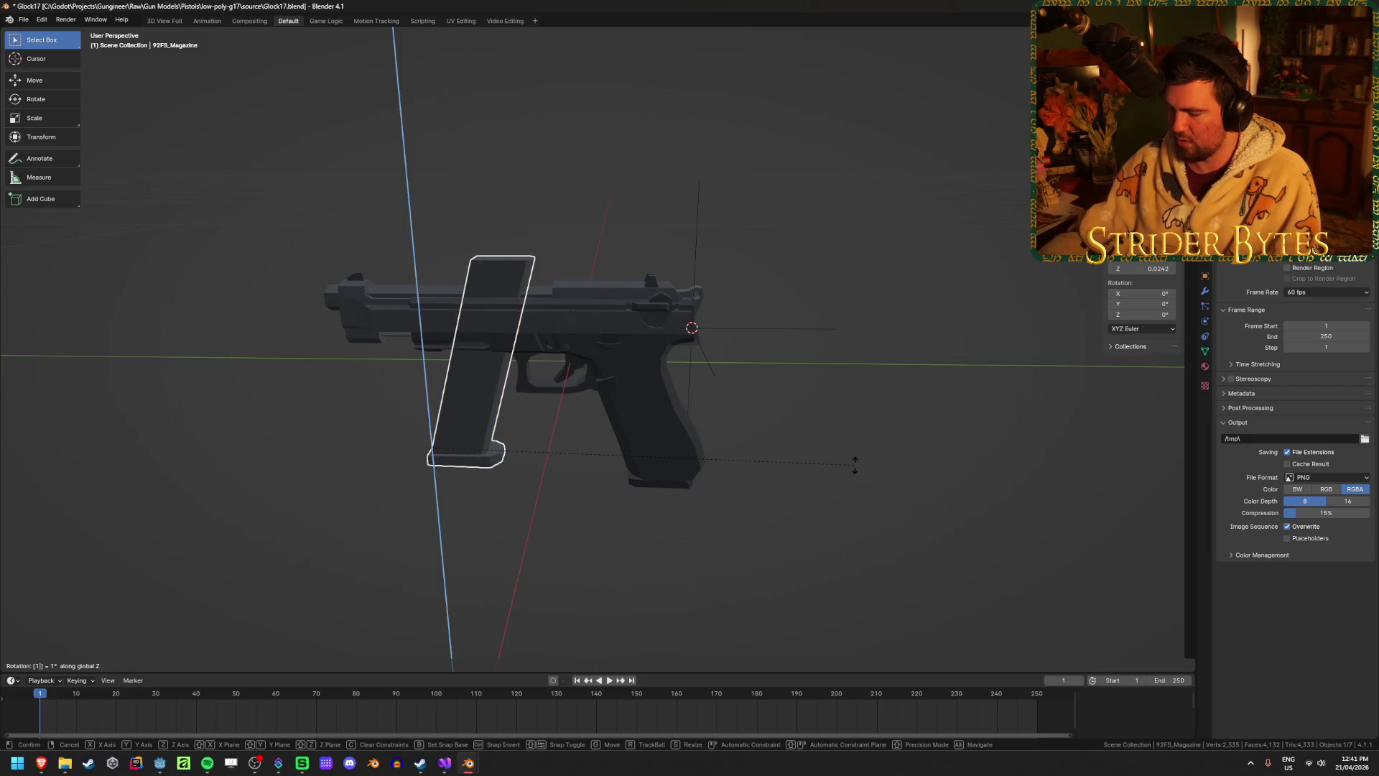
{"action": "left_click", "coordinate": [766, 468]}
{"action": "key", "text": "g"}
{"action": "left_click", "coordinate": [649, 471]}
Inspect the grip Cube.001 in Edit Mode with X-ray on.
{"action": "mouse_move", "coordinate": [648, 470]}
{"action": "middle_mouse_down"}
{"action": "mouse_move", "coordinate": [733, 532]}
{"action": "mouse_move", "coordinate": [568, 441]}
{"action": "middle_mouse_up"}
{"action": "left_click", "coordinate": [561, 437]}
{"action": "scroll", "coordinate": [571, 427], "scroll_direction": "up", "scroll_amount": 3}
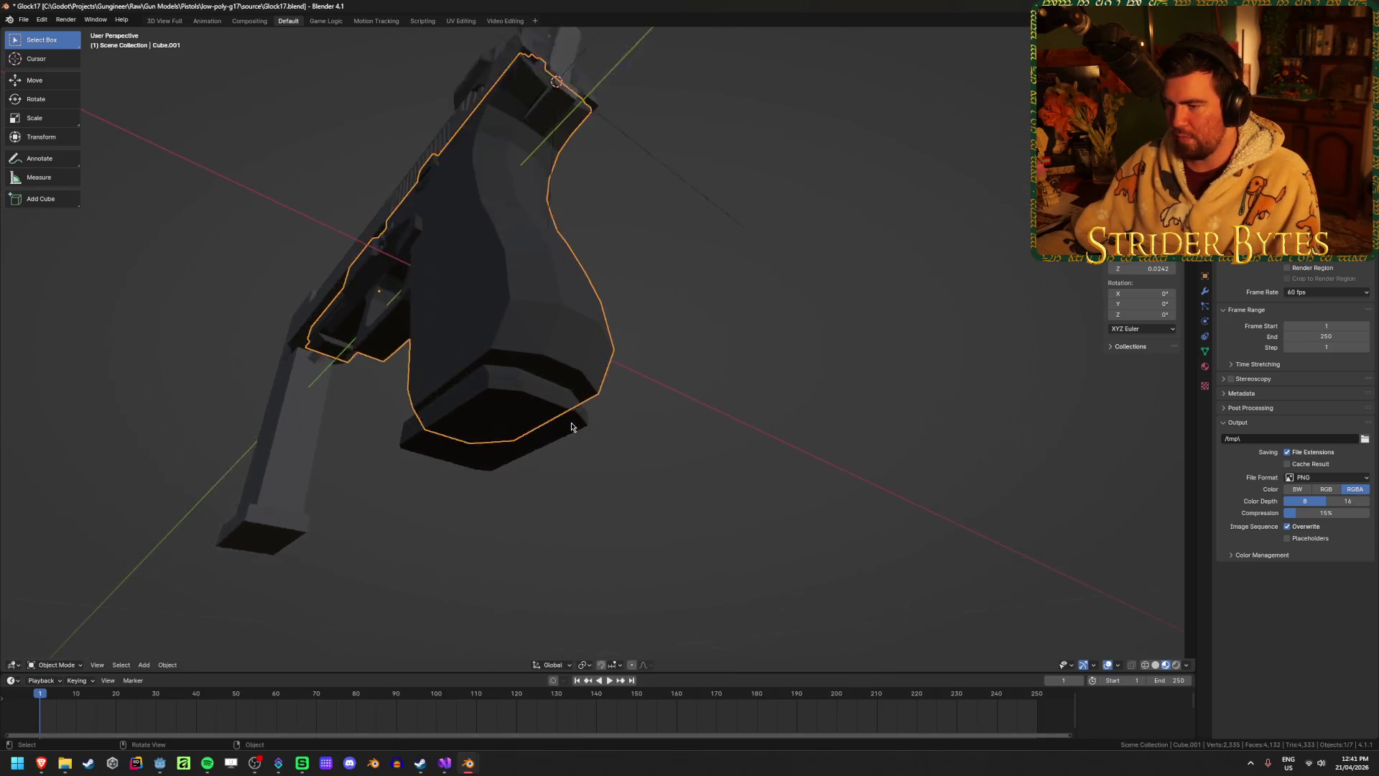
{"action": "key", "text": "Tab"}
{"action": "scroll", "coordinate": [595, 427], "scroll_direction": "up", "scroll_amount": 1}
{"action": "key", "text": "alt+z"}
{"action": "mouse_move", "coordinate": [651, 438]}
{"action": "middle_mouse_down"}
{"action": "mouse_move", "coordinate": [560, 428]}
{"action": "mouse_move", "coordinate": [634, 440]}
{"action": "mouse_move", "coordinate": [616, 455]}
{"action": "mouse_move", "coordinate": [556, 424]}
{"action": "mouse_move", "coordinate": [613, 446]}
{"action": "middle_mouse_up"}
Return to Object Mode, turn X-ray off, and frame the whole pistol.
{"action": "key", "text": "ctrl+Tab"}
{"action": "left_click", "coordinate": [514, 446]}
{"action": "mouse_move", "coordinate": [671, 498]}
{"action": "middle_mouse_down"}
{"action": "mouse_move", "coordinate": [609, 490]}
{"action": "mouse_move", "coordinate": [769, 493]}
{"action": "mouse_move", "coordinate": [735, 468]}
{"action": "middle_mouse_up"}
{"action": "key", "text": "alt+z"}
{"action": "key", "text": "KP_Decimal"}
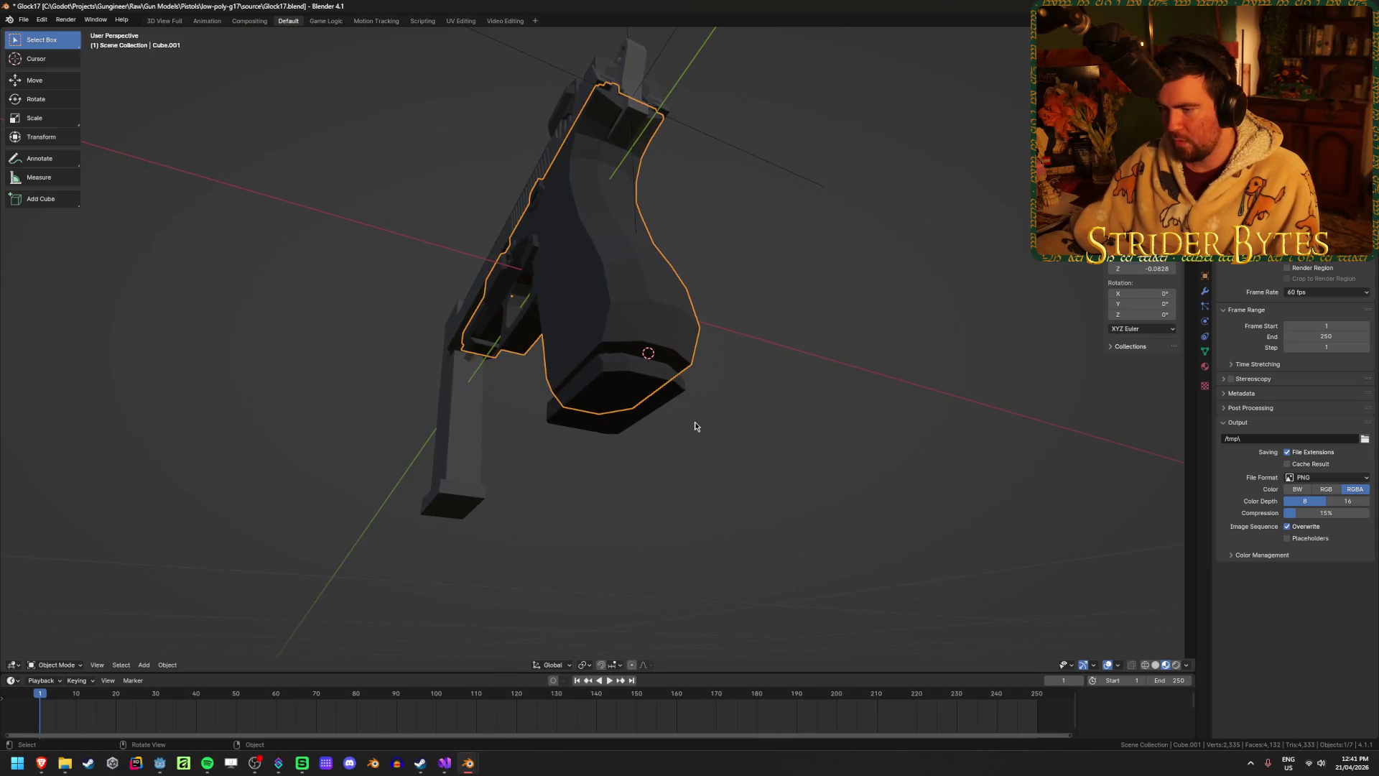
Add a Plain Axes empty at the grip base, scale it down, and apply scale.
{"action": "key", "text": "shift+a"}
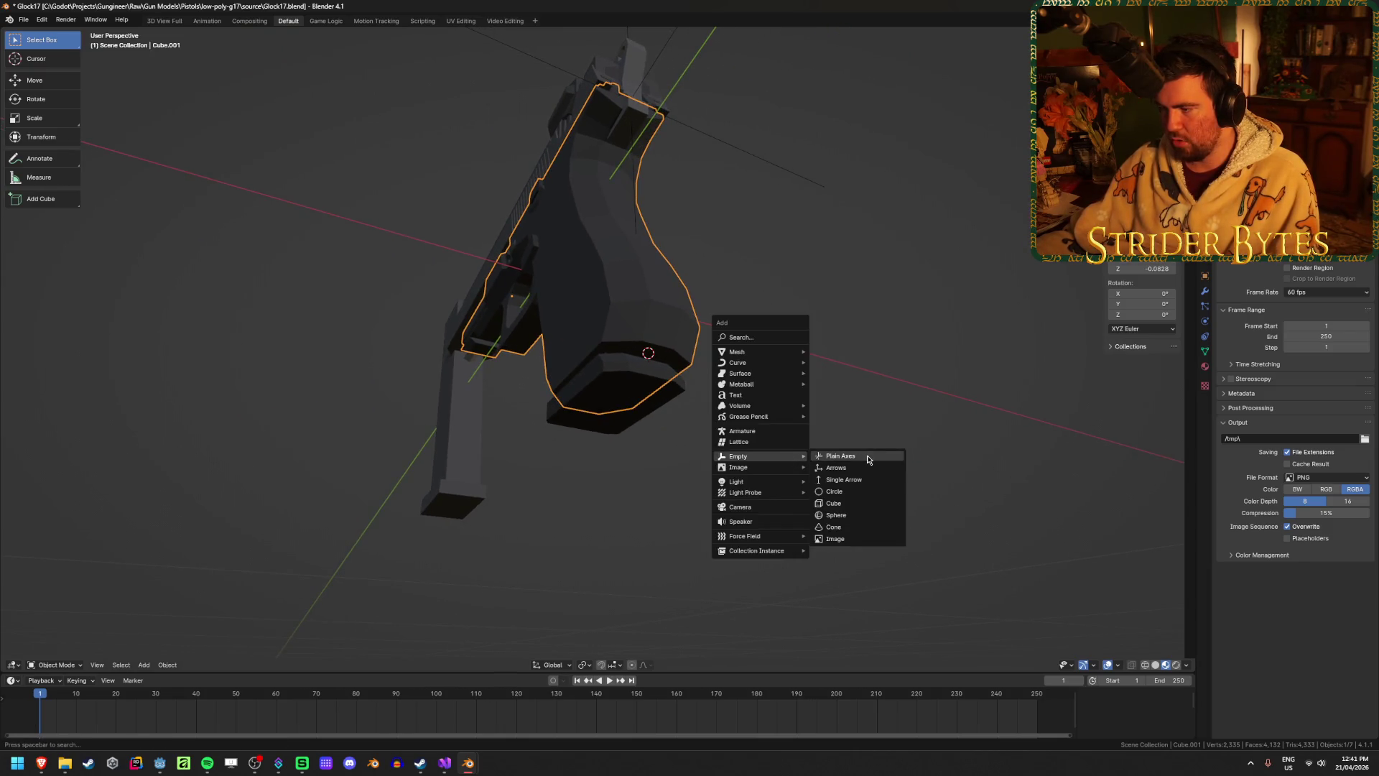
{"action": "left_click", "coordinate": [868, 457]}
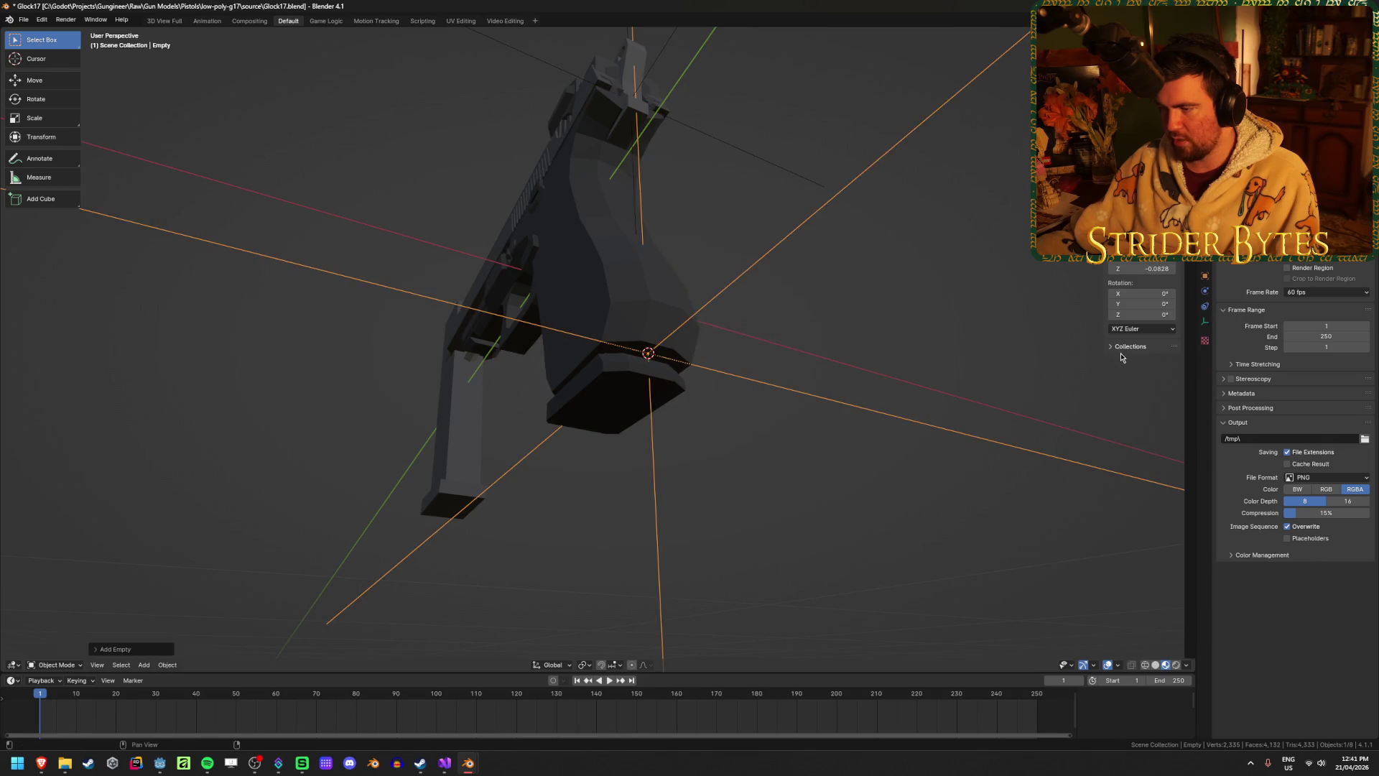
{"action": "key", "text": "s"}
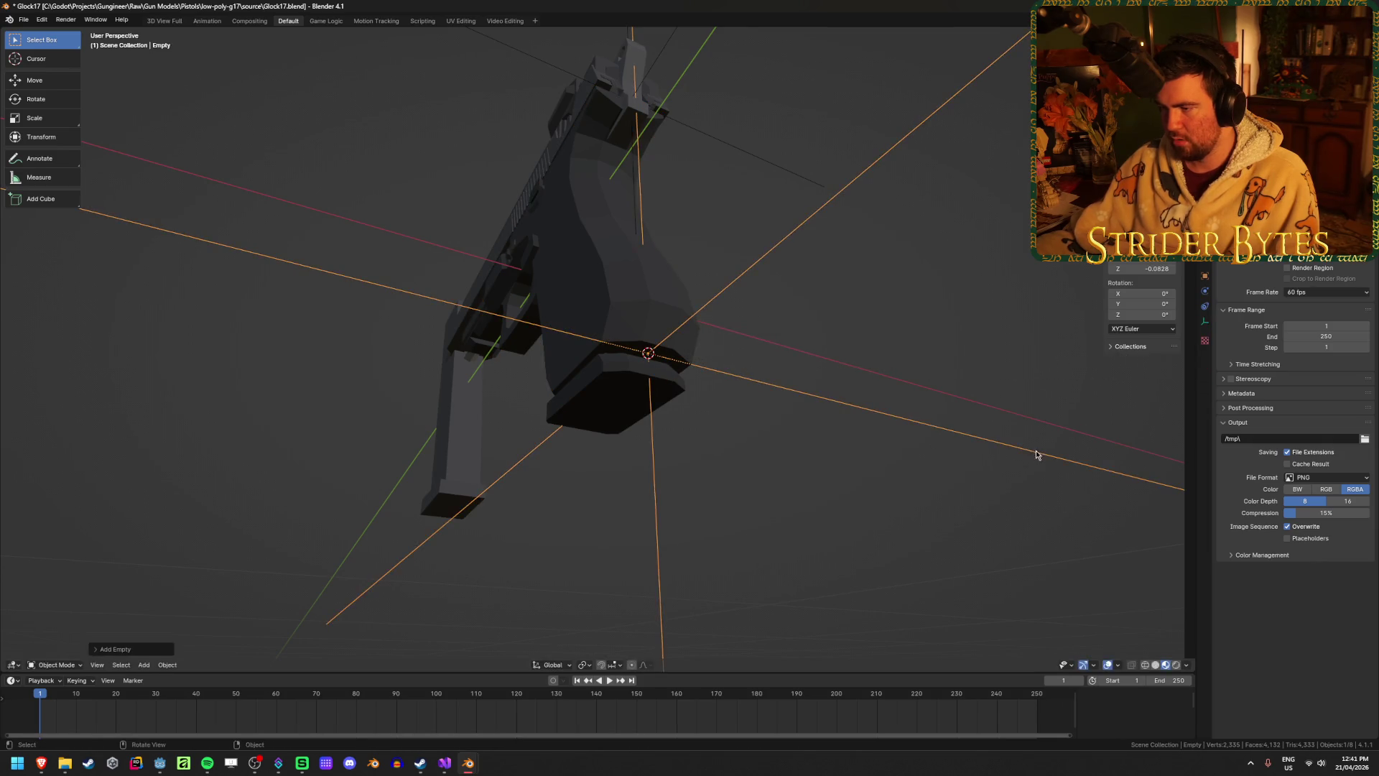
{"action": "left_click", "coordinate": [971, 456]}
{"action": "key", "text": "s"}
{"action": "left_click", "coordinate": [790, 424]}
{"action": "key", "text": "ctrl+a"}
{"action": "left_click", "coordinate": [825, 431]}
Rename the empty to 'MagazineAttach'.
{"action": "key", "text": "F2"}
{"action": "type", "text": "MagazineAttach"}
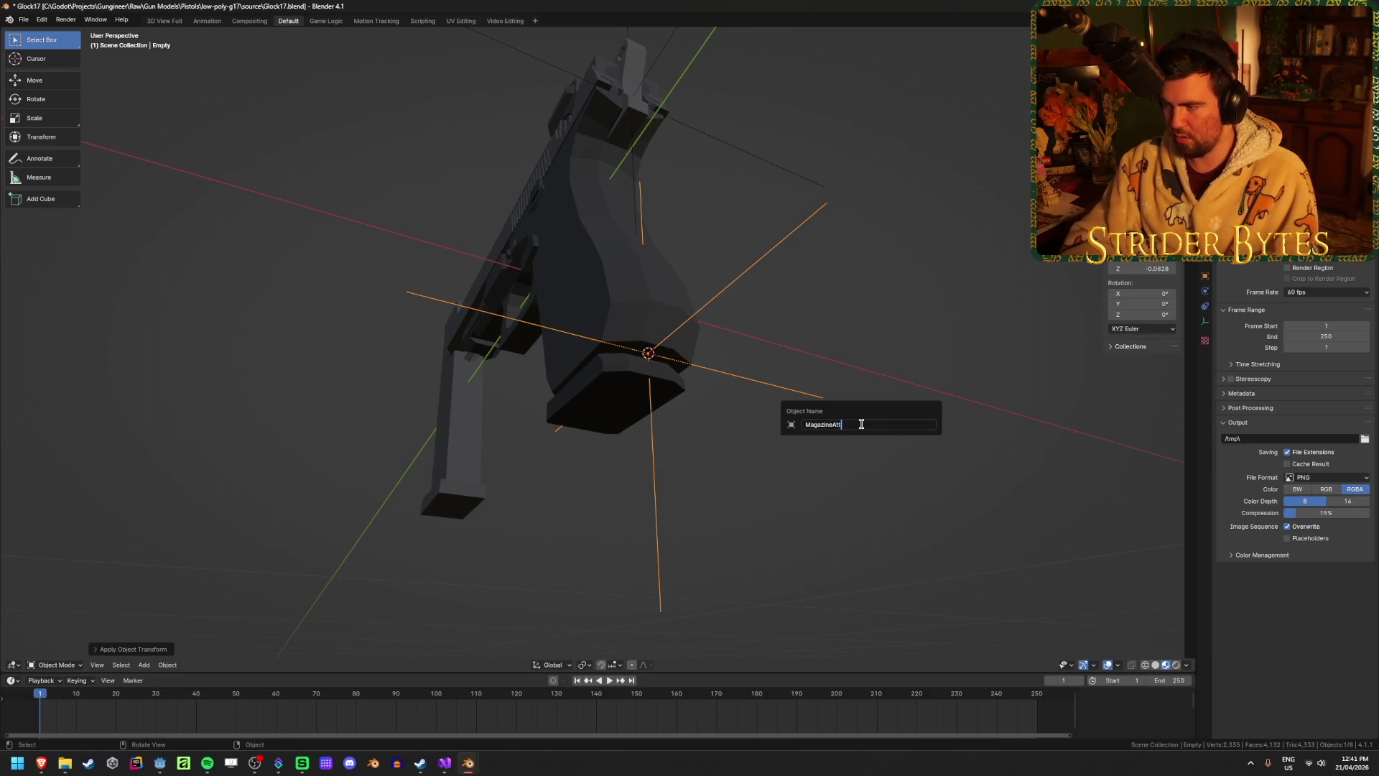
{"action": "key", "text": "Return"}
{"action": "left_click", "coordinate": [427, 486]}
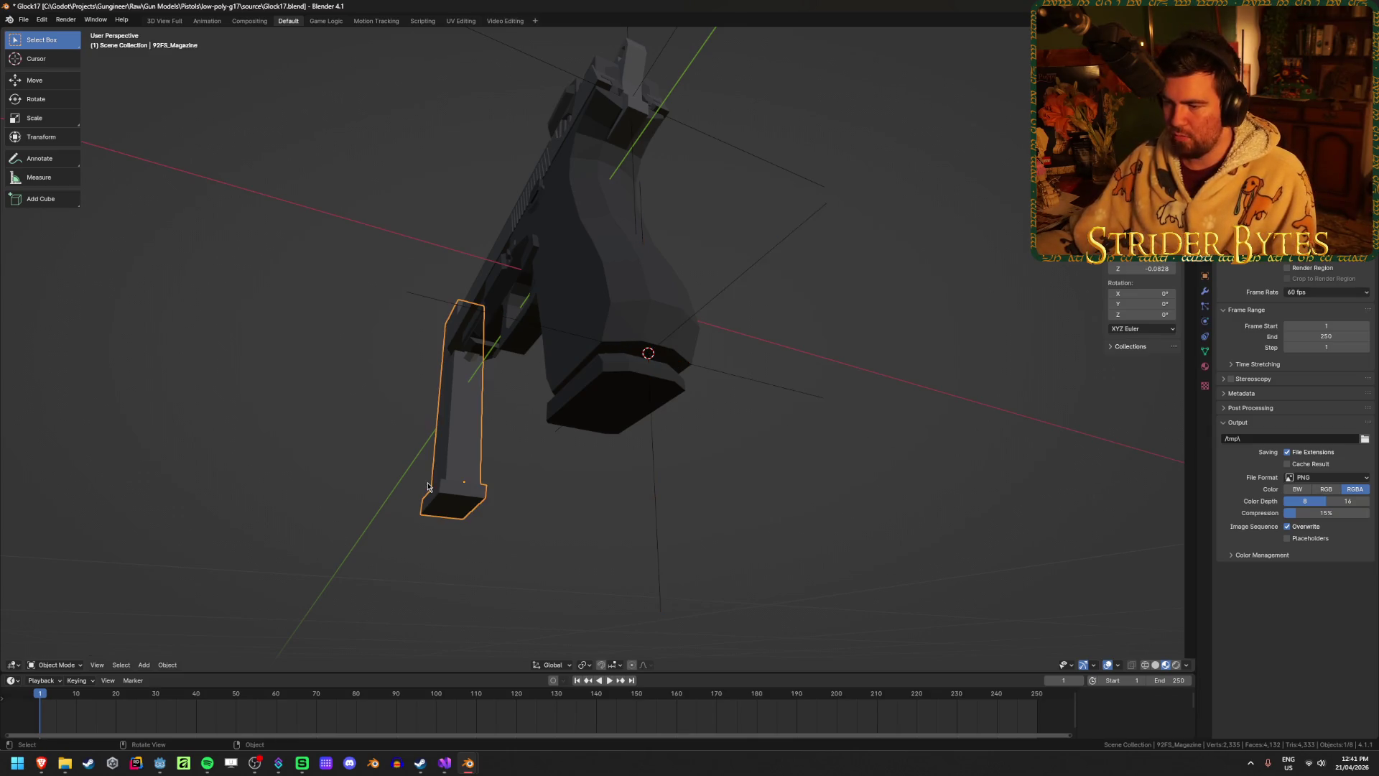
Snap the 92FS_Magazine to the cursor at the grip base and check its placement.
{"action": "key", "text": "shift+s"}
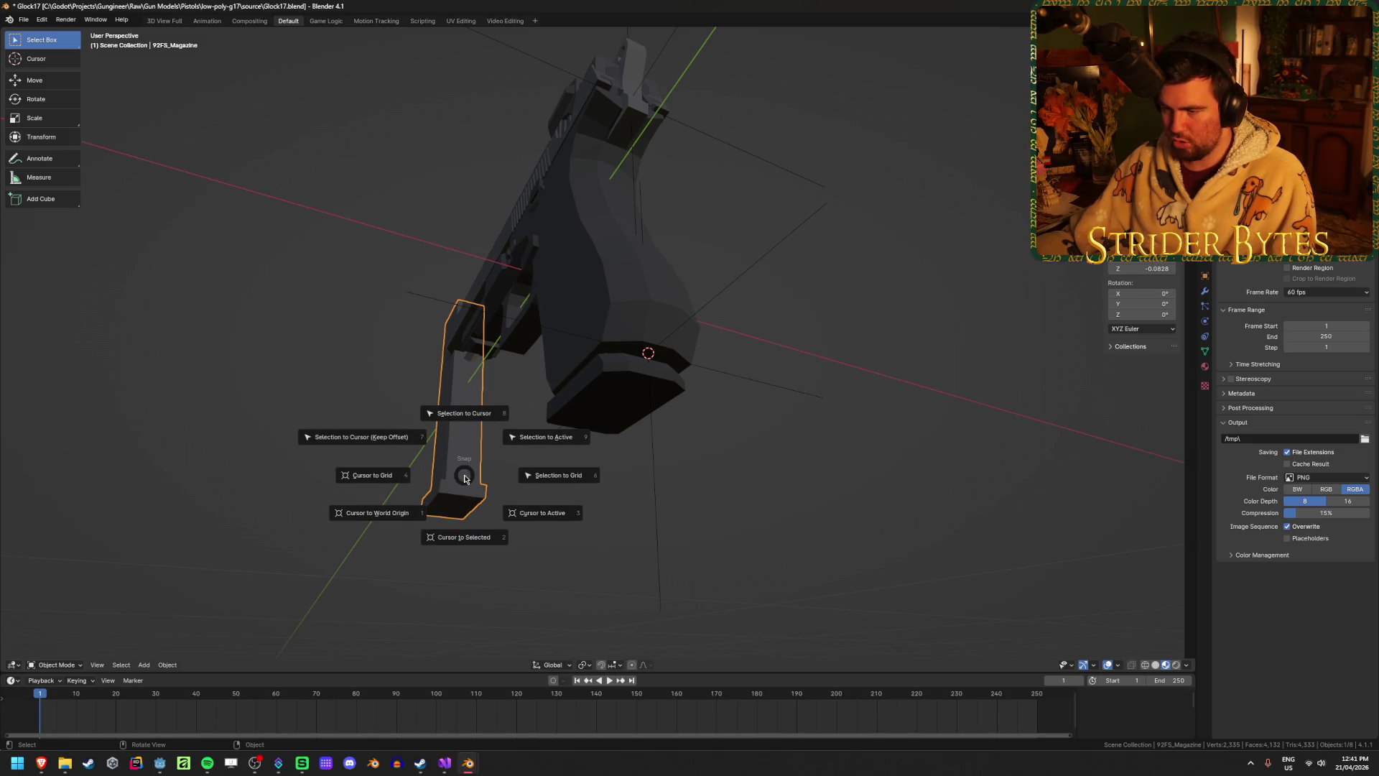
{"action": "left_click", "coordinate": [467, 417]}
{"action": "left_click", "coordinate": [386, 495]}
{"action": "mouse_move", "coordinate": [387, 496]}
{"action": "middle_mouse_down"}
{"action": "mouse_move", "coordinate": [455, 453]}
{"action": "mouse_move", "coordinate": [487, 493]}
{"action": "mouse_move", "coordinate": [632, 194]}
{"action": "middle_mouse_up"}
{"action": "left_click", "coordinate": [605, 148]}
{"action": "left_click", "coordinate": [957, 299]}
{"action": "mouse_move", "coordinate": [941, 428]}
{"action": "middle_mouse_down"}
{"action": "mouse_move", "coordinate": [884, 373]}
{"action": "mouse_move", "coordinate": [707, 486]}
{"action": "middle_mouse_up"}
{"action": "left_click", "coordinate": [623, 459]}
{"action": "middle_click_drag", "start_coordinate": [622, 458], "coordinate": [652, 530]}
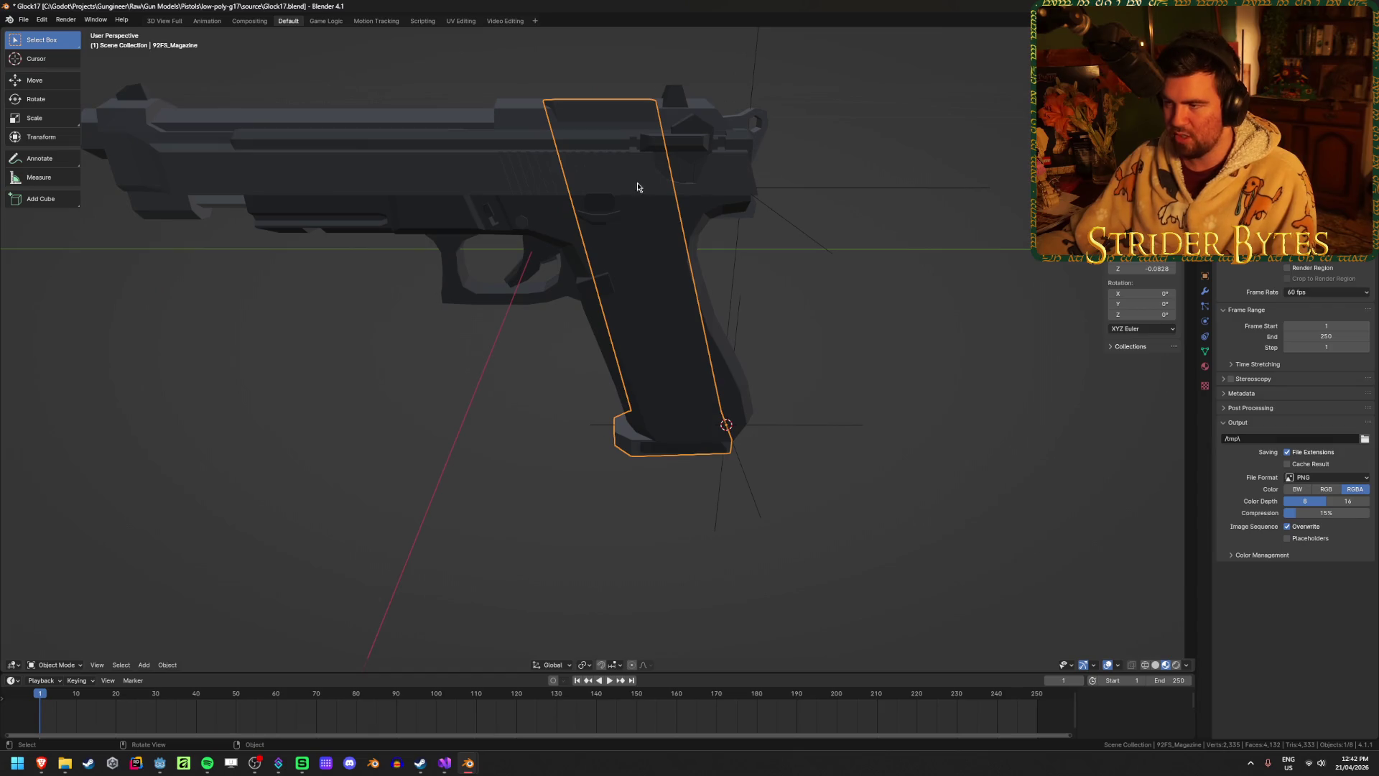
{"action": "mouse_move", "coordinate": [648, 105]}
{"action": "middle_mouse_down"}
{"action": "mouse_move", "coordinate": [637, 210]}
{"action": "mouse_move", "coordinate": [670, 141]}
{"action": "middle_mouse_up"}
In Right Orthographic view, move the magazine into the grip and nudge it along Y.
{"action": "key", "text": "KP_3"}
{"action": "key", "text": "g"}
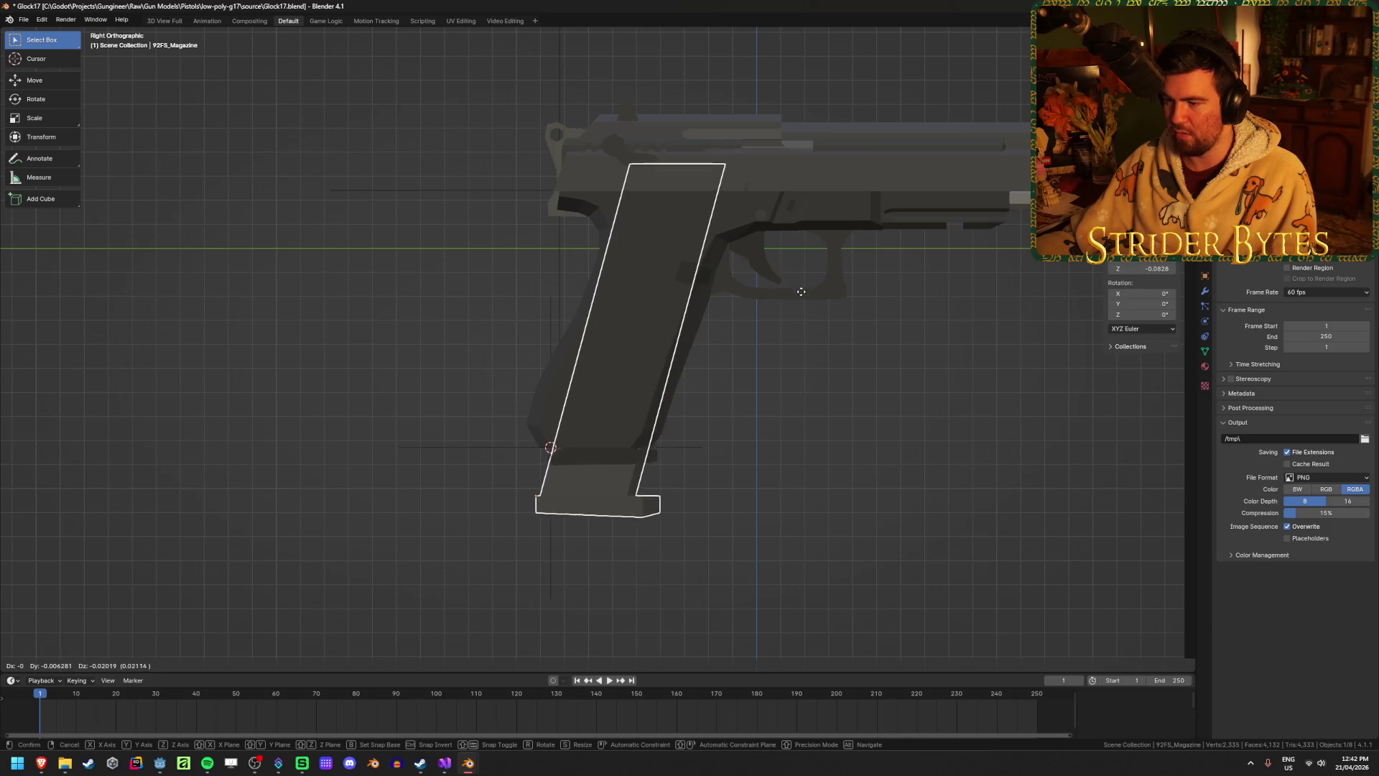
{"action": "left_click", "coordinate": [796, 293]}
{"action": "middle_click_drag", "start_coordinate": [801, 295], "coordinate": [625, 354]}
{"action": "key", "text": "g"}
{"action": "key", "text": "y"}
{"action": "left_click", "coordinate": [977, 524]}
Hide the inner part Cube.003 and save Glock17.blend.
{"action": "left_click", "coordinate": [978, 524]}
{"action": "mouse_move", "coordinate": [978, 524]}
{"action": "middle_mouse_down"}
{"action": "mouse_move", "coordinate": [776, 462]}
{"action": "mouse_move", "coordinate": [779, 428]}
{"action": "mouse_move", "coordinate": [643, 452]}
{"action": "middle_mouse_up"}
{"action": "left_click", "coordinate": [642, 452]}
{"action": "key", "text": "h"}
{"action": "mouse_move", "coordinate": [891, 465]}
{"action": "middle_mouse_down"}
{"action": "mouse_move", "coordinate": [716, 451]}
{"action": "mouse_move", "coordinate": [609, 502]}
{"action": "mouse_move", "coordinate": [595, 523]}
{"action": "mouse_move", "coordinate": [604, 541]}
{"action": "mouse_move", "coordinate": [385, 428]}
{"action": "mouse_move", "coordinate": [382, 407]}
{"action": "middle_mouse_up"}
{"action": "key", "text": "ctrl+s"}
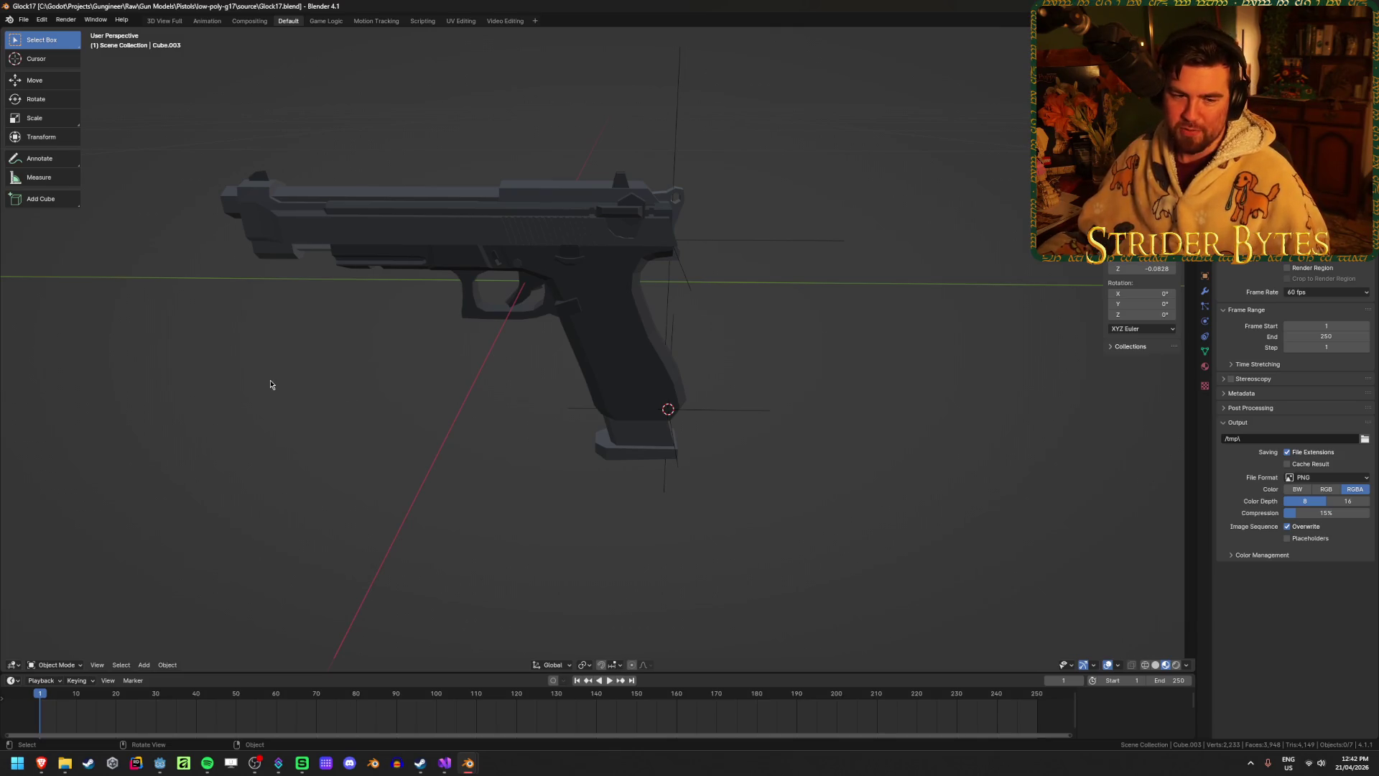
Save, then select the magazine and shift it along the Y axis.
{"action": "middle_click_drag", "start_coordinate": [290, 426], "coordinate": [335, 423]}
{"action": "key", "text": "ctrl+s"}
{"action": "mouse_move", "coordinate": [797, 610]}
{"action": "middle_mouse_down"}
{"action": "mouse_move", "coordinate": [726, 560]}
{"action": "mouse_move", "coordinate": [745, 504]}
{"action": "mouse_move", "coordinate": [782, 539]}
{"action": "mouse_move", "coordinate": [633, 577]}
{"action": "mouse_move", "coordinate": [744, 605]}
{"action": "middle_mouse_up"}
{"action": "scroll", "coordinate": [746, 539], "scroll_direction": "up", "scroll_amount": 3}
{"action": "left_click", "coordinate": [680, 504]}
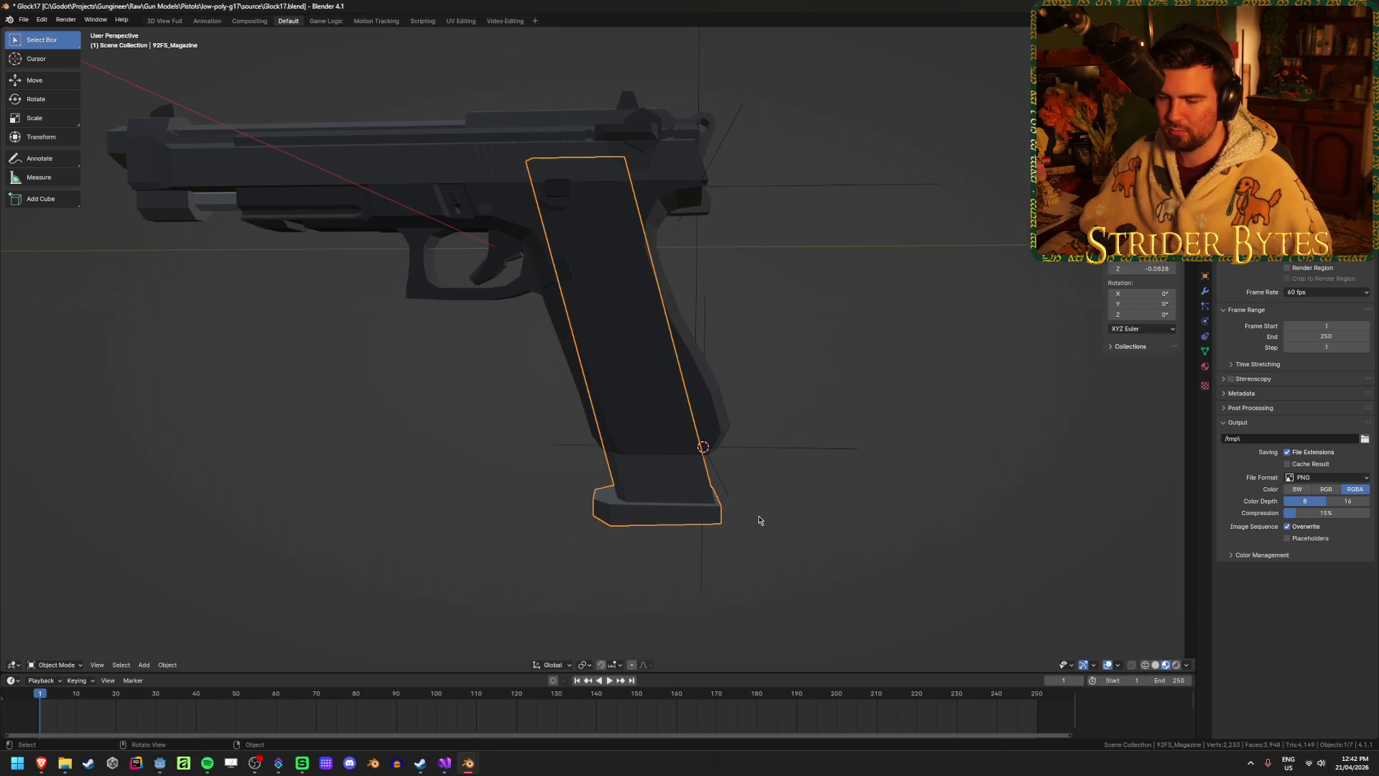
{"action": "middle_click_drag", "start_coordinate": [760, 517], "coordinate": [730, 510]}
{"action": "key", "text": "g"}
{"action": "key", "text": "y"}
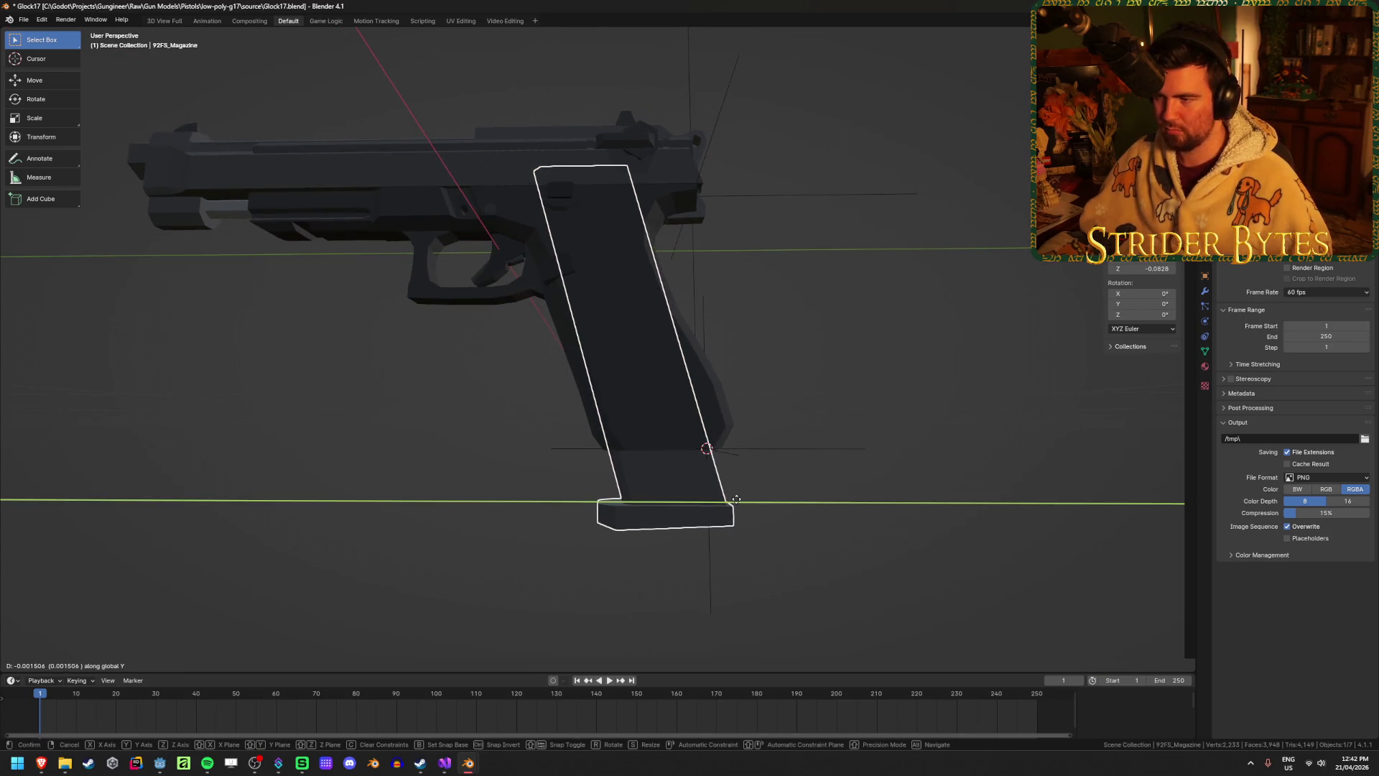
{"action": "left_click", "coordinate": [734, 499]}
Lower the magazine further along Y in the grip and save Glock17.blend.
{"action": "middle_click_drag", "start_coordinate": [734, 498], "coordinate": [775, 504]}
{"action": "key", "text": "g"}
{"action": "key", "text": "y"}
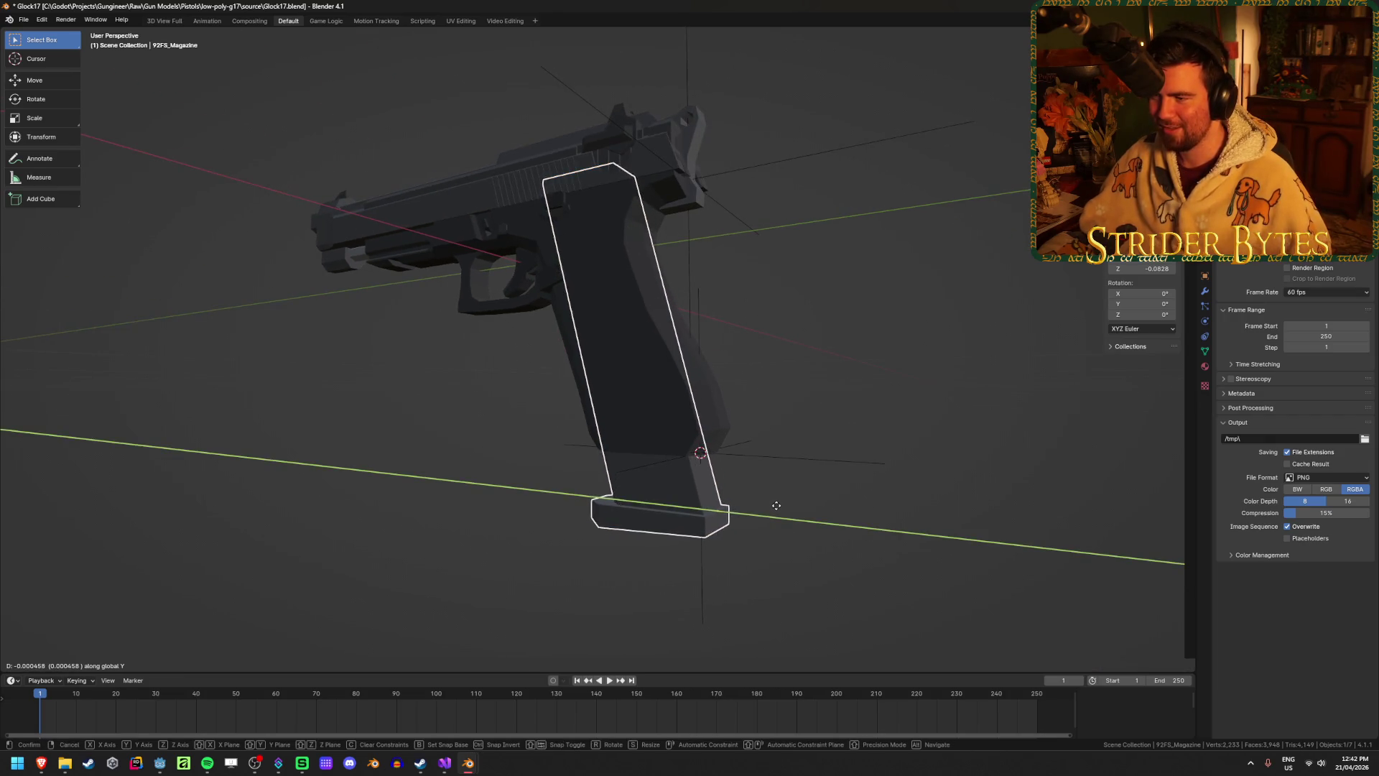
{"action": "left_click", "coordinate": [774, 509]}
{"action": "left_click", "coordinate": [864, 542]}
{"action": "mouse_move", "coordinate": [579, 547]}
{"action": "middle_mouse_down"}
{"action": "mouse_move", "coordinate": [594, 563]}
{"action": "mouse_move", "coordinate": [372, 520]}
{"action": "middle_mouse_up"}
{"action": "key", "text": "ctrl+s"}
Inspect the pistol from several side angles and select the 92FS_Magazine.
{"action": "mouse_move", "coordinate": [485, 575]}
{"action": "middle_mouse_down"}
{"action": "mouse_move", "coordinate": [494, 464]}
{"action": "mouse_move", "coordinate": [567, 475]}
{"action": "middle_mouse_up"}
{"action": "mouse_move", "coordinate": [637, 475]}
{"action": "middle_mouse_down"}
{"action": "mouse_move", "coordinate": [726, 502]}
{"action": "mouse_move", "coordinate": [761, 554]}
{"action": "middle_mouse_up"}
{"action": "mouse_move", "coordinate": [817, 424]}
{"action": "middle_mouse_down"}
{"action": "mouse_move", "coordinate": [754, 484]}
{"action": "mouse_move", "coordinate": [481, 468]}
{"action": "mouse_move", "coordinate": [481, 452]}
{"action": "mouse_move", "coordinate": [754, 450]}
{"action": "mouse_move", "coordinate": [709, 454]}
{"action": "middle_mouse_up"}
{"action": "scroll", "coordinate": [730, 477], "scroll_direction": "down", "scroll_amount": 3}
{"action": "scroll", "coordinate": [481, 453], "scroll_direction": "up", "scroll_amount": 5}
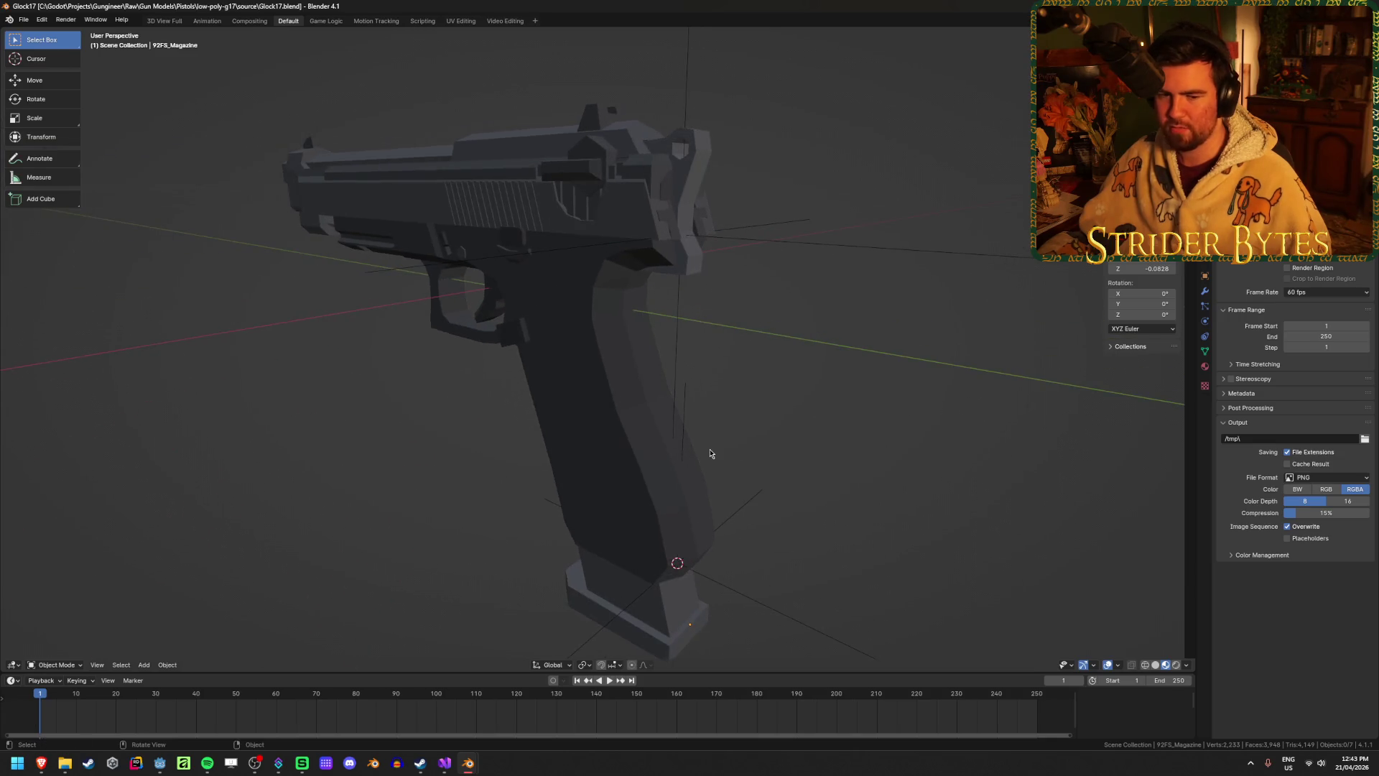
{"action": "left_click", "coordinate": [574, 317]}
{"action": "mouse_move", "coordinate": [592, 336]}
{"action": "middle_mouse_down"}
{"action": "mouse_move", "coordinate": [632, 332]}
{"action": "mouse_move", "coordinate": [747, 553]}
{"action": "middle_mouse_up"}
{"action": "left_click", "coordinate": [648, 523]}
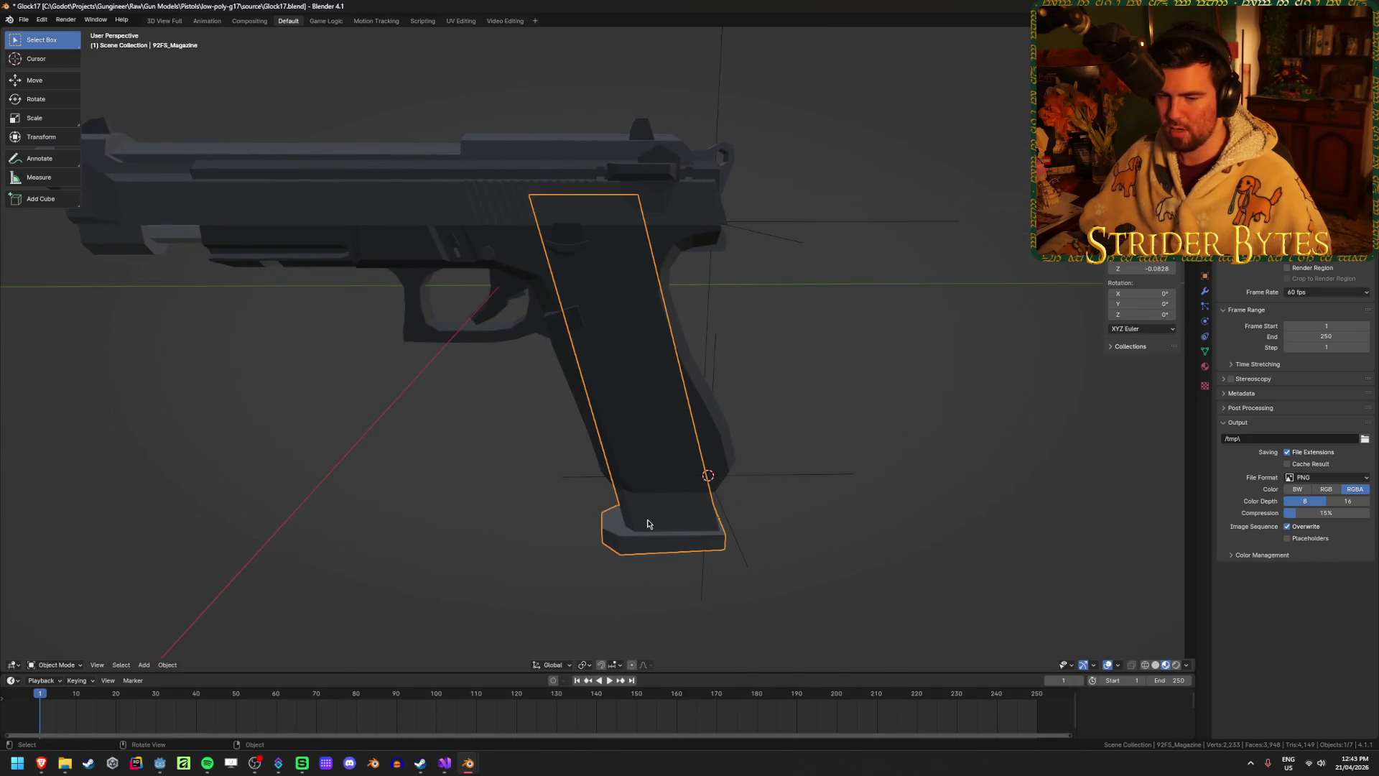
Duplicate the 92FS_Magazine with Shift+D and place the copy.
{"action": "left_click", "coordinate": [862, 363]}
{"action": "left_click", "coordinate": [688, 525]}
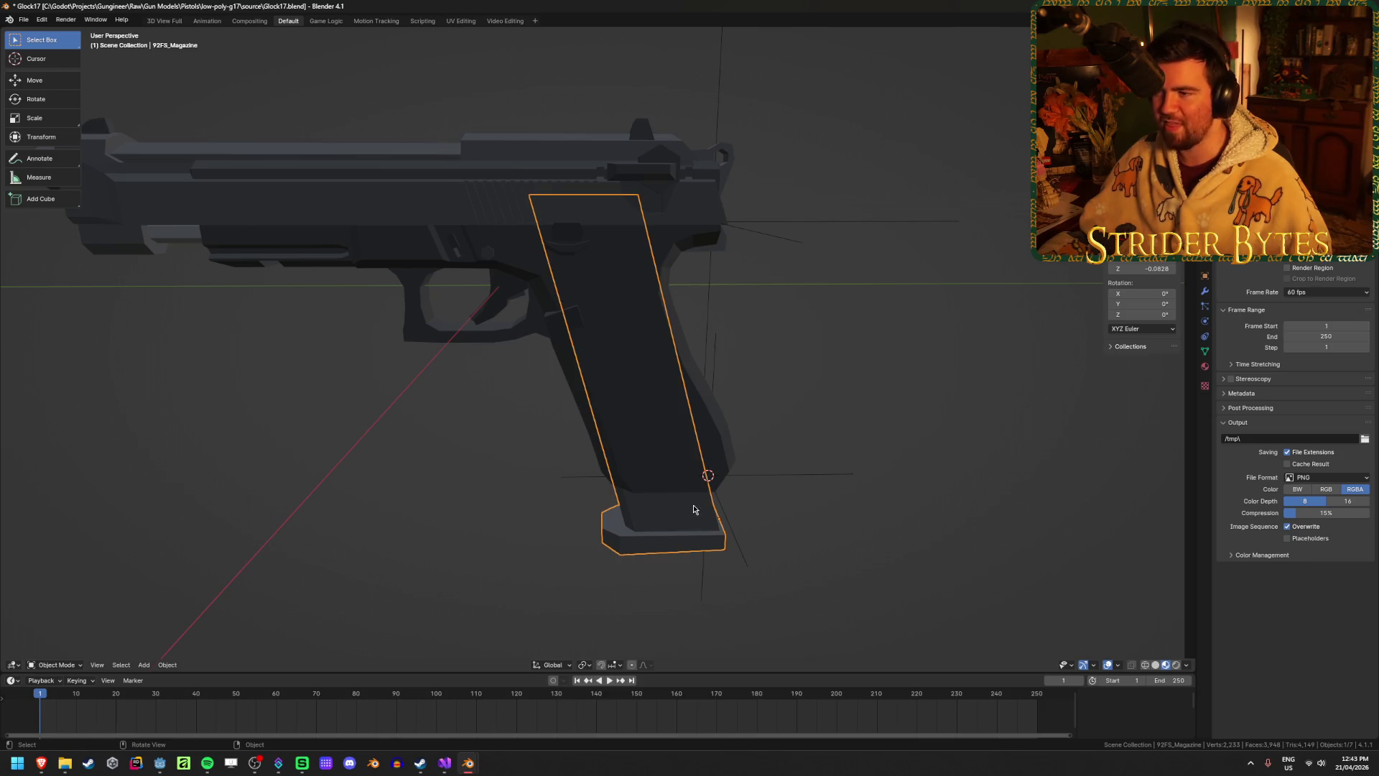
{"action": "middle_click_drag", "start_coordinate": [644, 338], "coordinate": [619, 338]}
{"action": "key", "text": "shift+d"}
{"action": "left_click", "coordinate": [770, 369]}
Select the Glock's own magazine Cube.003 inside the grip.
{"action": "mouse_move", "coordinate": [770, 369]}
{"action": "middle_mouse_down"}
{"action": "mouse_move", "coordinate": [816, 352]}
{"action": "mouse_move", "coordinate": [767, 318]}
{"action": "mouse_move", "coordinate": [720, 338]}
{"action": "mouse_move", "coordinate": [559, 342]}
{"action": "mouse_move", "coordinate": [571, 359]}
{"action": "middle_mouse_up"}
{"action": "left_click", "coordinate": [626, 504]}
{"action": "left_click", "coordinate": [601, 558]}
{"action": "mouse_move", "coordinate": [602, 547]}
{"action": "middle_mouse_down"}
{"action": "mouse_move", "coordinate": [656, 498]}
{"action": "mouse_move", "coordinate": [687, 515]}
{"action": "mouse_move", "coordinate": [665, 496]}
{"action": "middle_mouse_up"}
{"action": "left_click", "coordinate": [641, 512]}
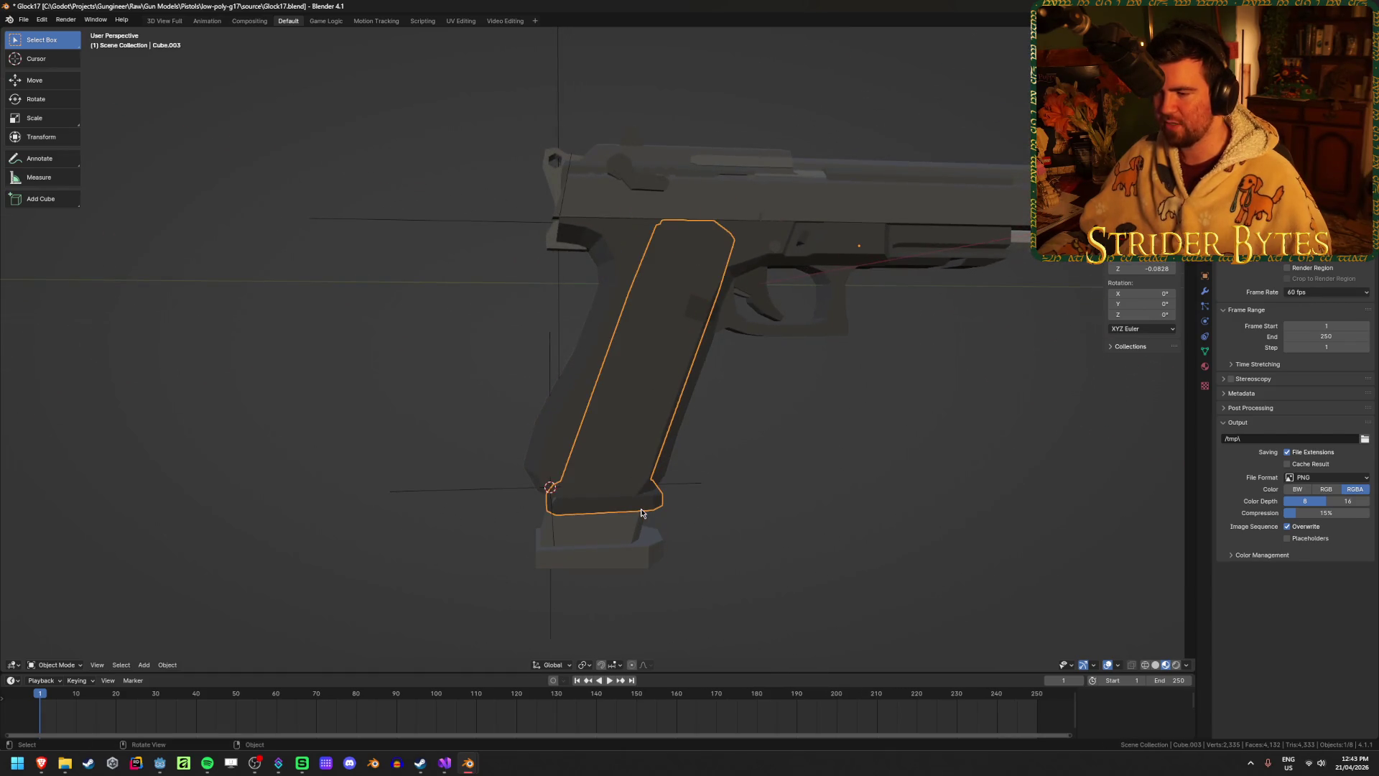
Hide the 92FS slide and the long Cube.004 part to expose the frame.
{"action": "left_click", "coordinate": [807, 509]}
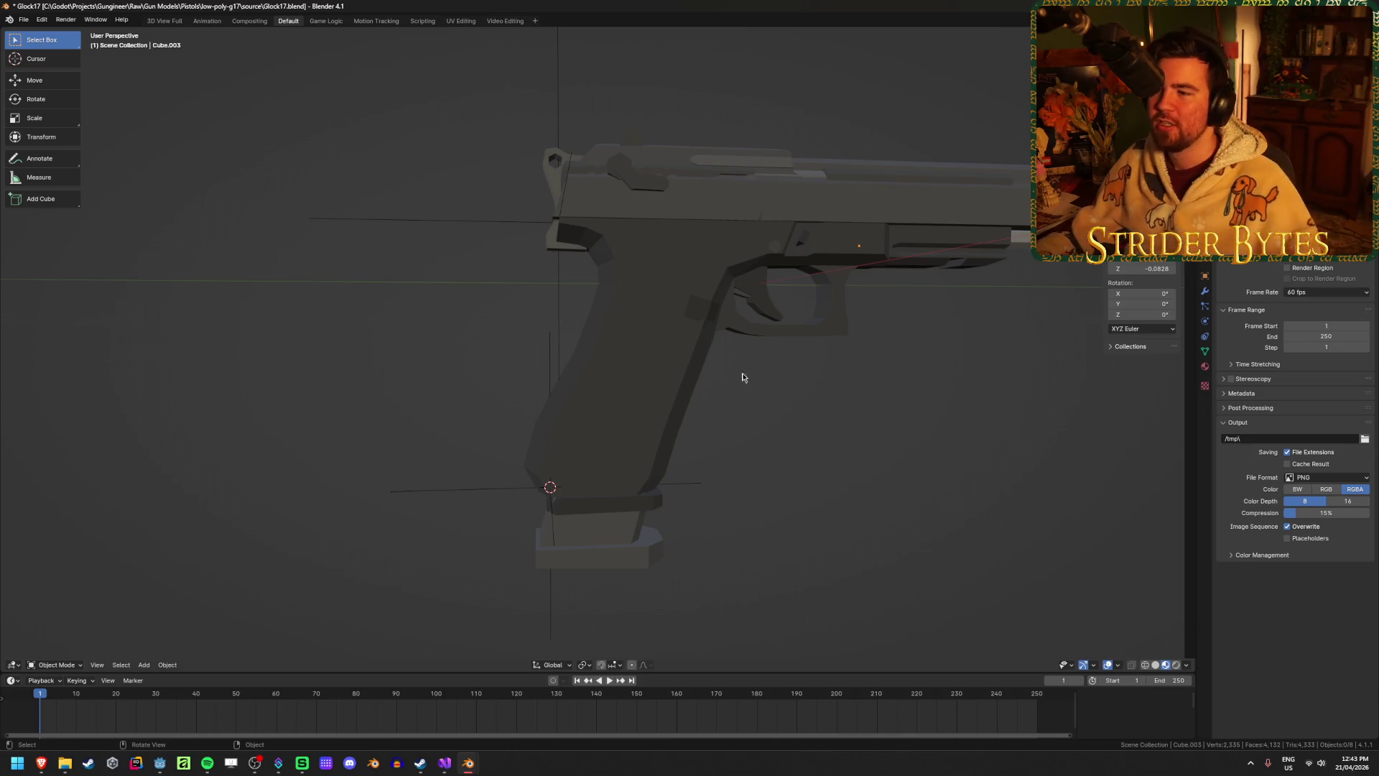
{"action": "left_click", "coordinate": [706, 203]}
{"action": "left_click", "coordinate": [777, 425]}
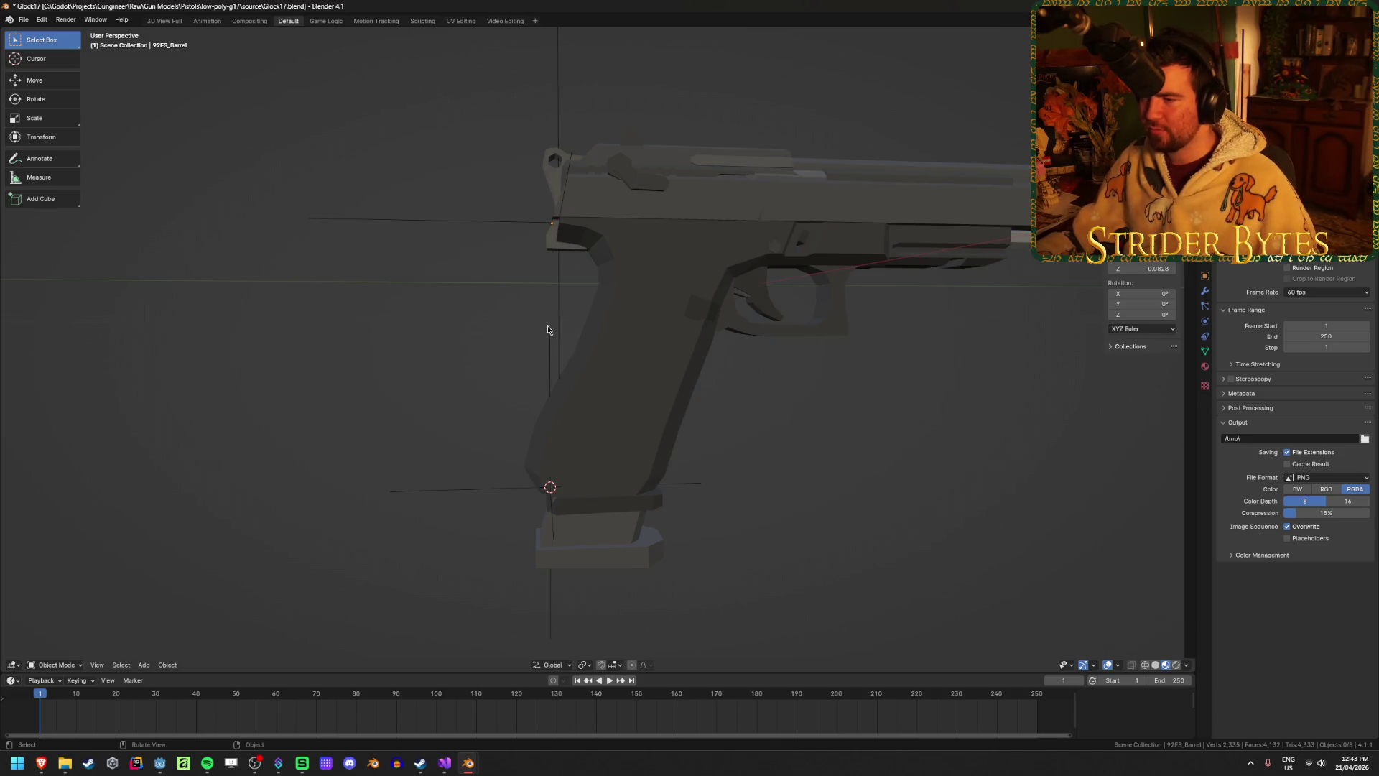
{"action": "middle_click_drag", "start_coordinate": [561, 337], "coordinate": [490, 339]}
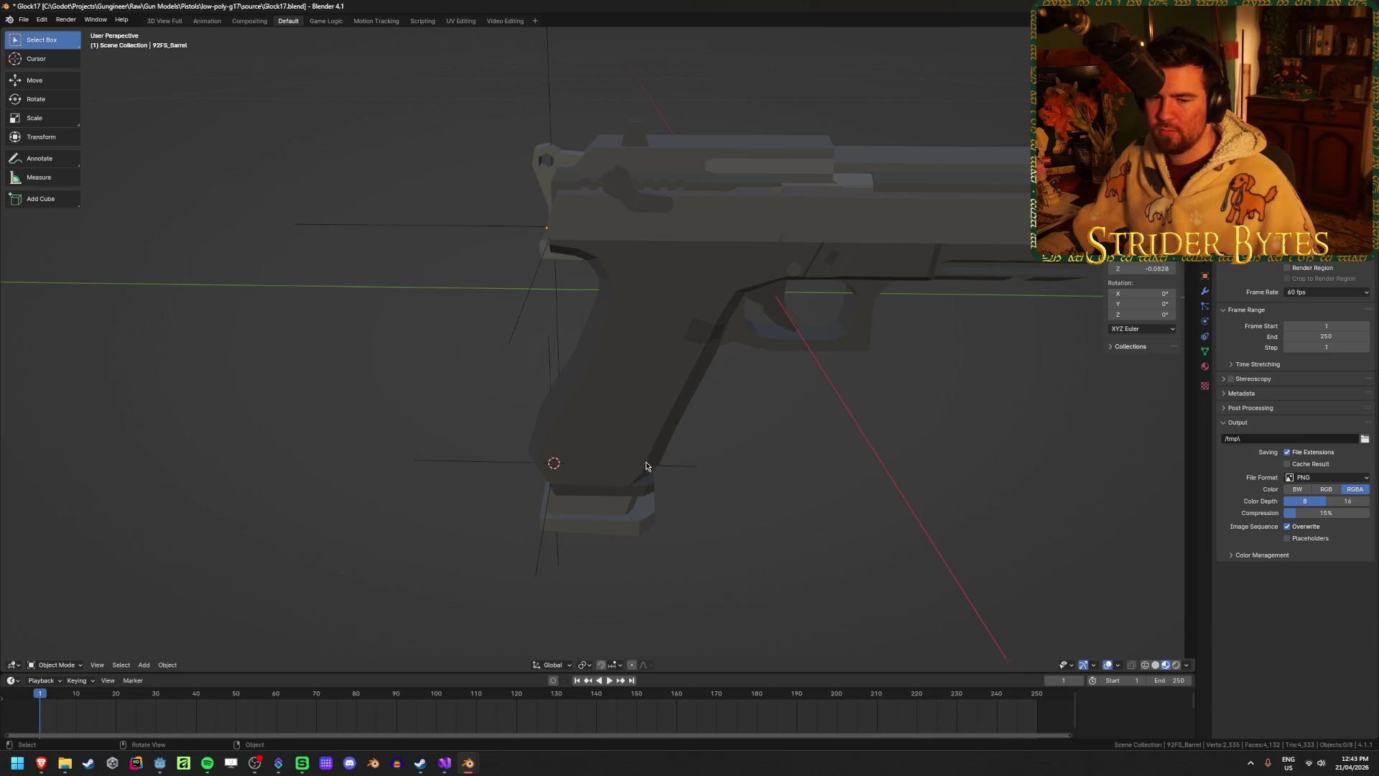
{"action": "middle_click_drag", "start_coordinate": [611, 491], "coordinate": [631, 431]}
{"action": "left_click", "coordinate": [785, 166]}
{"action": "key", "text": "h"}
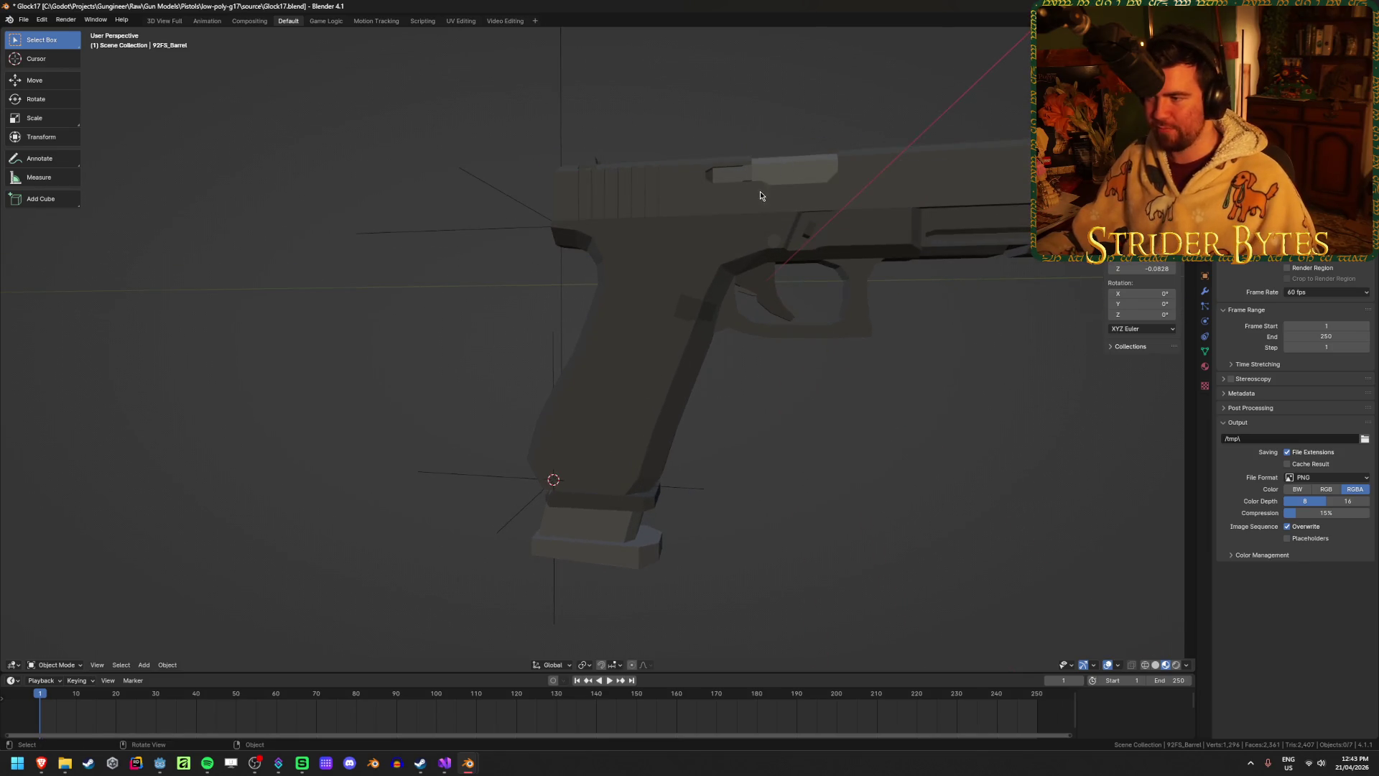
{"action": "middle_click_drag", "start_coordinate": [761, 194], "coordinate": [722, 227]}
{"action": "left_click", "coordinate": [719, 227]}
{"action": "key", "text": "h"}
Select the 92FS_Magazine in the grip and view it from behind.
{"action": "left_click", "coordinate": [739, 287]}
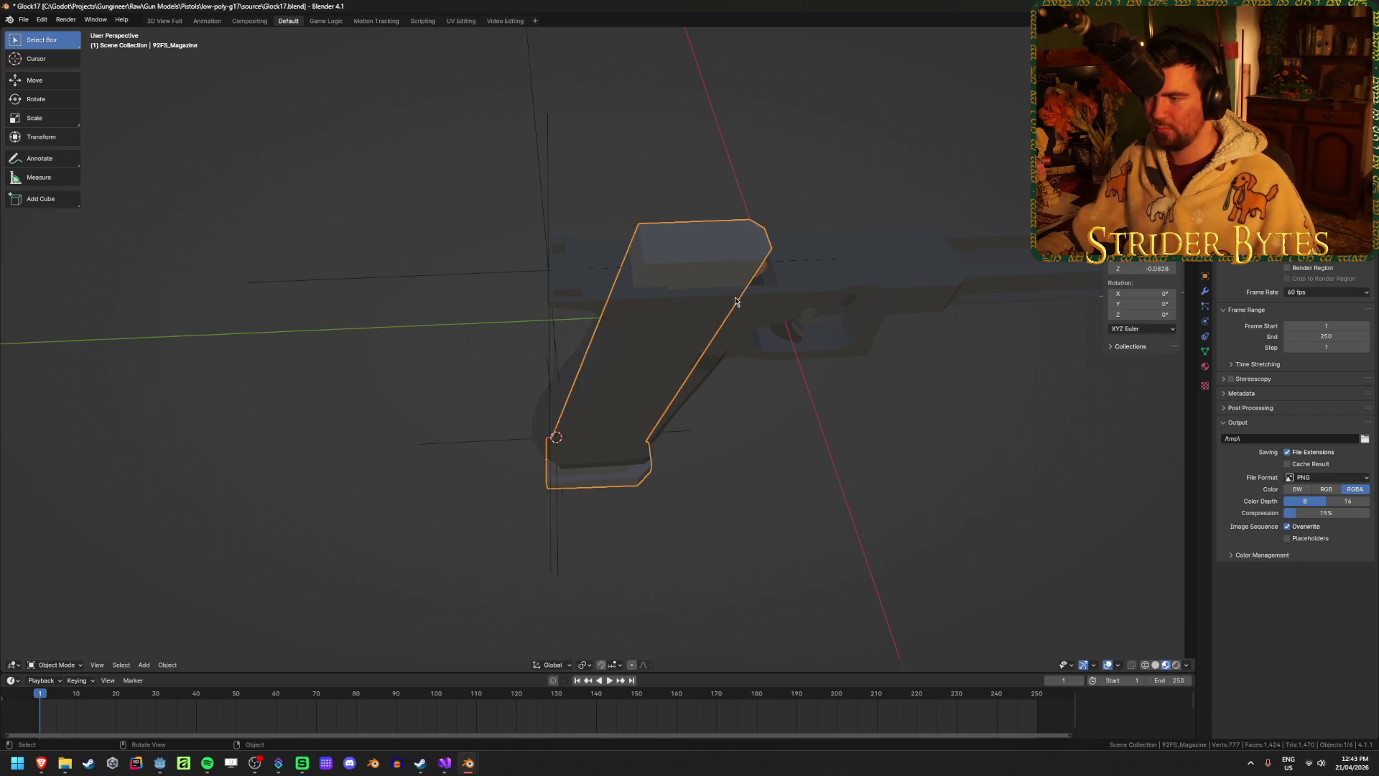
{"action": "left_click", "coordinate": [755, 420]}
{"action": "middle_click_drag", "start_coordinate": [754, 420], "coordinate": [744, 417]}
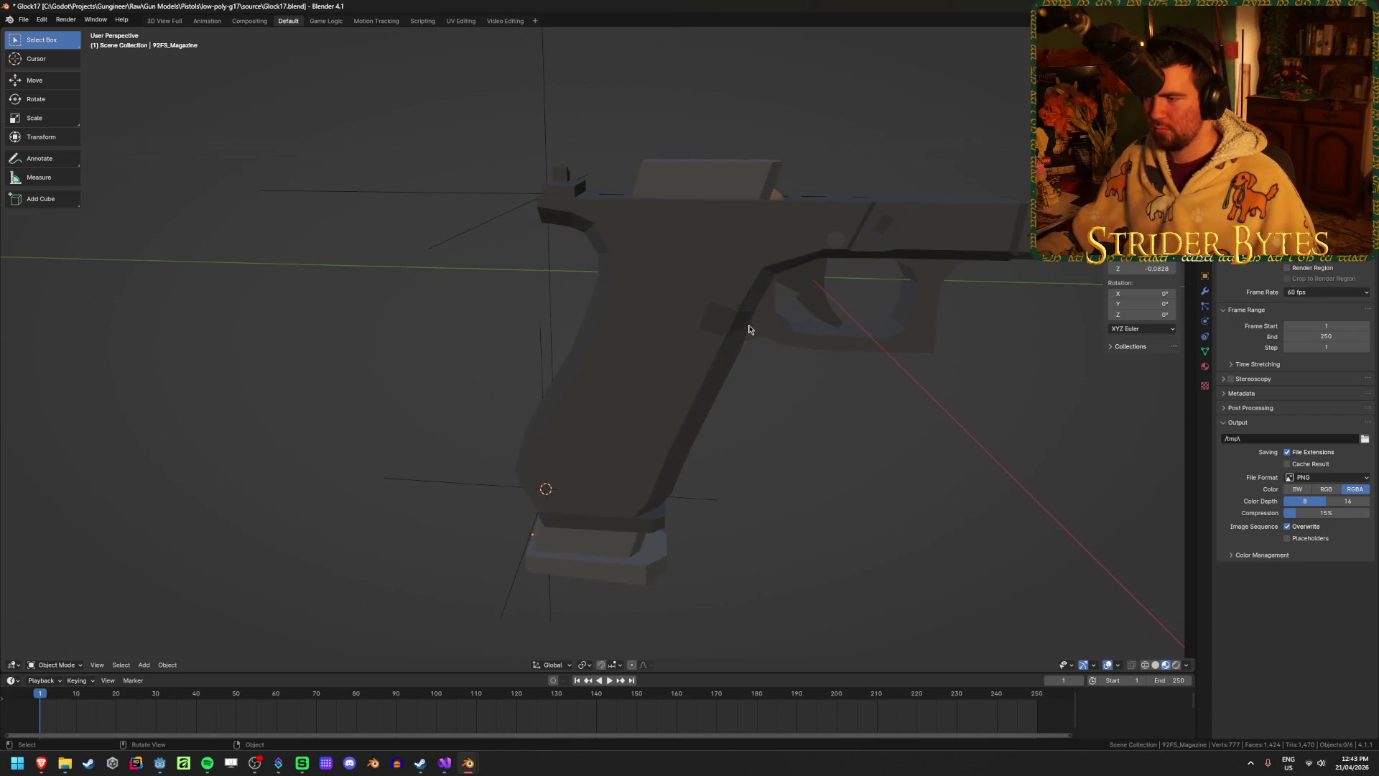
{"action": "middle_click_drag", "start_coordinate": [750, 306], "coordinate": [692, 283]}
{"action": "left_click", "coordinate": [692, 283]}
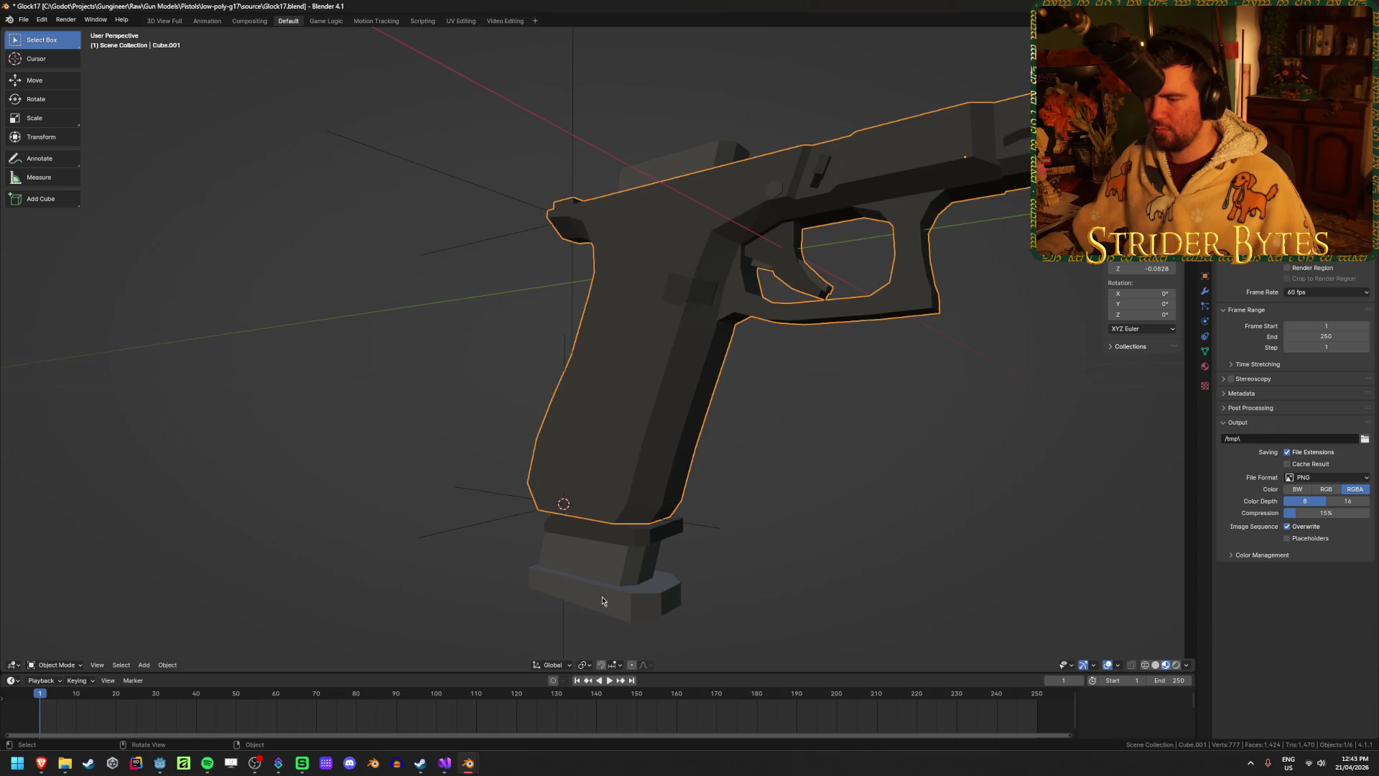
{"action": "left_click", "coordinate": [648, 544]}
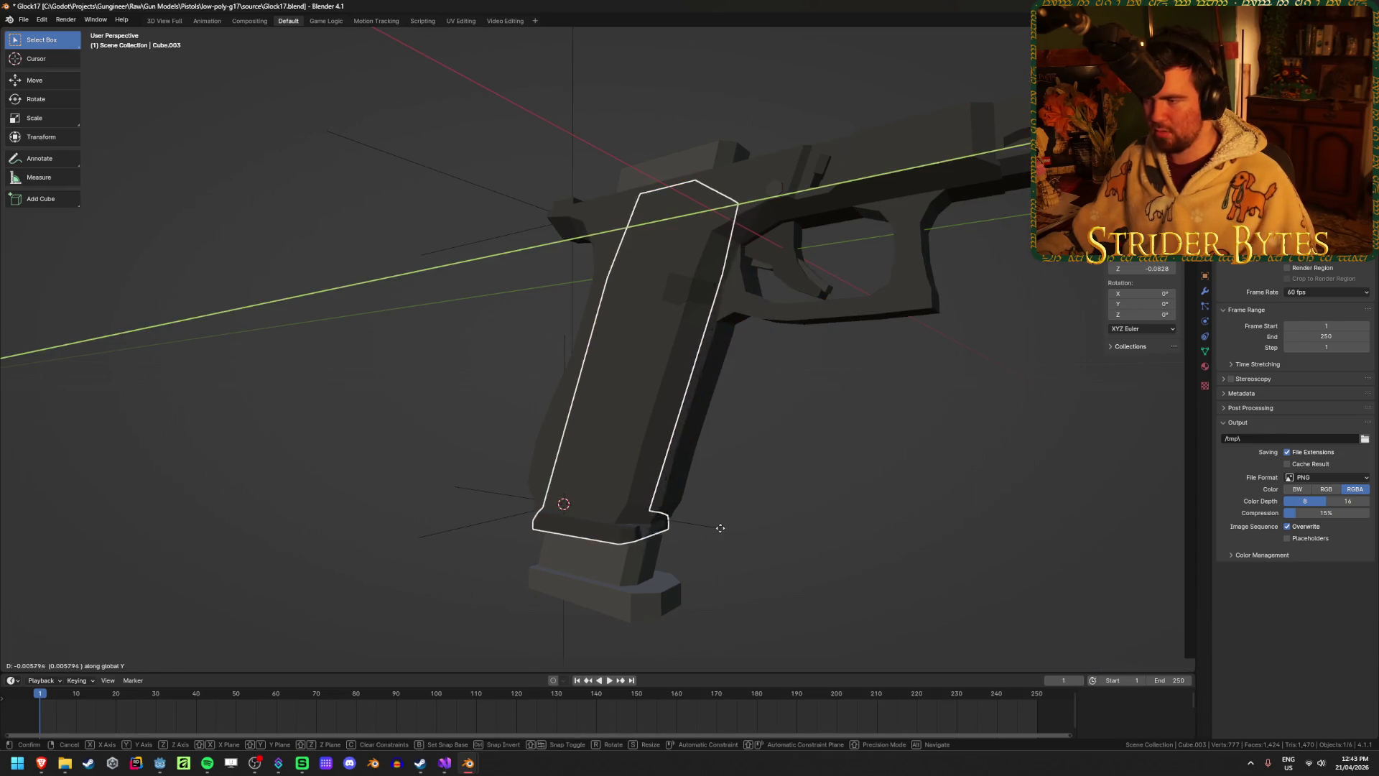
{"action": "left_click", "coordinate": [633, 591]}
{"action": "mouse_move", "coordinate": [846, 581]}
{"action": "middle_mouse_down"}
{"action": "mouse_move", "coordinate": [696, 566]}
{"action": "mouse_move", "coordinate": [757, 468]}
{"action": "mouse_move", "coordinate": [824, 467]}
{"action": "middle_mouse_up"}
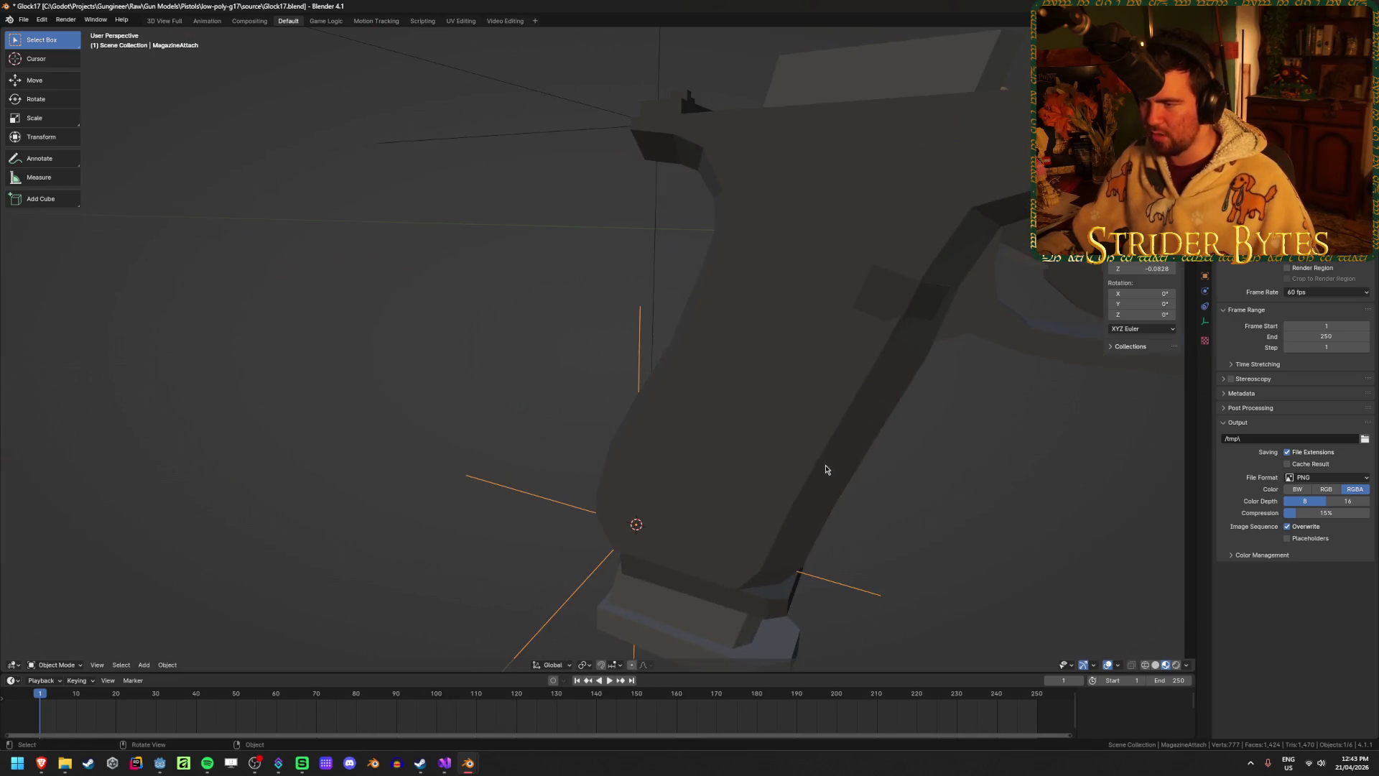
{"action": "mouse_move", "coordinate": [877, 287]}
{"action": "middle_mouse_down"}
{"action": "mouse_move", "coordinate": [865, 360]}
{"action": "mouse_move", "coordinate": [816, 330]}
{"action": "mouse_move", "coordinate": [705, 369]}
{"action": "mouse_move", "coordinate": [631, 370]}
{"action": "mouse_move", "coordinate": [831, 467]}
{"action": "mouse_move", "coordinate": [669, 465]}
{"action": "mouse_move", "coordinate": [726, 468]}
{"action": "middle_mouse_up"}
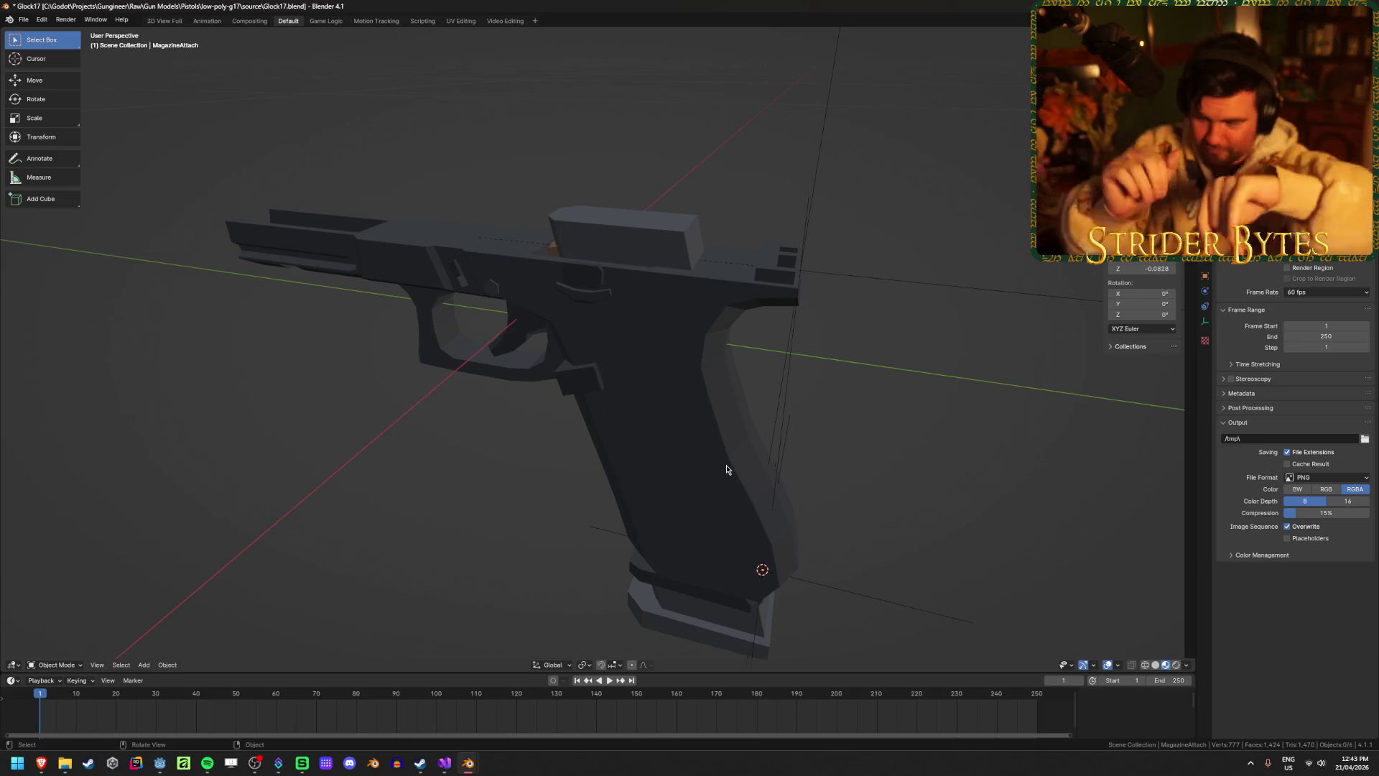
{"action": "middle_click_drag", "start_coordinate": [653, 320], "coordinate": [624, 311]}
Briefly hide the 92FS_Magazine to check the grip, then bring it back.
{"action": "left_click", "coordinate": [610, 295]}
{"action": "middle_click_drag", "start_coordinate": [882, 439], "coordinate": [878, 497]}
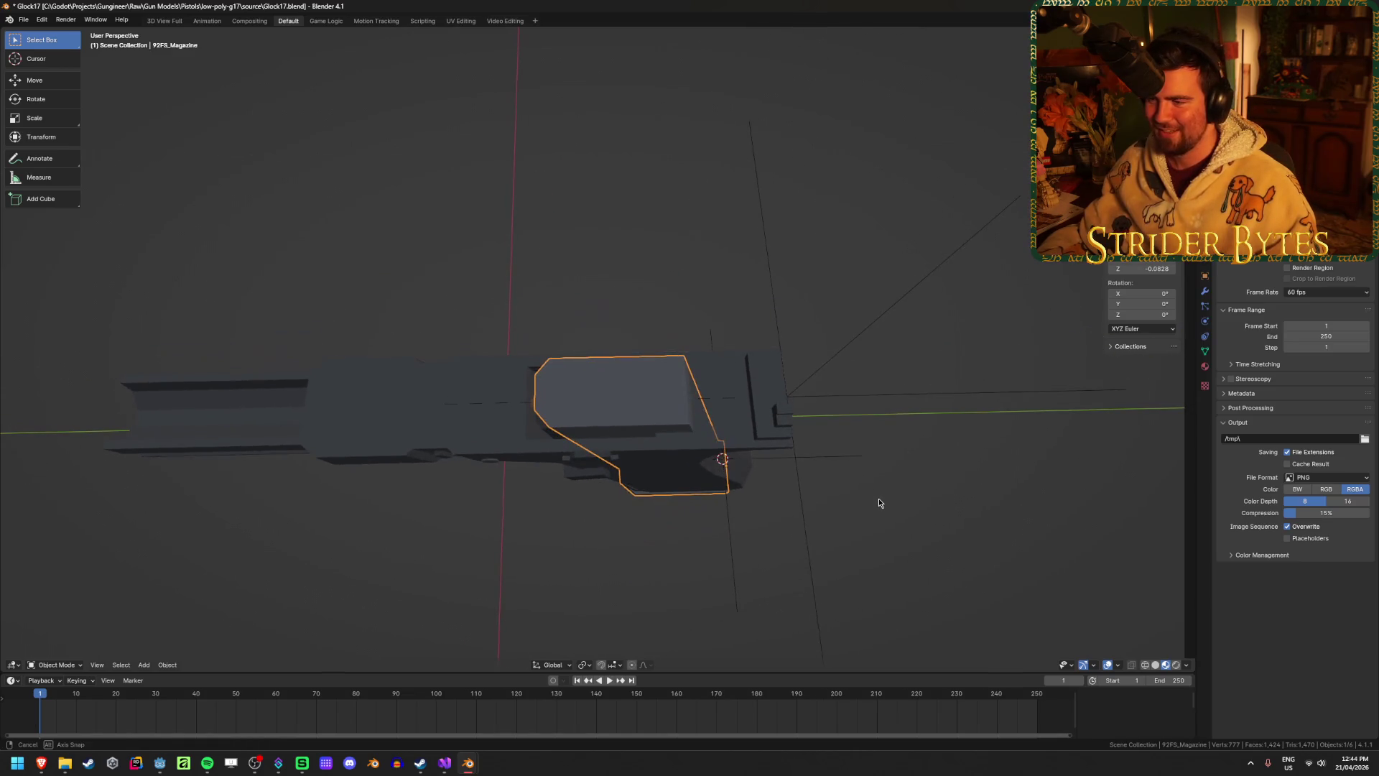
{"action": "key", "text": "h"}
{"action": "middle_click_drag", "start_coordinate": [637, 434], "coordinate": [638, 382]}
{"action": "key", "text": "alt+h"}
{"action": "left_click", "coordinate": [1027, 392]}
{"action": "middle_click_drag", "start_coordinate": [1027, 392], "coordinate": [939, 438]}
Reselect the 92FS_Magazine and check its seating from a side view of the pistol.
{"action": "left_click", "coordinate": [723, 594]}
{"action": "left_click", "coordinate": [709, 616]}
{"action": "mouse_move", "coordinate": [948, 496]}
{"action": "middle_mouse_down"}
{"action": "mouse_move", "coordinate": [973, 477]}
{"action": "mouse_move", "coordinate": [969, 453]}
{"action": "mouse_move", "coordinate": [850, 452]}
{"action": "mouse_move", "coordinate": [847, 497]}
{"action": "middle_mouse_up"}
{"action": "left_click", "coordinate": [968, 452]}
{"action": "left_click", "coordinate": [636, 267]}
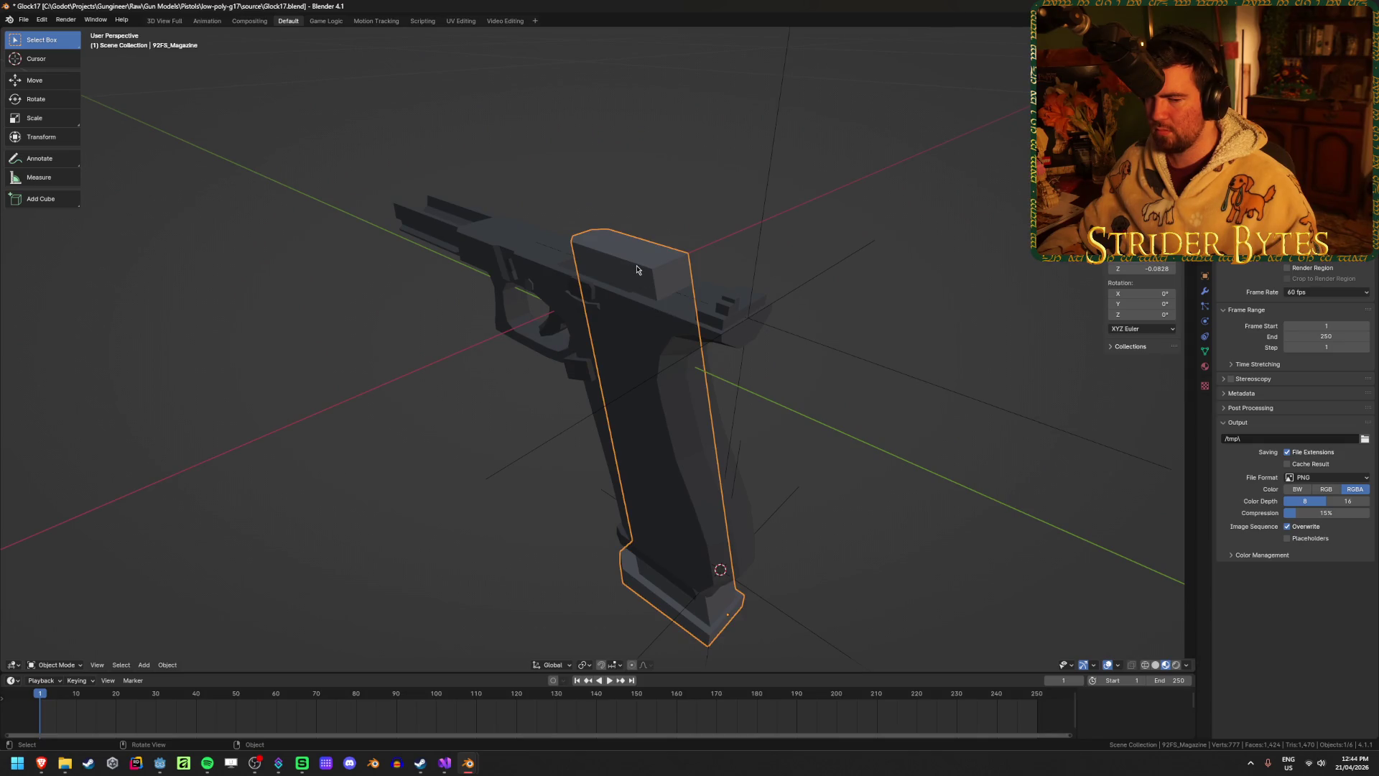
{"action": "middle_click_drag", "start_coordinate": [502, 477], "coordinate": [675, 428]}
{"action": "left_click", "coordinate": [822, 433]}
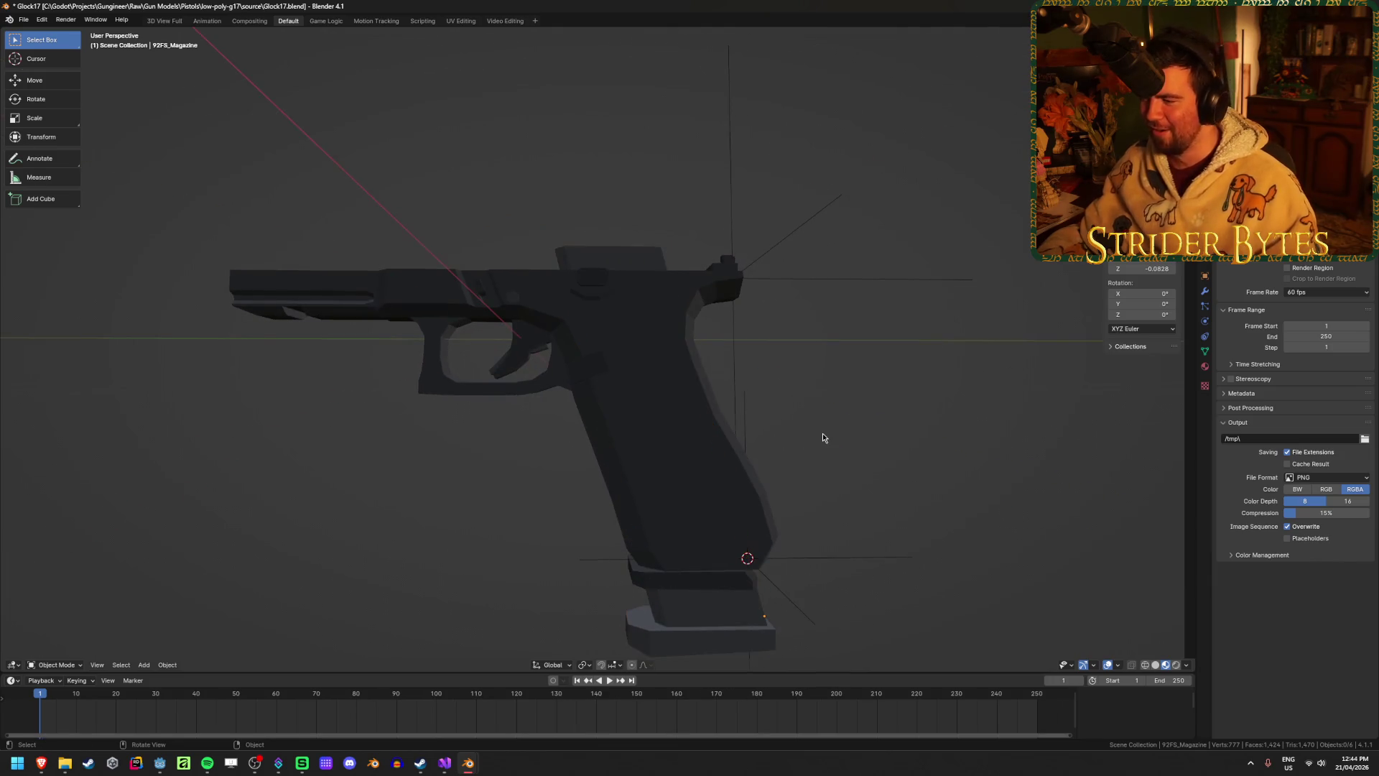
Unhide everything, hide the 92FS_Barrel slide and save Glock17.blend.
{"action": "key", "text": "alt+h"}
{"action": "left_click", "coordinate": [884, 415]}
{"action": "left_click", "coordinate": [216, 228]}
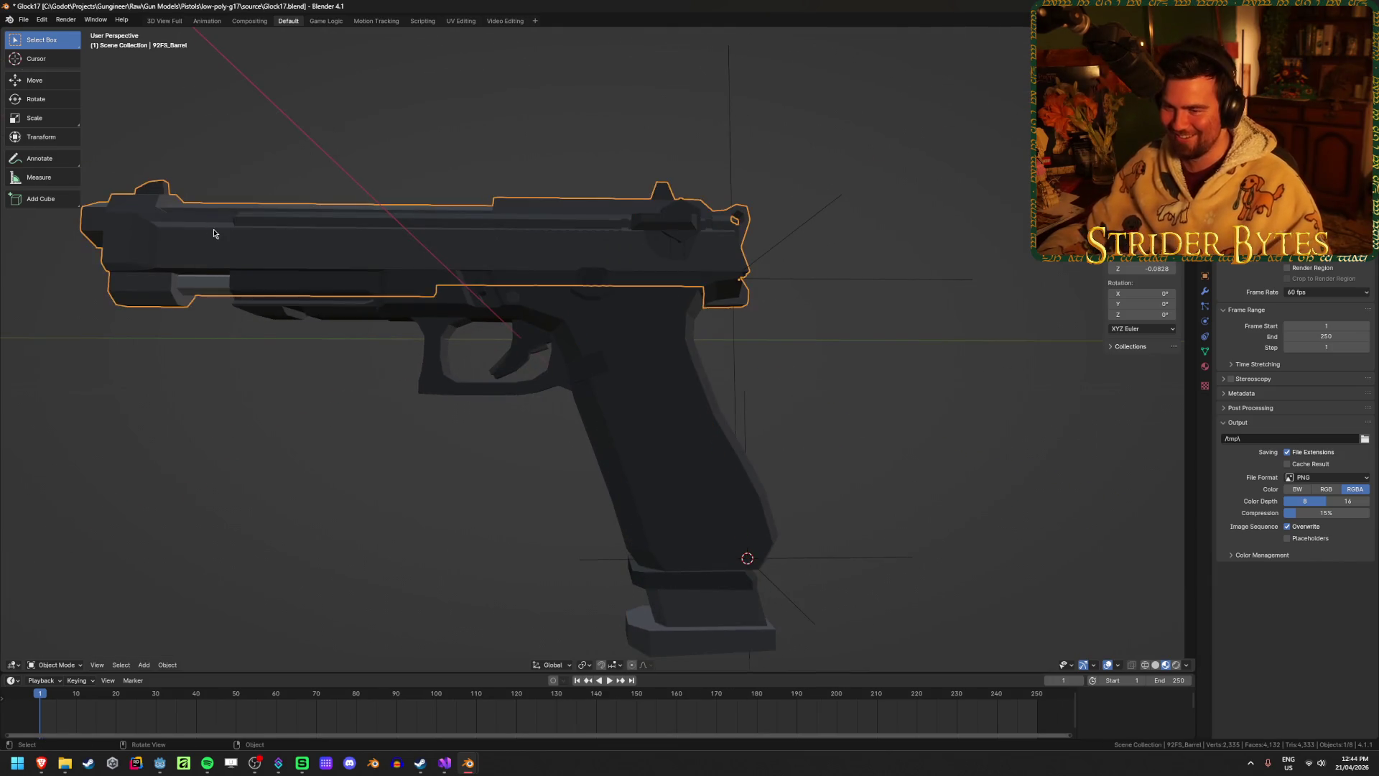
{"action": "scroll", "coordinate": [216, 239], "scroll_direction": "down", "scroll_amount": 3}
{"action": "key", "text": "h"}
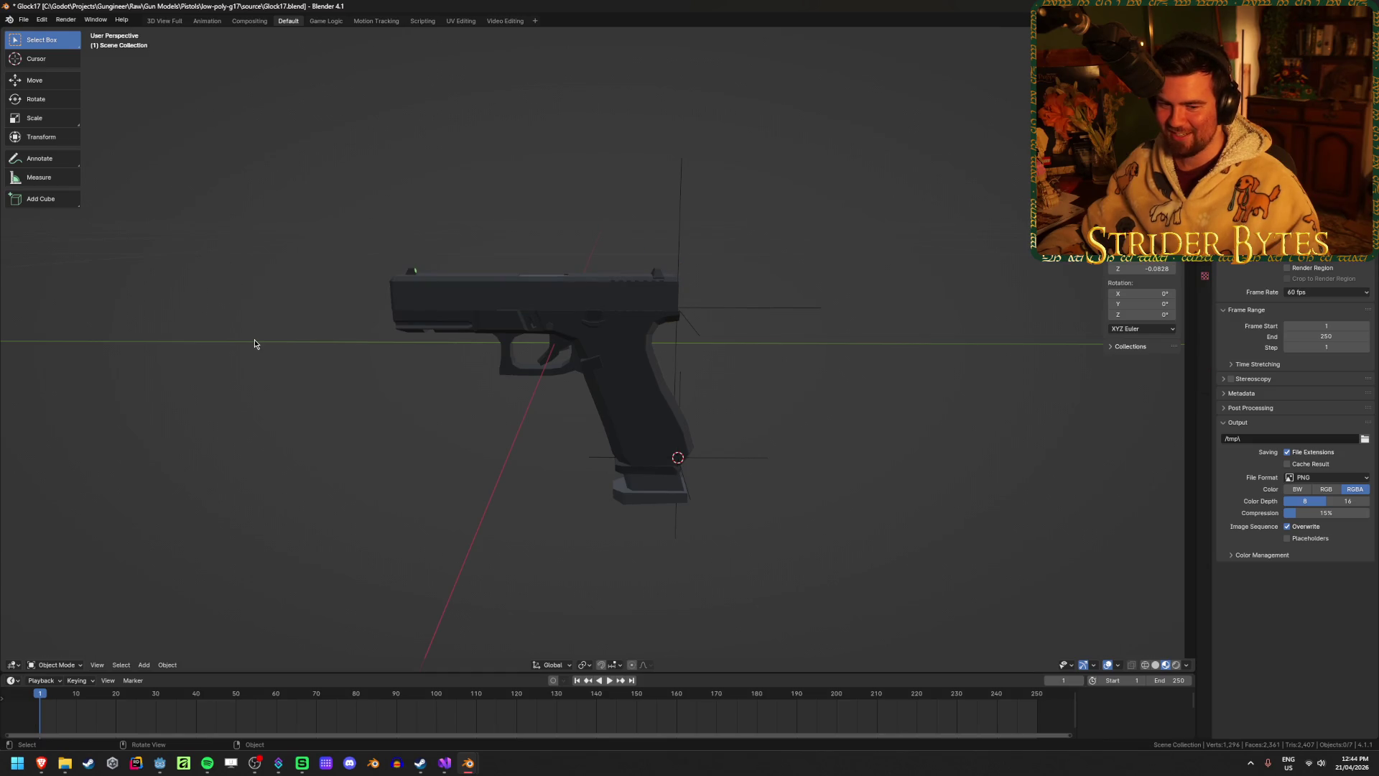
{"action": "key", "text": "ctrl+s"}
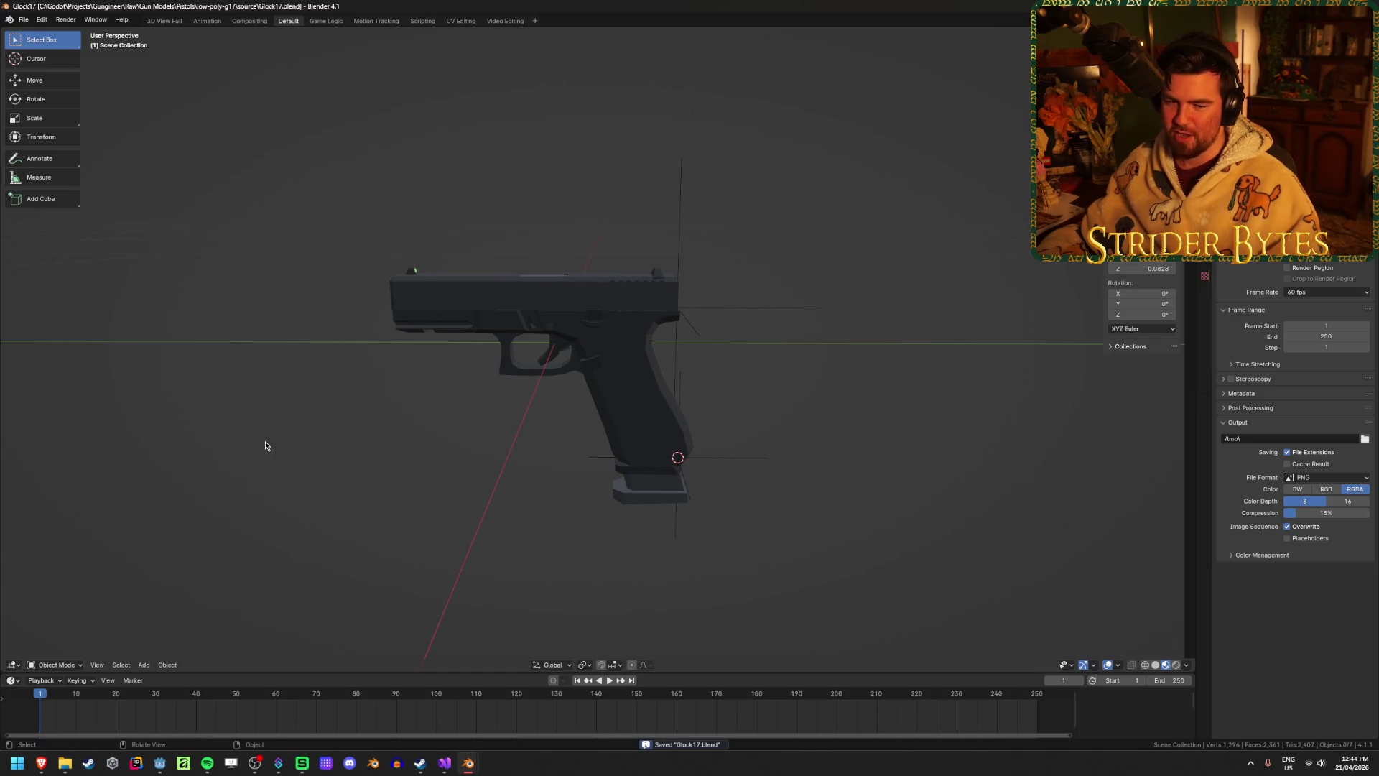
Select the Glock slide and remove it with Delete to expose the frame.
{"action": "left_click", "coordinate": [523, 276]}
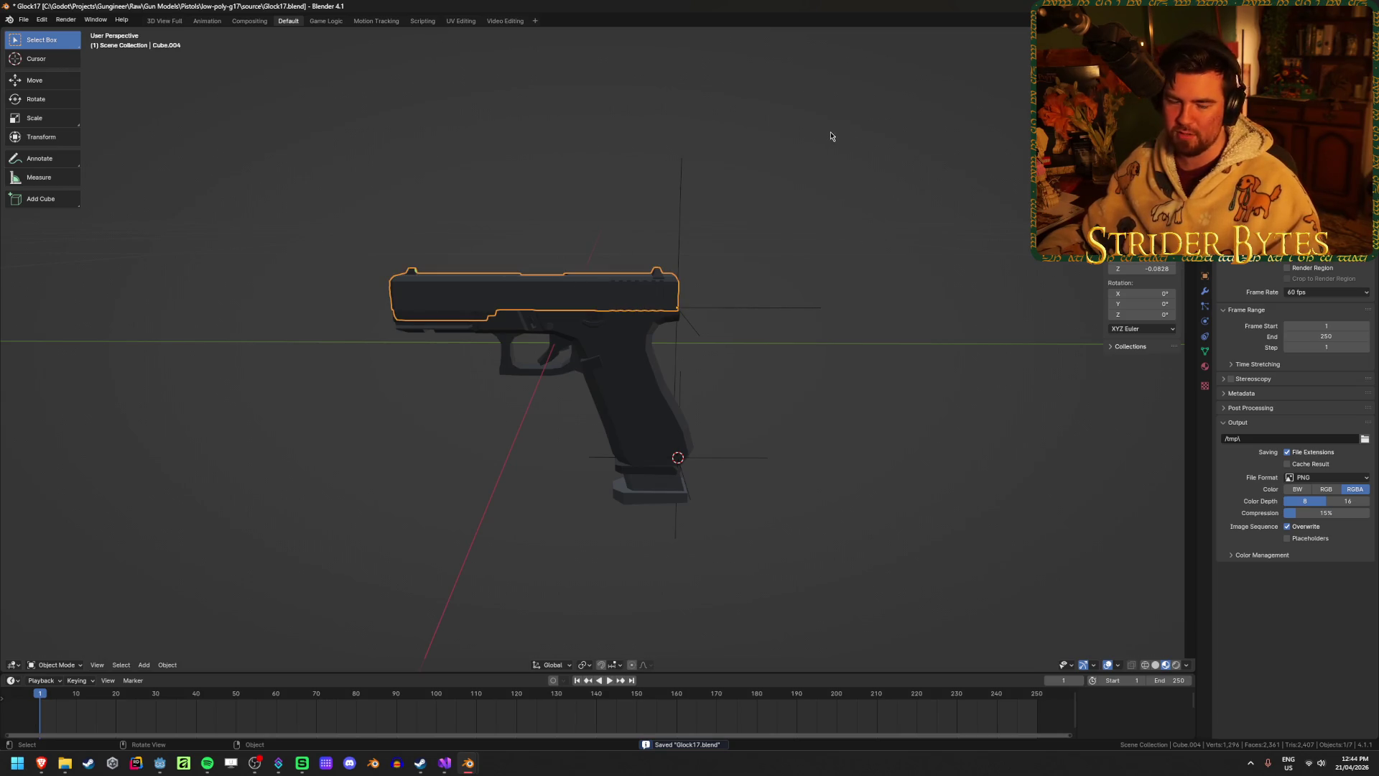
{"action": "mouse_move", "coordinate": [828, 215]}
{"action": "middle_mouse_down"}
{"action": "mouse_move", "coordinate": [810, 222]}
{"action": "mouse_move", "coordinate": [797, 283]}
{"action": "middle_mouse_up"}
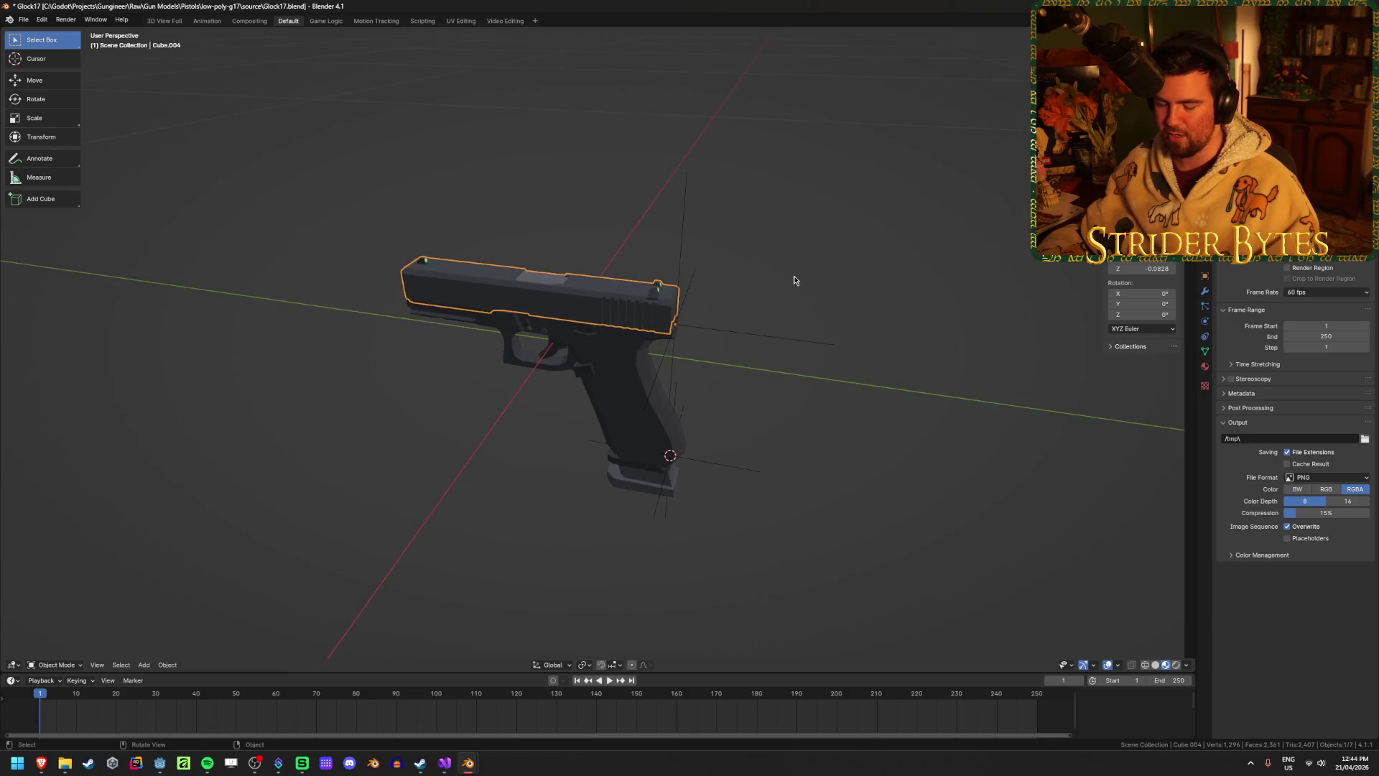
{"action": "scroll", "coordinate": [796, 282], "scroll_direction": "up", "scroll_amount": 3}
{"action": "key", "text": "Delete"}
{"action": "left_click", "coordinate": [656, 269]}
{"action": "left_click", "coordinate": [501, 133]}
Move to a side view of the whole Glock and select the magazine.
{"action": "mouse_move", "coordinate": [501, 133]}
{"action": "middle_mouse_down"}
{"action": "mouse_move", "coordinate": [517, 190]}
{"action": "mouse_move", "coordinate": [541, 140]}
{"action": "mouse_move", "coordinate": [596, 302]}
{"action": "mouse_move", "coordinate": [588, 275]}
{"action": "mouse_move", "coordinate": [567, 319]}
{"action": "middle_mouse_up"}
{"action": "mouse_move", "coordinate": [441, 429]}
{"action": "middle_mouse_down"}
{"action": "mouse_move", "coordinate": [407, 486]}
{"action": "mouse_move", "coordinate": [418, 438]}
{"action": "mouse_move", "coordinate": [403, 468]}
{"action": "mouse_move", "coordinate": [385, 446]}
{"action": "middle_mouse_up"}
{"action": "scroll", "coordinate": [385, 446], "scroll_direction": "up", "scroll_amount": 3}
{"action": "scroll", "coordinate": [433, 440], "scroll_direction": "down", "scroll_amount": 3}
{"action": "scroll", "coordinate": [432, 440], "scroll_direction": "up", "scroll_amount": 4}
{"action": "scroll", "coordinate": [432, 440], "scroll_direction": "down", "scroll_amount": 3}
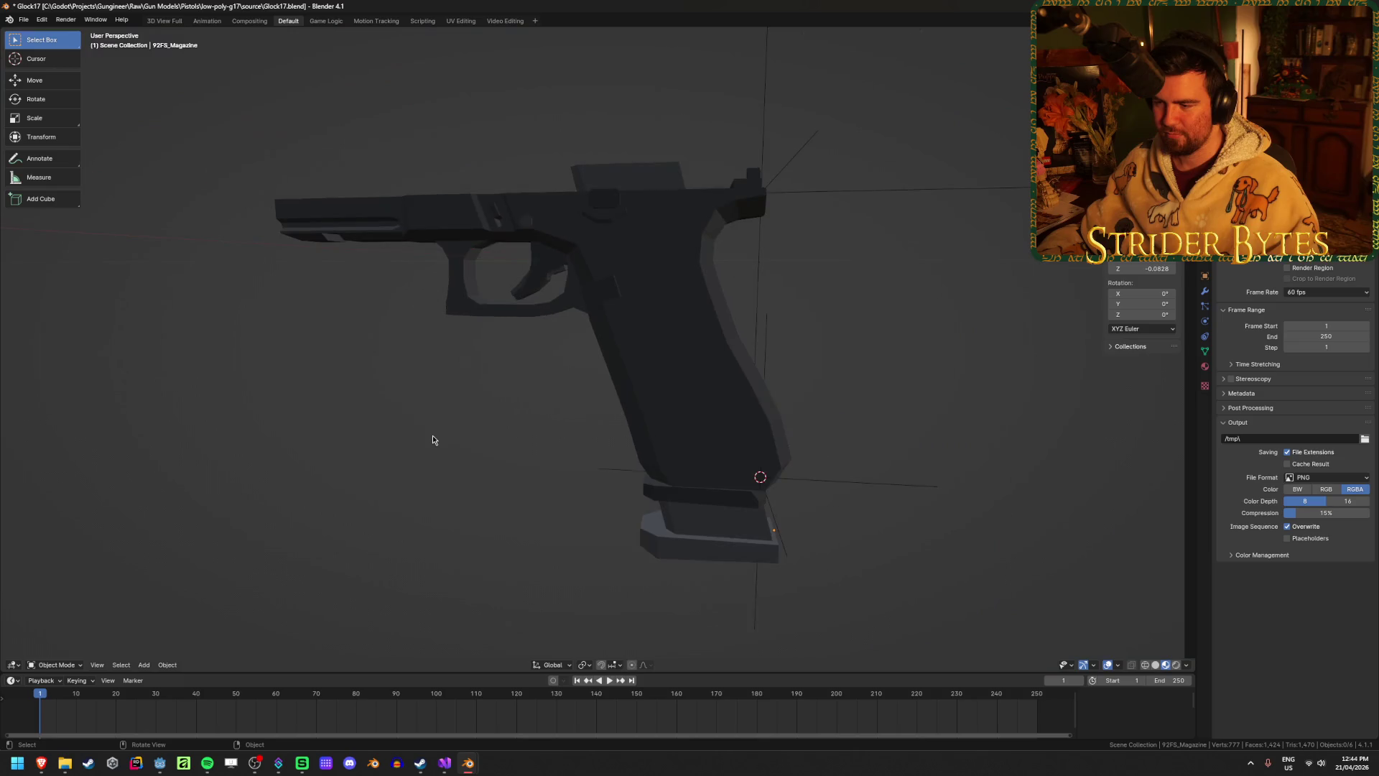
{"action": "scroll", "coordinate": [432, 439], "scroll_direction": "up", "scroll_amount": 2}
{"action": "scroll", "coordinate": [444, 383], "scroll_direction": "down", "scroll_amount": 3}
{"action": "mouse_move", "coordinate": [443, 481]}
{"action": "middle_mouse_down"}
{"action": "mouse_move", "coordinate": [446, 467]}
{"action": "mouse_move", "coordinate": [461, 486]}
{"action": "middle_mouse_up"}
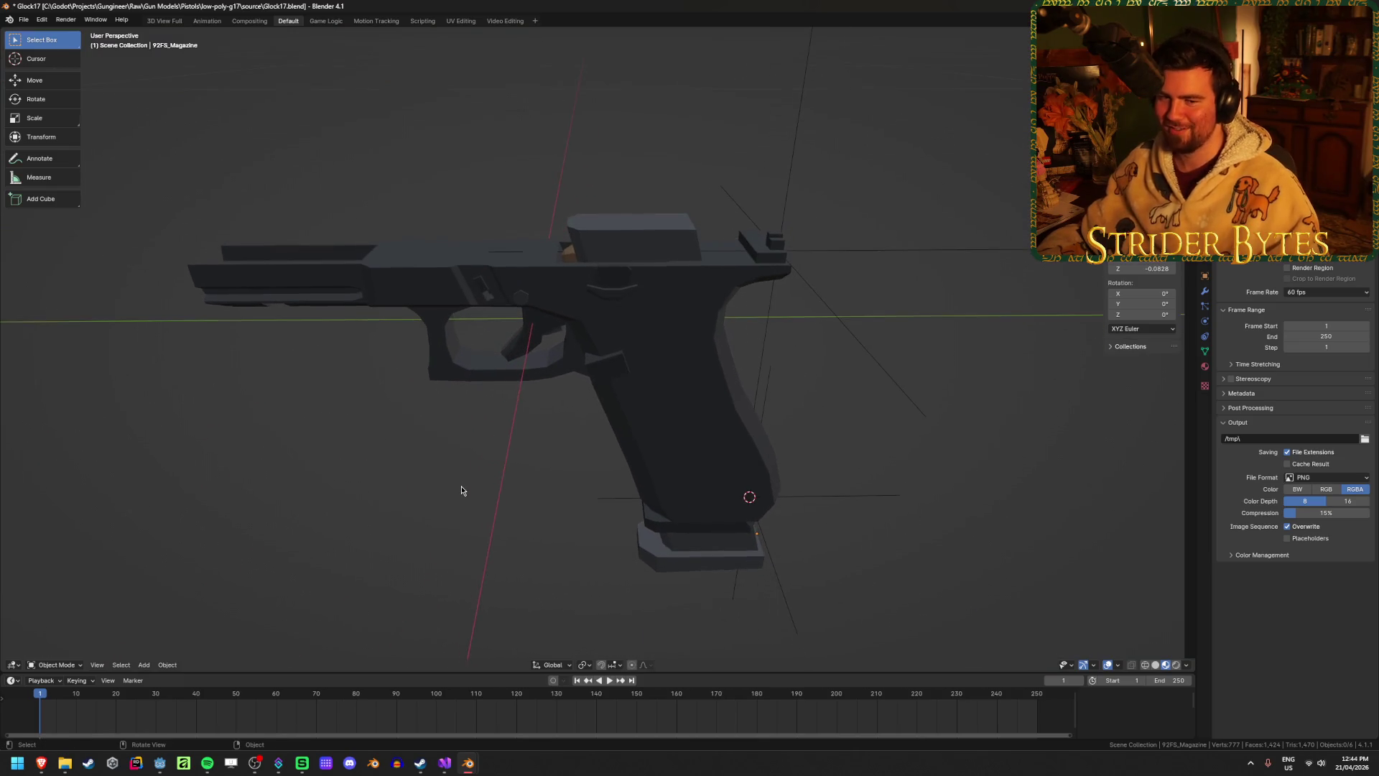
{"action": "scroll", "coordinate": [460, 483], "scroll_direction": "up", "scroll_amount": 2}
{"action": "left_click", "coordinate": [716, 228]}
{"action": "middle_click_drag", "start_coordinate": [716, 228], "coordinate": [708, 266]}
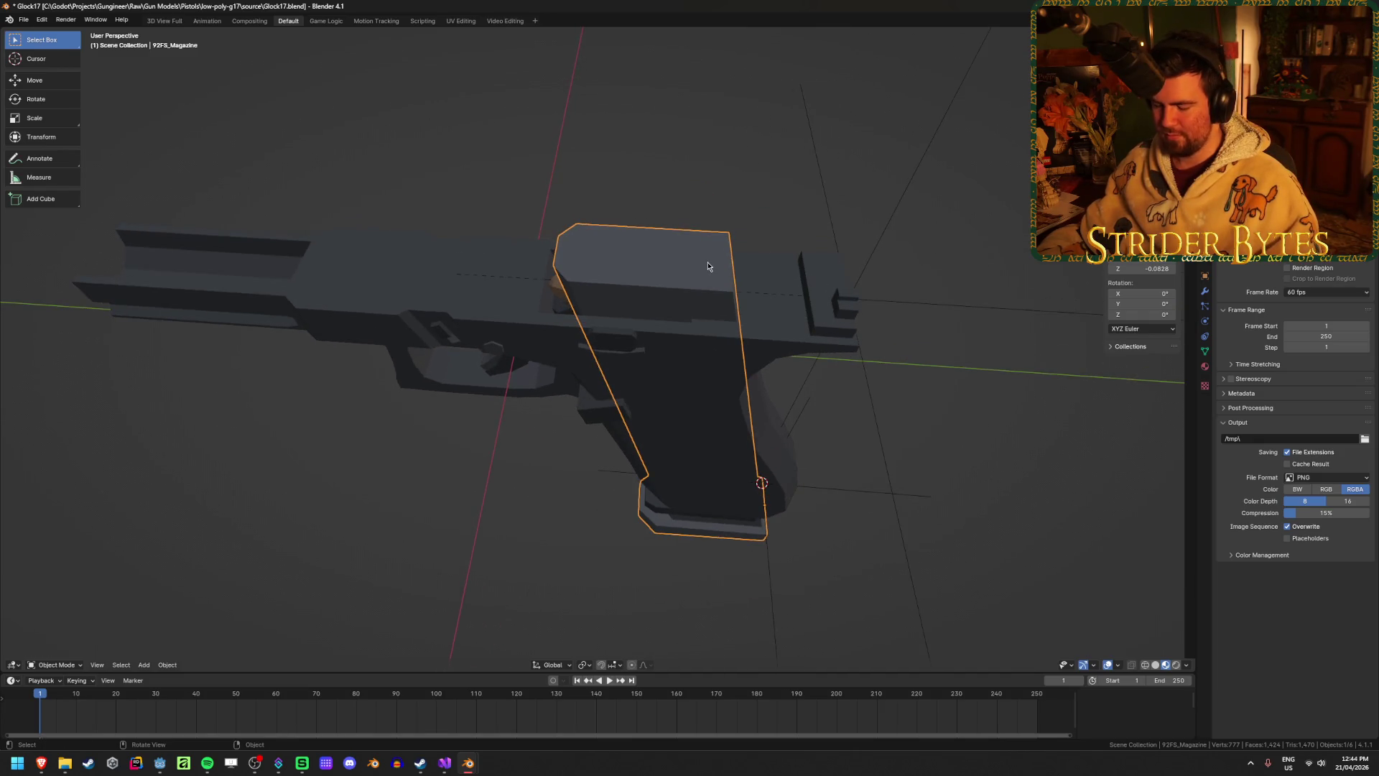
Nudge the magazine slightly along the Y axis within the grip.
{"action": "key", "text": "g"}
{"action": "key", "text": "y"}
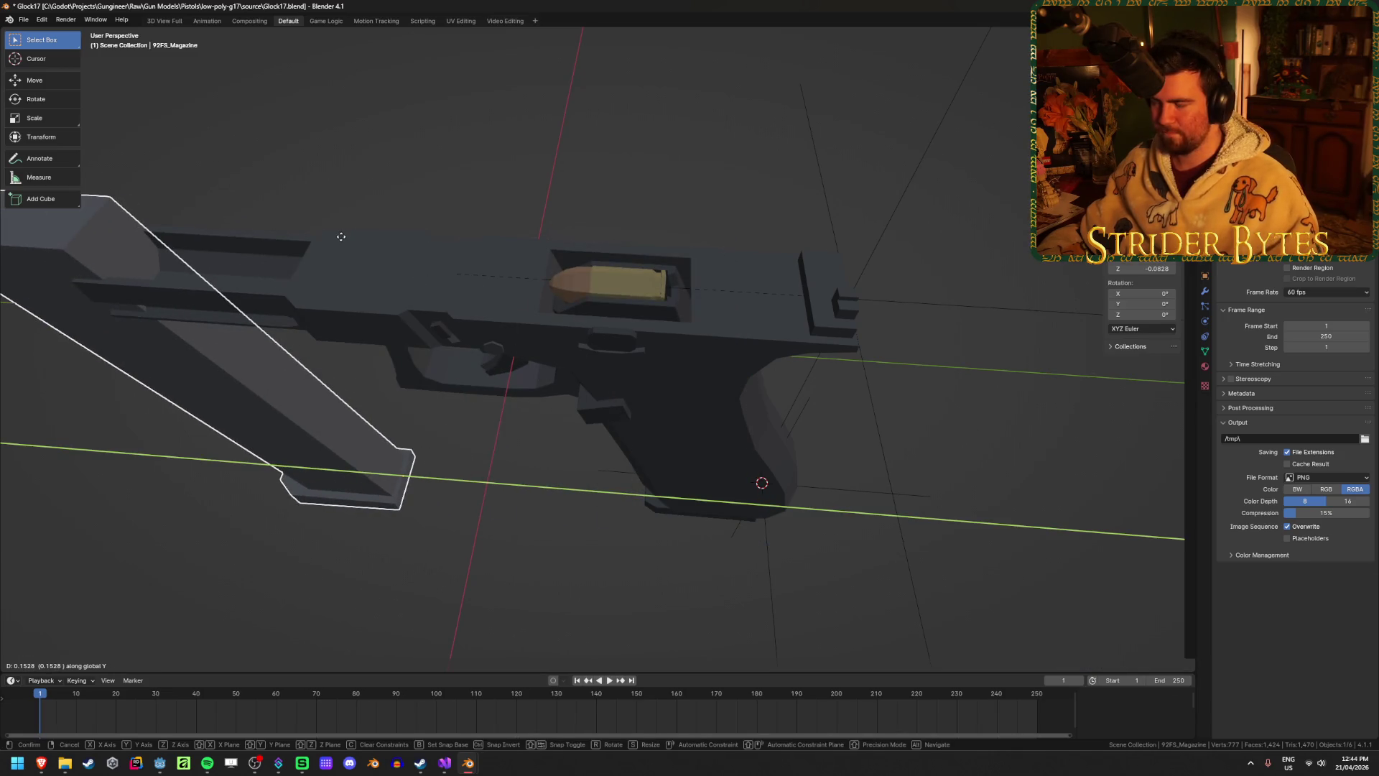
{"action": "right_click", "coordinate": [341, 236]}
{"action": "mouse_move", "coordinate": [341, 236]}
{"action": "middle_mouse_down"}
{"action": "mouse_move", "coordinate": [704, 385]}
{"action": "mouse_move", "coordinate": [763, 307]}
{"action": "mouse_move", "coordinate": [744, 347]}
{"action": "middle_mouse_up"}
{"action": "key", "text": "g"}
{"action": "key", "text": "y"}
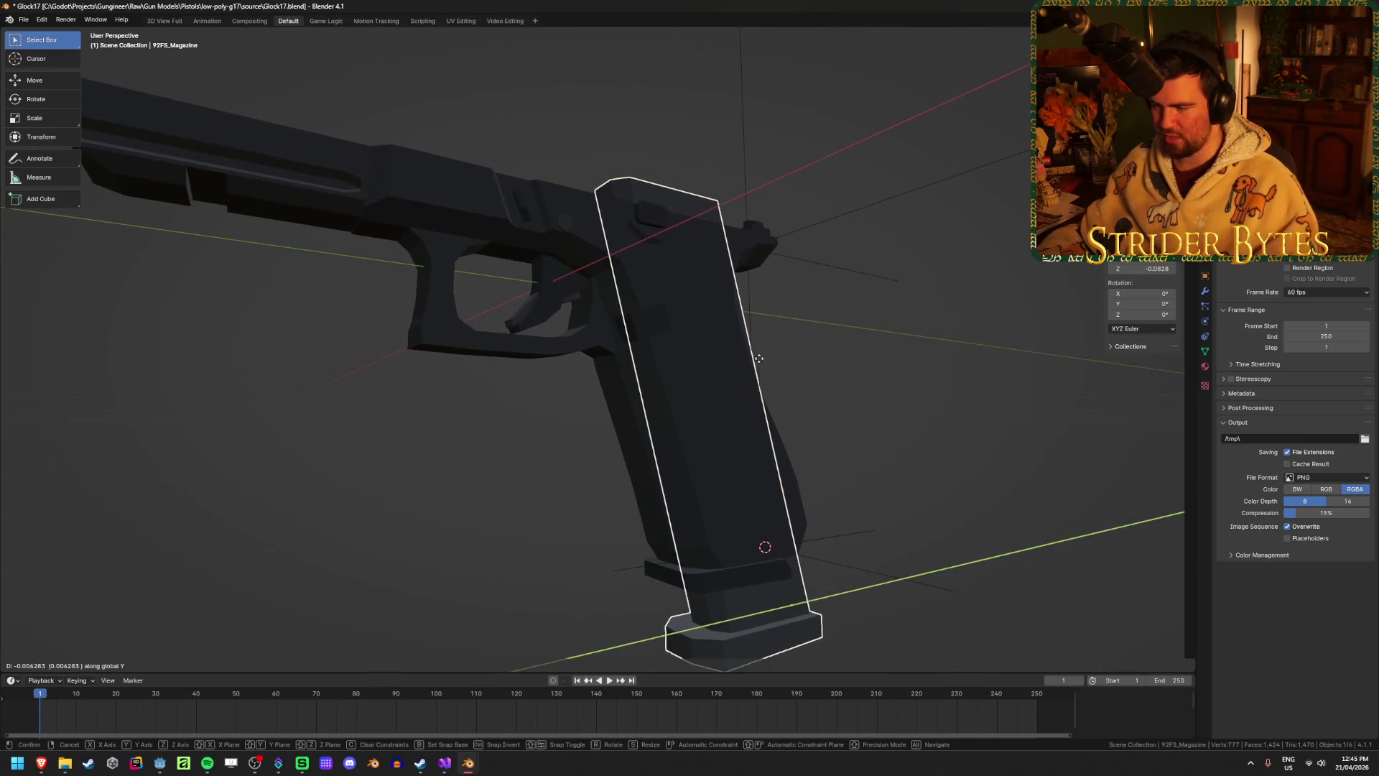
{"action": "left_click", "coordinate": [963, 498]}
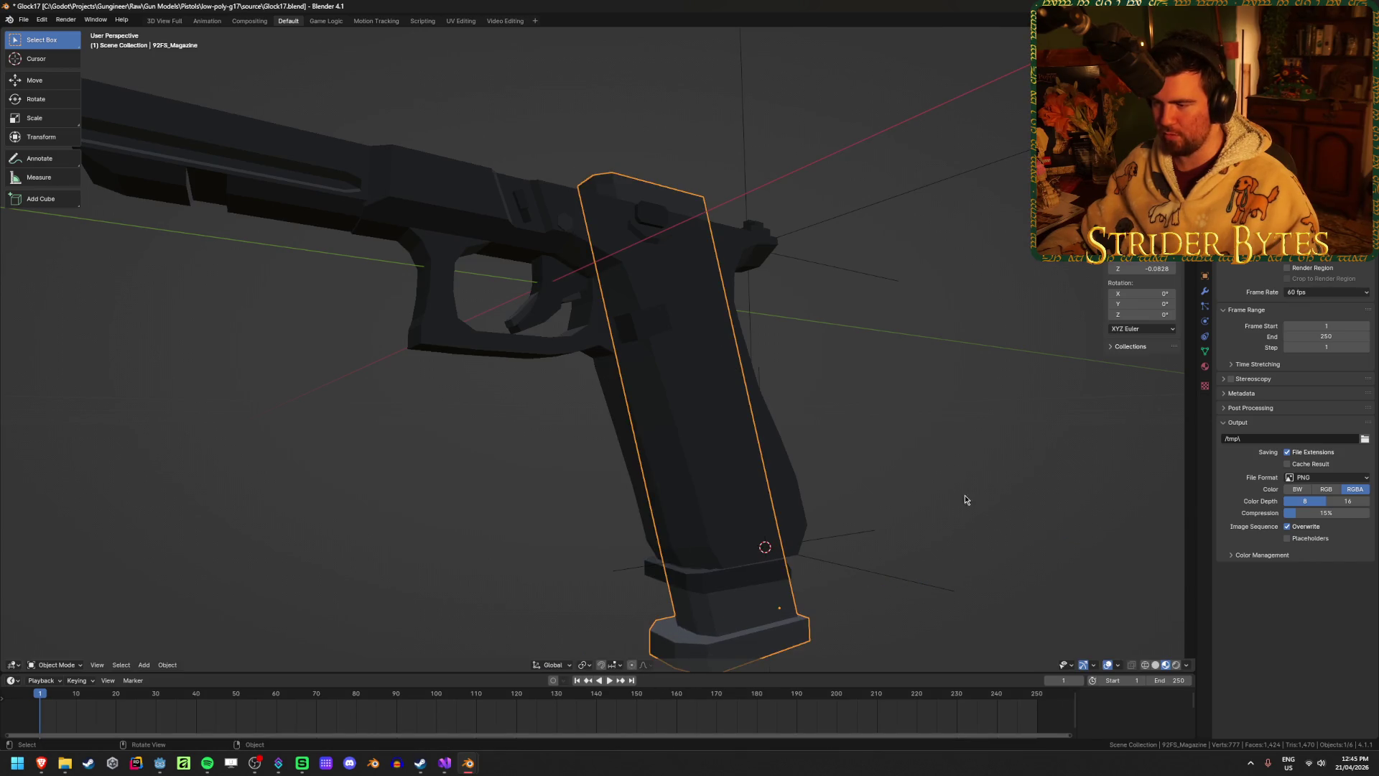
{"action": "left_click", "coordinate": [351, 501]}
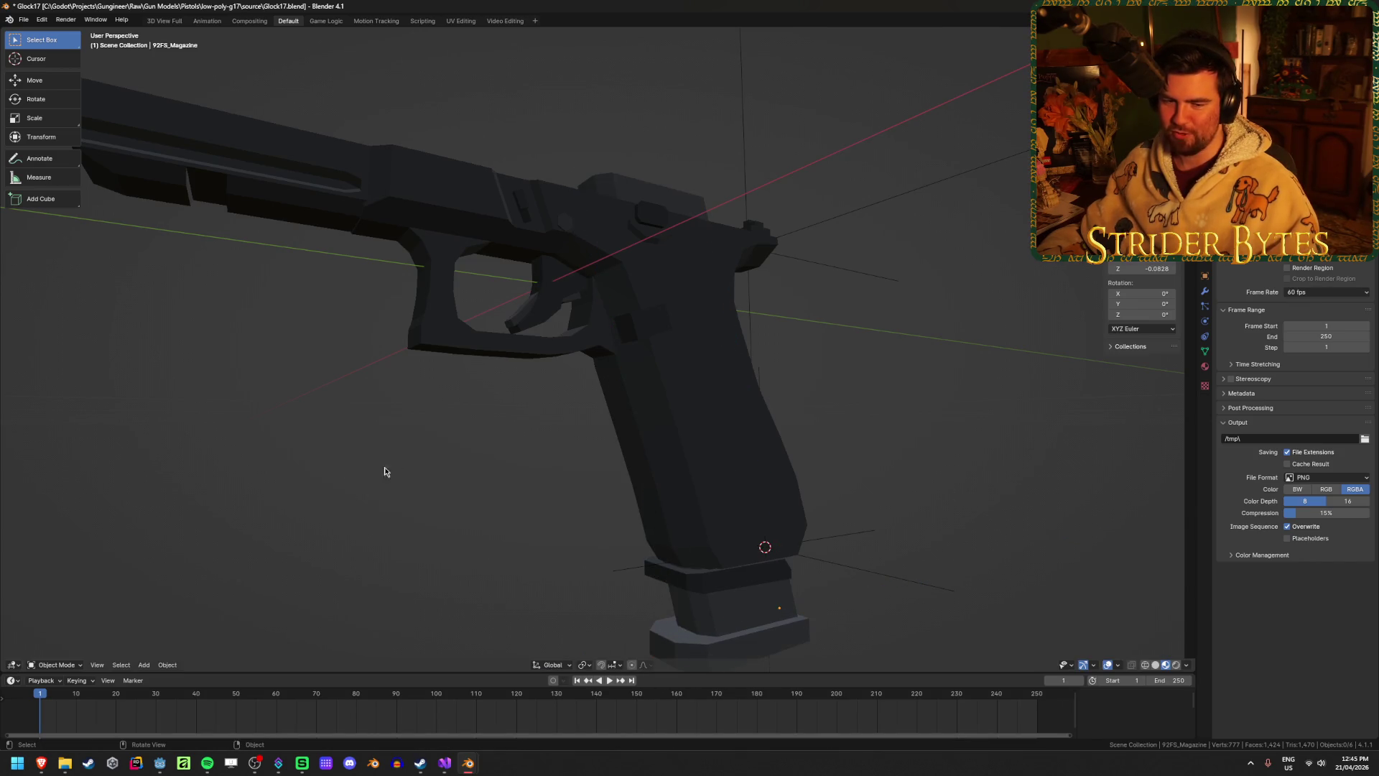
Check the shifted magazine, restore the hidden slide and hide the Cube.003 grip piece.
{"action": "middle_click_drag", "start_coordinate": [376, 477], "coordinate": [376, 486]}
{"action": "middle_click_drag", "start_coordinate": [487, 386], "coordinate": [472, 421]}
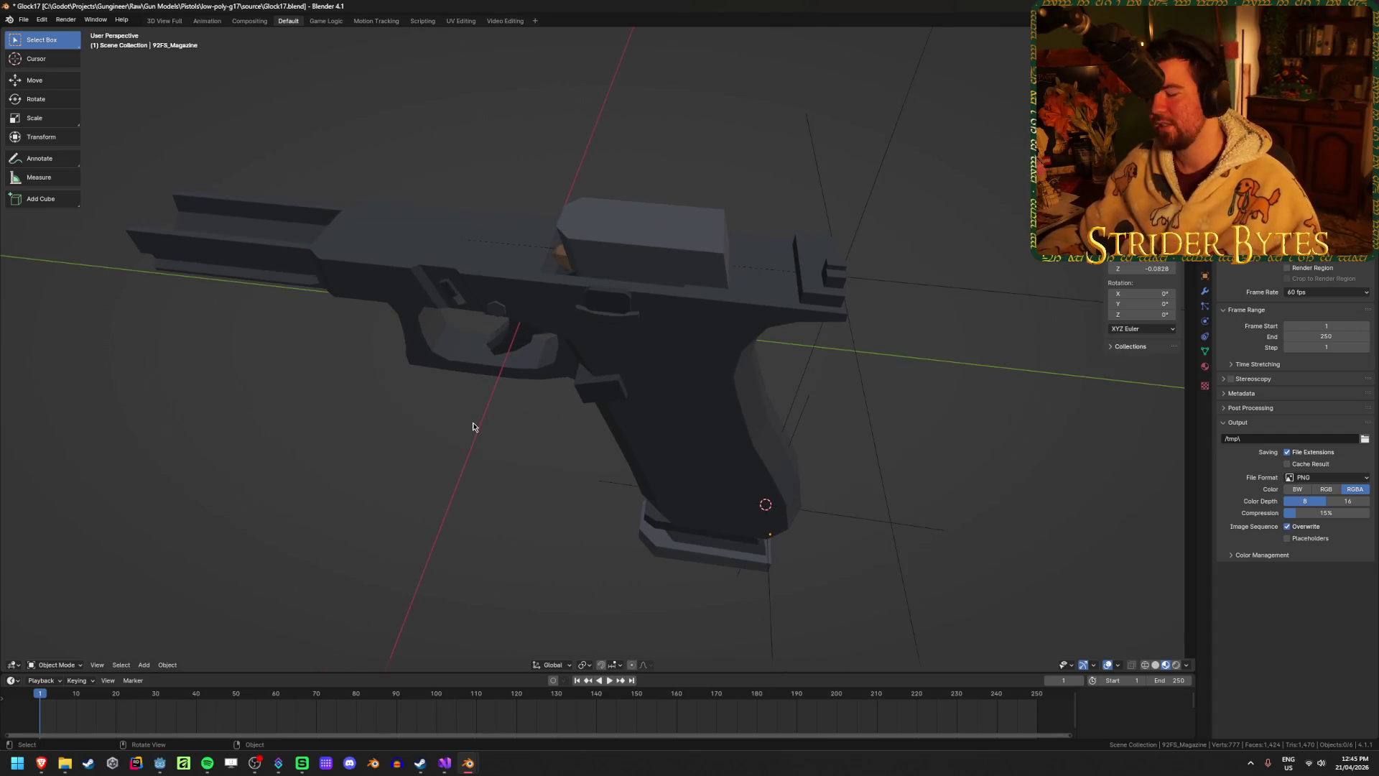
{"action": "middle_click_drag", "start_coordinate": [765, 327], "coordinate": [777, 228]}
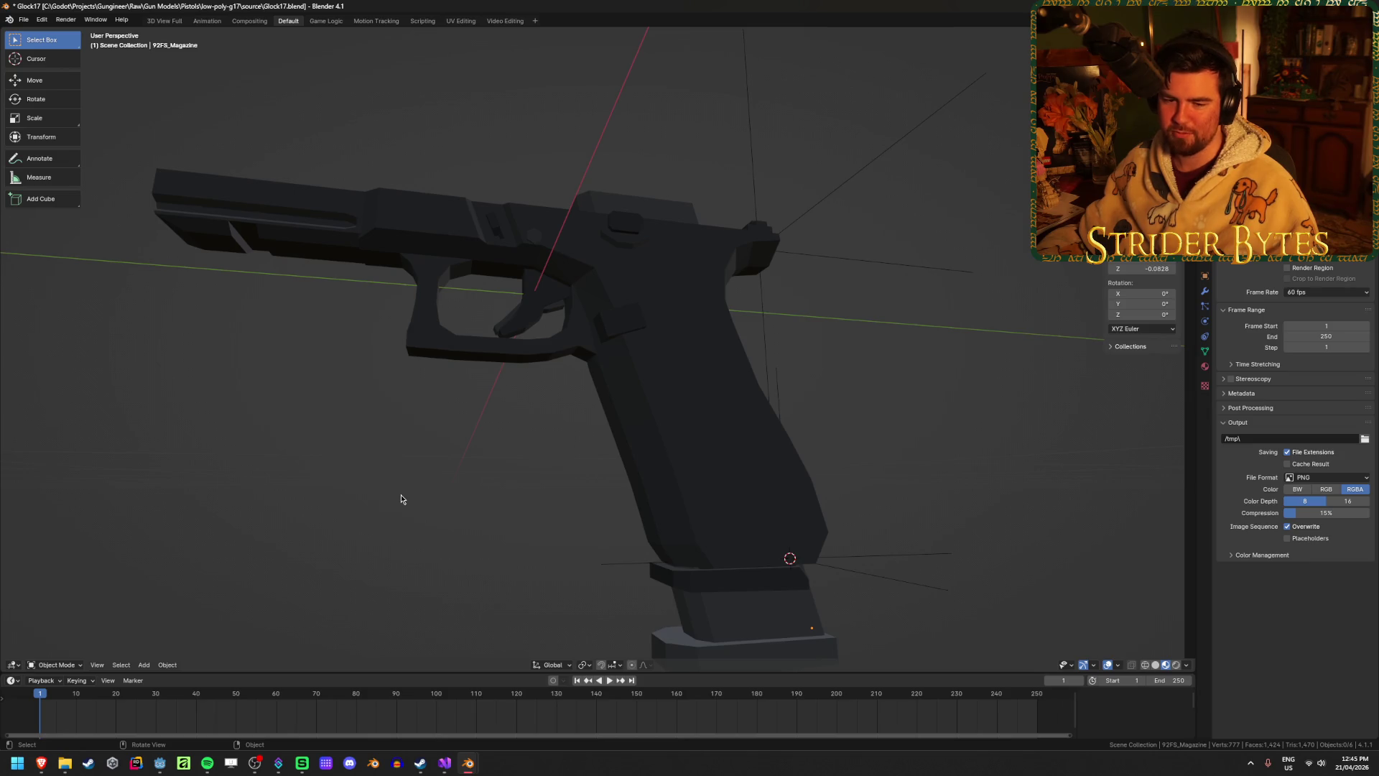
{"action": "mouse_move", "coordinate": [401, 498]}
{"action": "middle_mouse_down"}
{"action": "mouse_move", "coordinate": [451, 480]}
{"action": "mouse_move", "coordinate": [630, 515]}
{"action": "mouse_move", "coordinate": [838, 492]}
{"action": "mouse_move", "coordinate": [443, 509]}
{"action": "mouse_move", "coordinate": [649, 495]}
{"action": "mouse_move", "coordinate": [618, 528]}
{"action": "middle_mouse_up"}
{"action": "key", "text": "alt+h"}
{"action": "scroll", "coordinate": [837, 493], "scroll_direction": "down", "scroll_amount": 3}
{"action": "left_click", "coordinate": [658, 463]}
{"action": "key", "text": "h"}
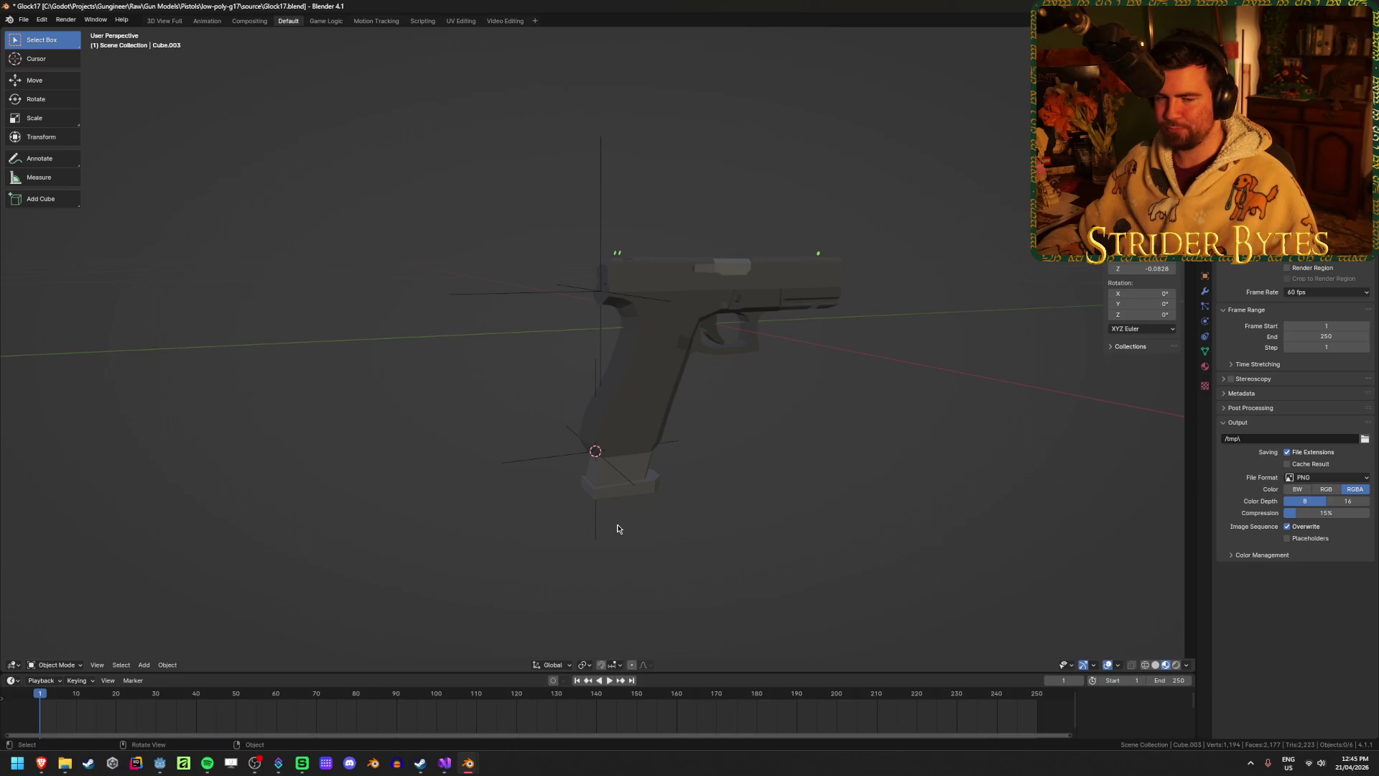
Select the 92FS_Magazine in the grip and bring up the Shift+S snap pie menu.
{"action": "scroll", "coordinate": [618, 529], "scroll_direction": "up", "scroll_amount": 2}
{"action": "scroll", "coordinate": [763, 480], "scroll_direction": "up", "scroll_amount": 2}
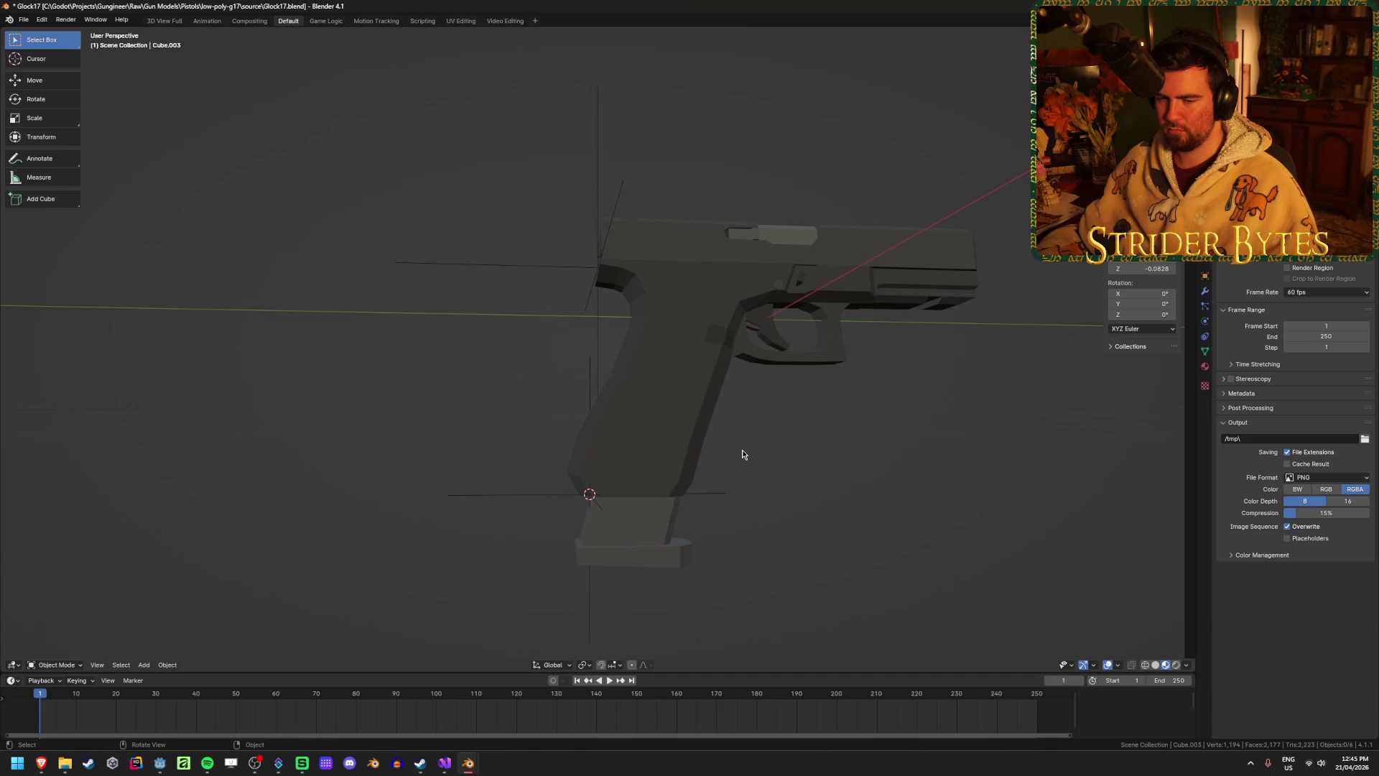
{"action": "left_click", "coordinate": [648, 551]}
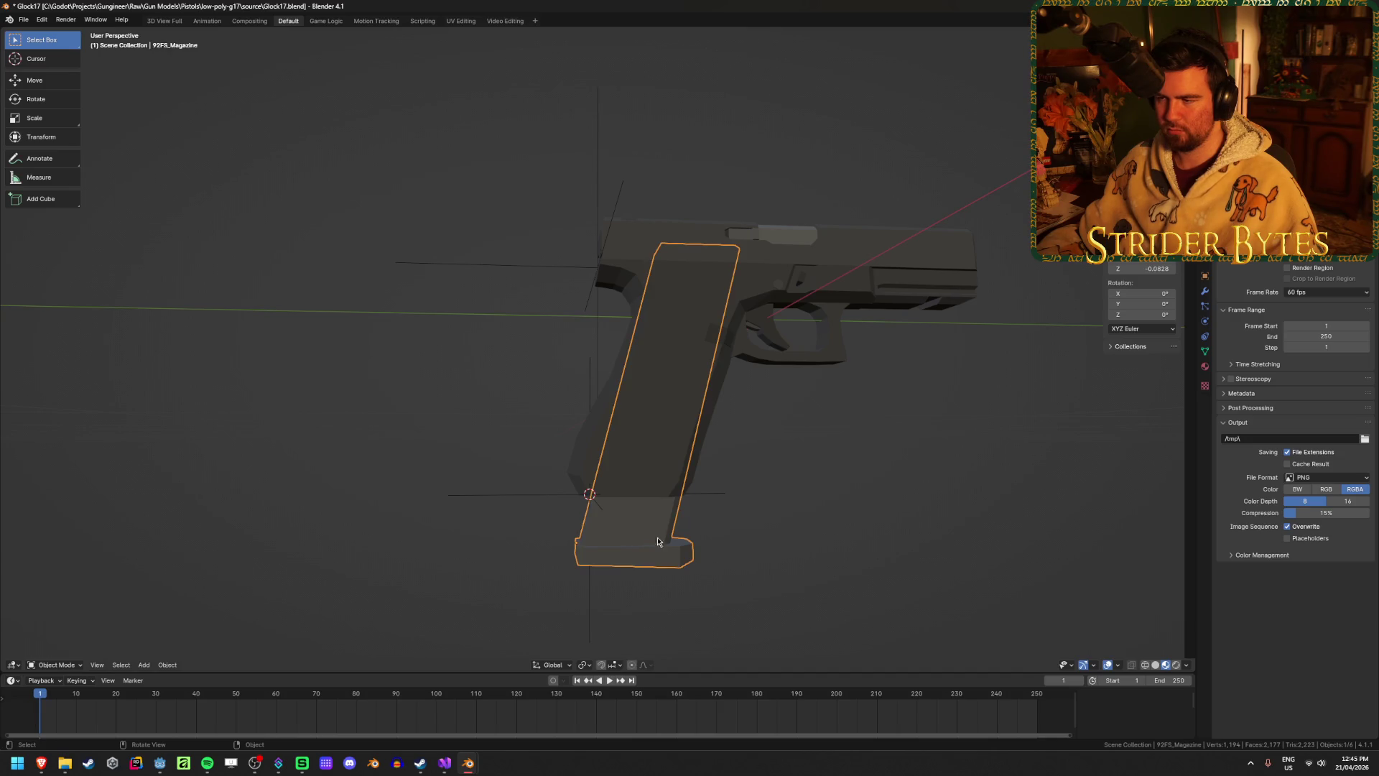
{"action": "middle_click_drag", "start_coordinate": [646, 548], "coordinate": [871, 468]}
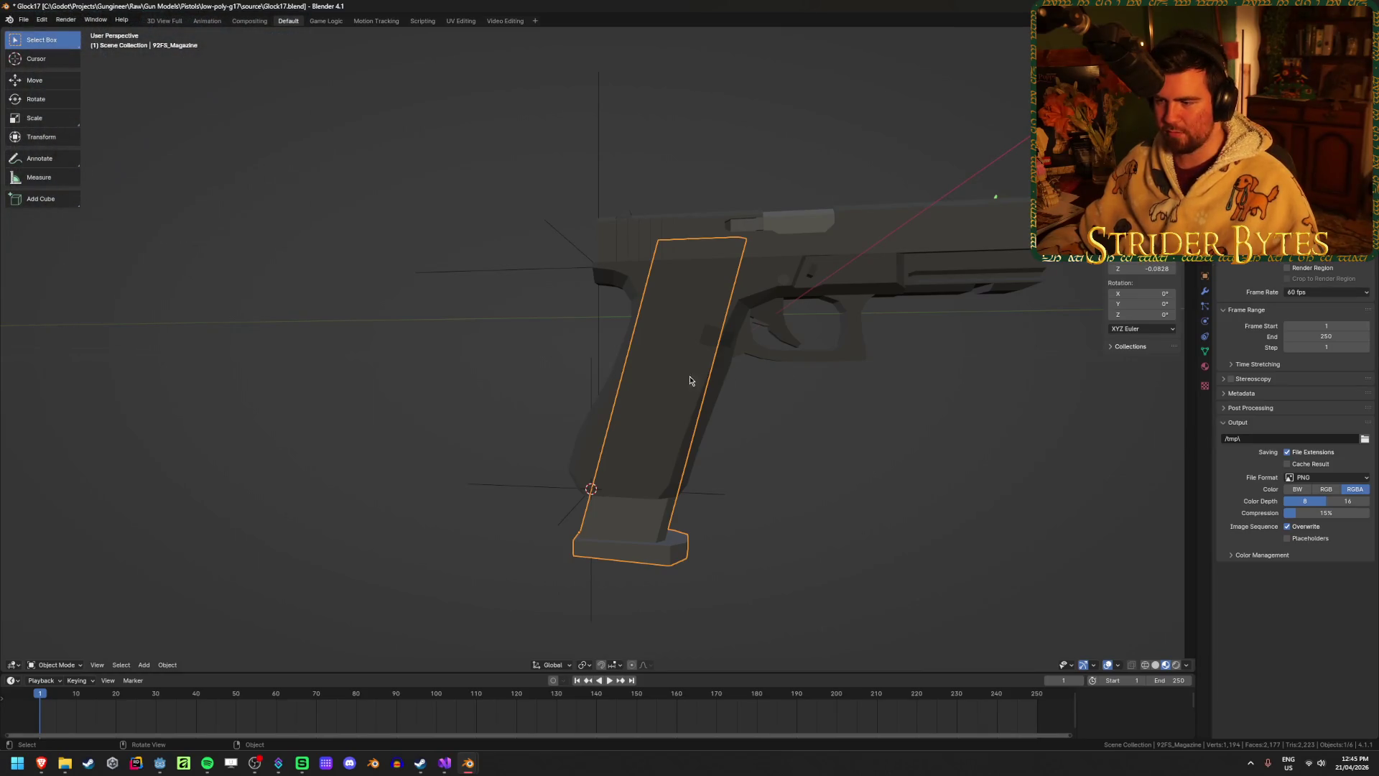
{"action": "left_click", "coordinate": [865, 458]}
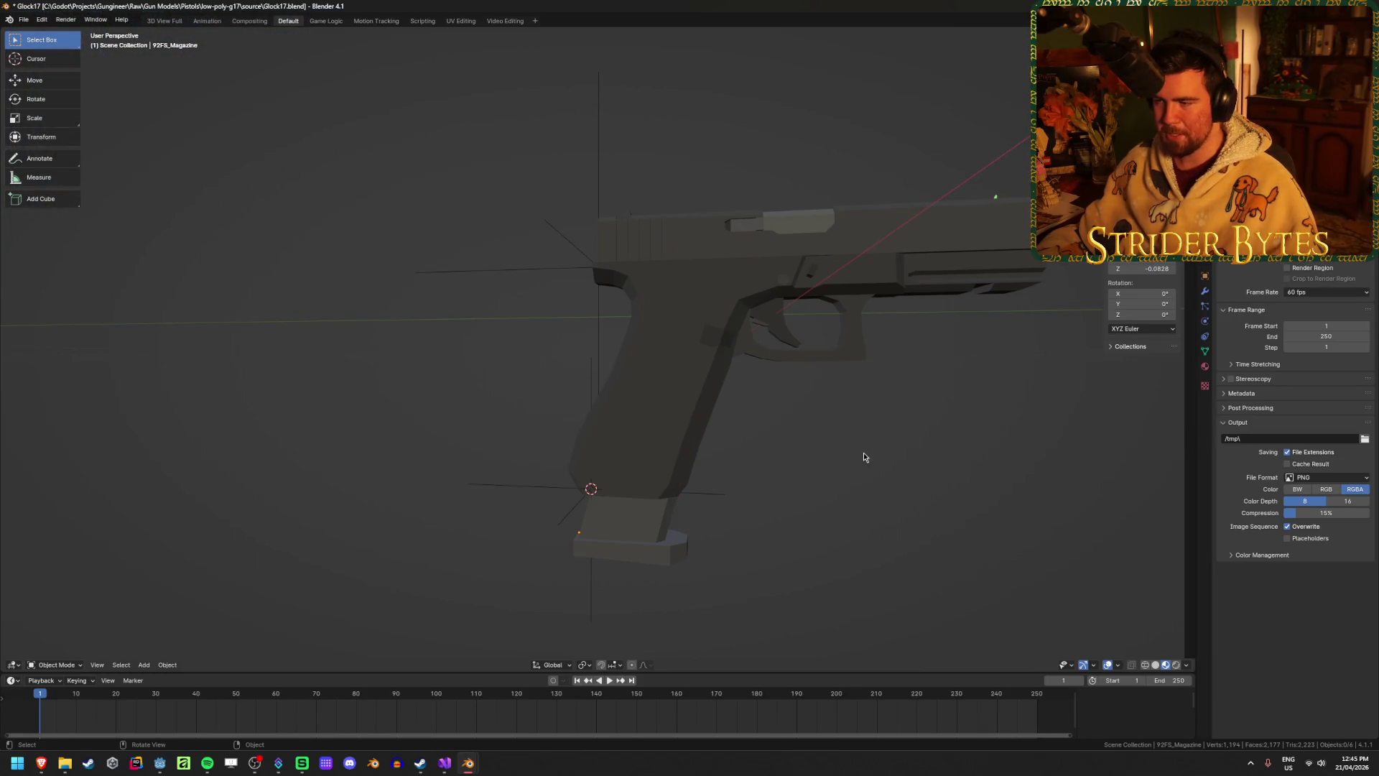
{"action": "left_click", "coordinate": [683, 532]}
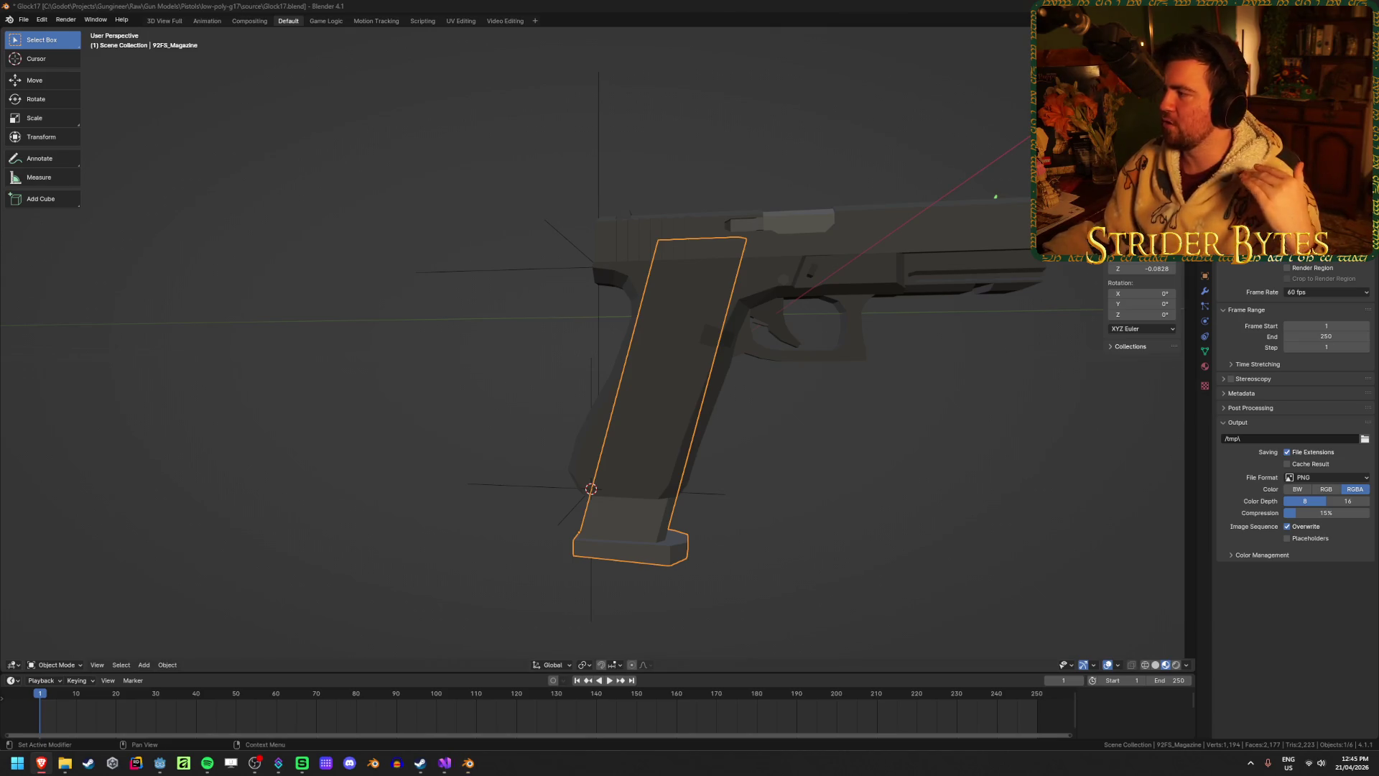
{"action": "left_click", "coordinate": [959, 417]}
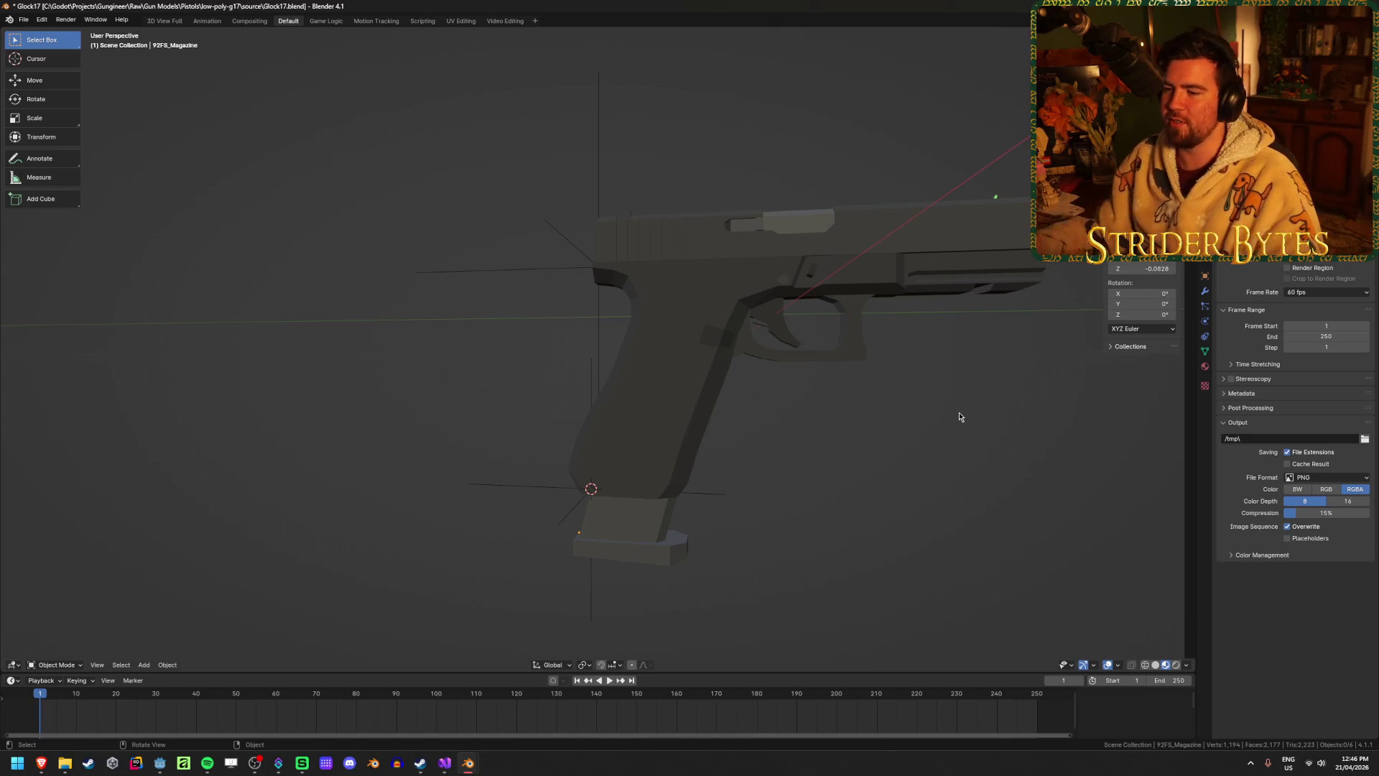
{"action": "left_click", "coordinate": [654, 516]}
{"action": "mouse_move", "coordinate": [654, 516]}
{"action": "middle_mouse_down"}
{"action": "mouse_move", "coordinate": [738, 474]}
{"action": "mouse_move", "coordinate": [725, 469]}
{"action": "mouse_move", "coordinate": [802, 459]}
{"action": "middle_mouse_up"}
{"action": "key", "text": "shift+s"}
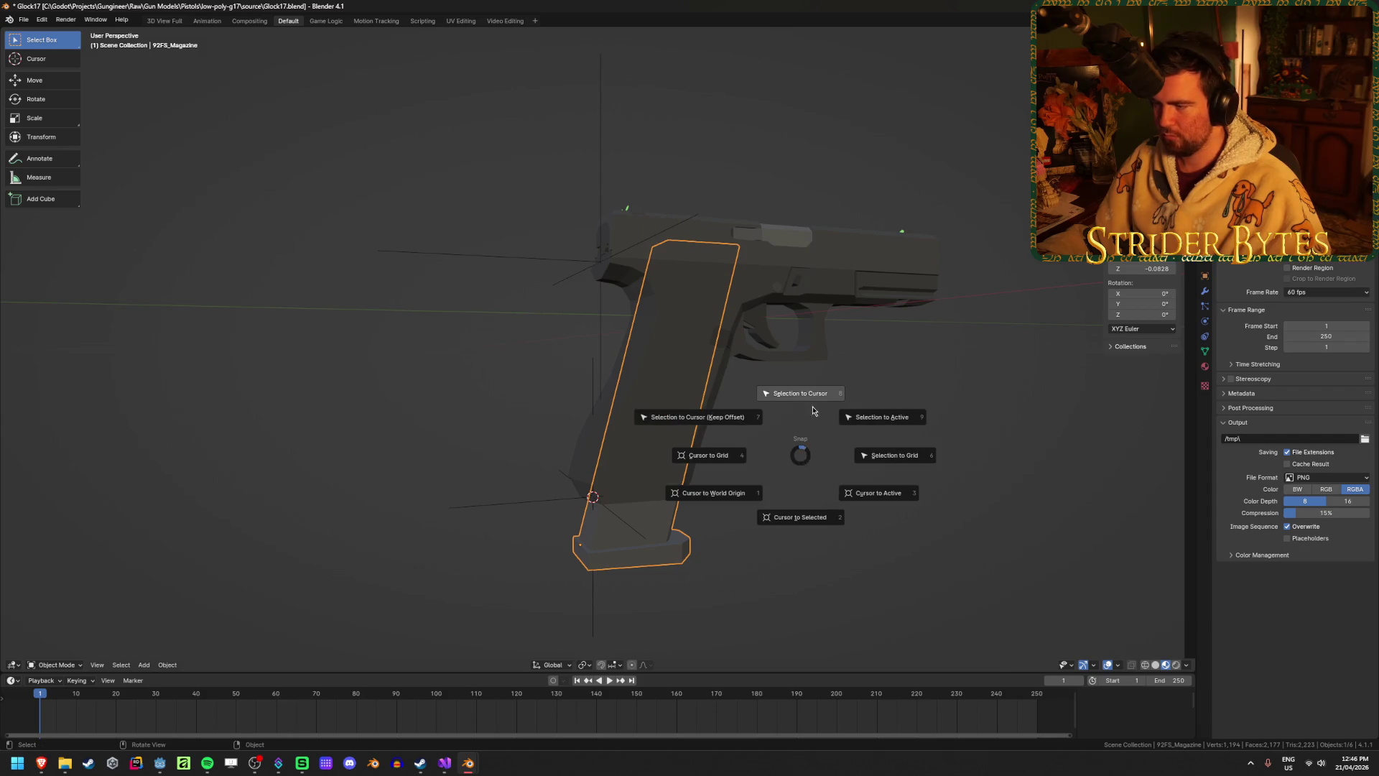
Apply a snap option to the magazine, then undo it after checking from the side.
{"action": "left_click", "coordinate": [812, 397]}
{"action": "left_click", "coordinate": [862, 503]}
{"action": "middle_click_drag", "start_coordinate": [862, 503], "coordinate": [829, 564]}
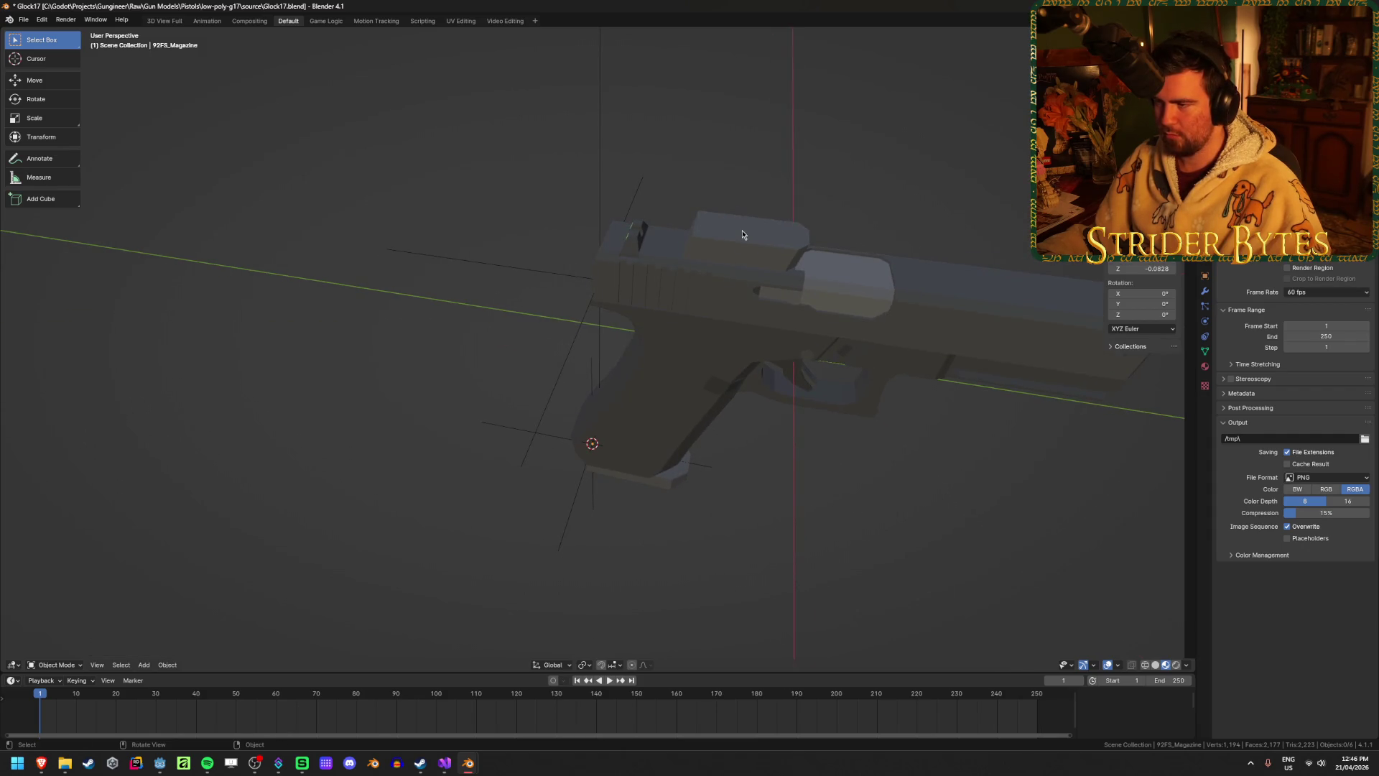
{"action": "middle_click_drag", "start_coordinate": [743, 235], "coordinate": [810, 440]}
{"action": "key", "text": "ctrl+z"}
{"action": "left_click", "coordinate": [805, 557]}
{"action": "middle_click_drag", "start_coordinate": [805, 558], "coordinate": [809, 509]}
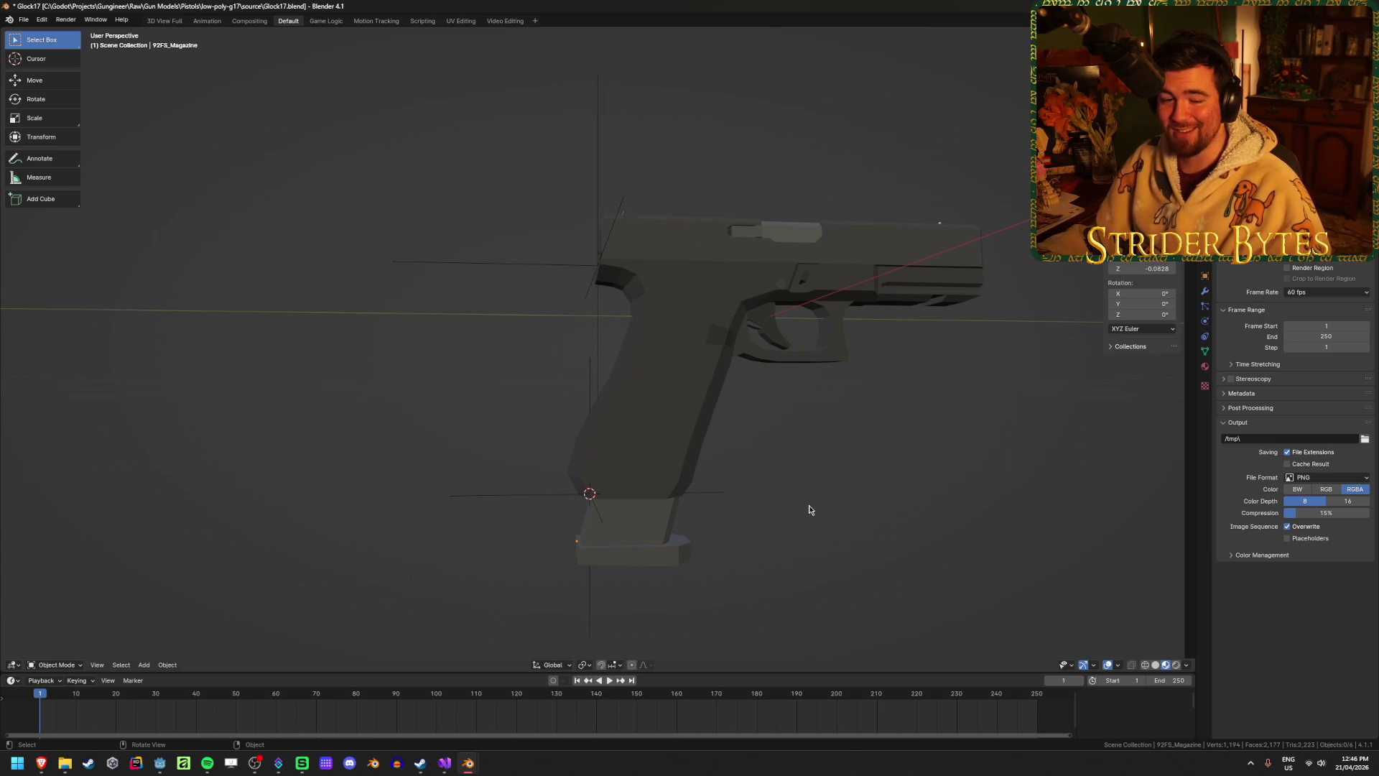
Hide the gun frame Cube.001 so the 92FS magazine stands on its own.
{"action": "left_click", "coordinate": [614, 526]}
{"action": "mouse_move", "coordinate": [743, 490]}
{"action": "middle_mouse_down"}
{"action": "mouse_move", "coordinate": [778, 477]}
{"action": "mouse_move", "coordinate": [699, 477]}
{"action": "middle_mouse_up"}
{"action": "left_click", "coordinate": [668, 431]}
{"action": "left_click", "coordinate": [669, 434]}
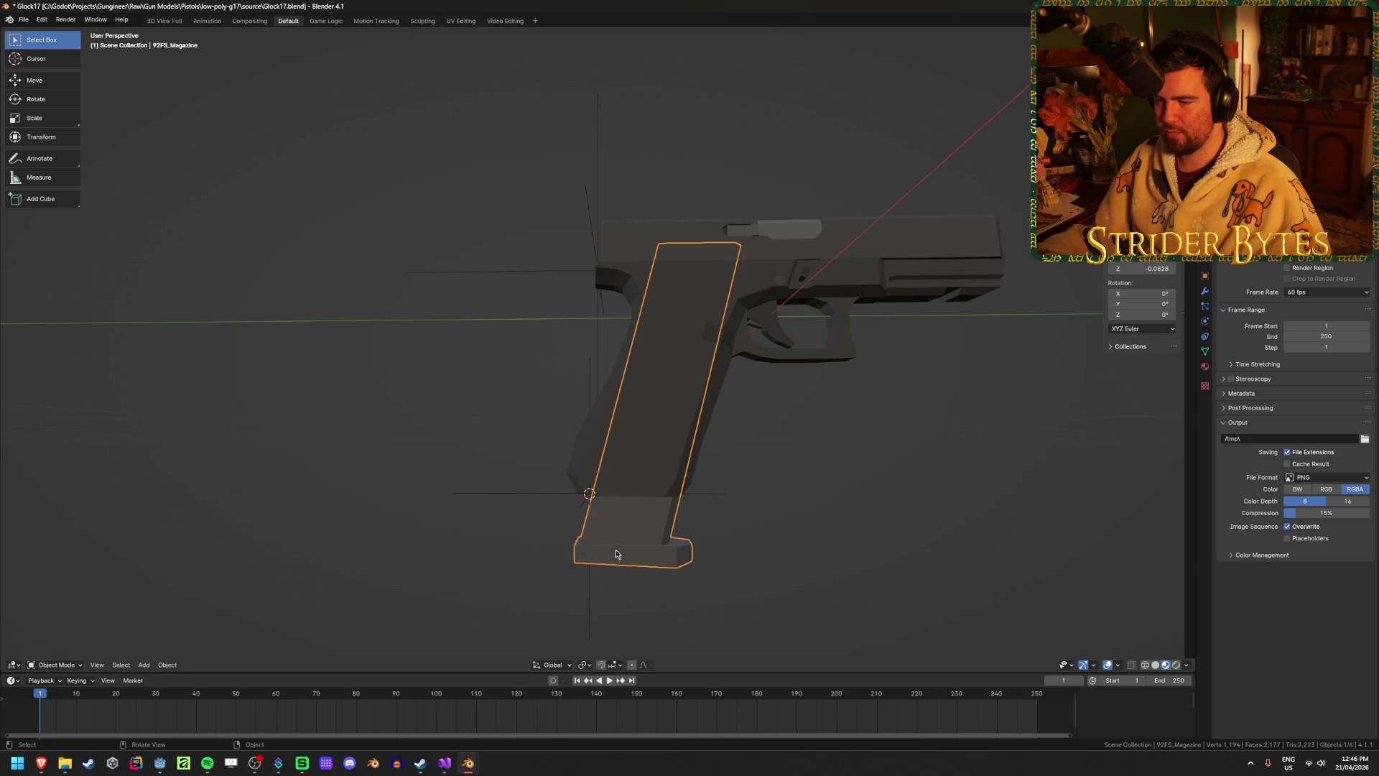
{"action": "left_click", "coordinate": [869, 526]}
{"action": "left_click", "coordinate": [667, 507]}
{"action": "left_click", "coordinate": [647, 548]}
{"action": "middle_click_drag", "start_coordinate": [647, 549], "coordinate": [693, 548]}
{"action": "left_click", "coordinate": [670, 423]}
{"action": "key", "text": "h"}
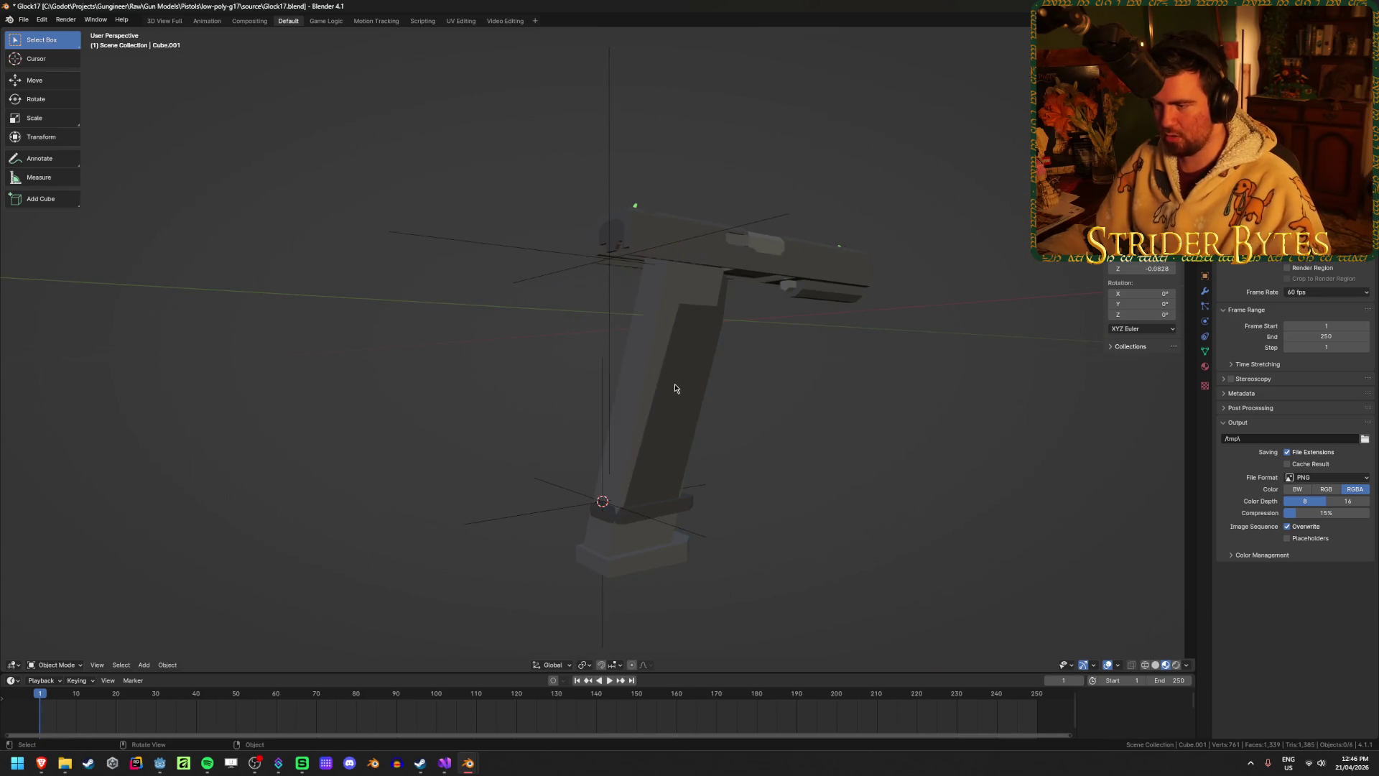
{"action": "left_click", "coordinate": [681, 241]}
Hide the slide and enter Edit Mode on the 92FS_Magazine with X-ray on.
{"action": "key", "text": "h"}
{"action": "left_click", "coordinate": [678, 376]}
{"action": "key", "text": "Tab"}
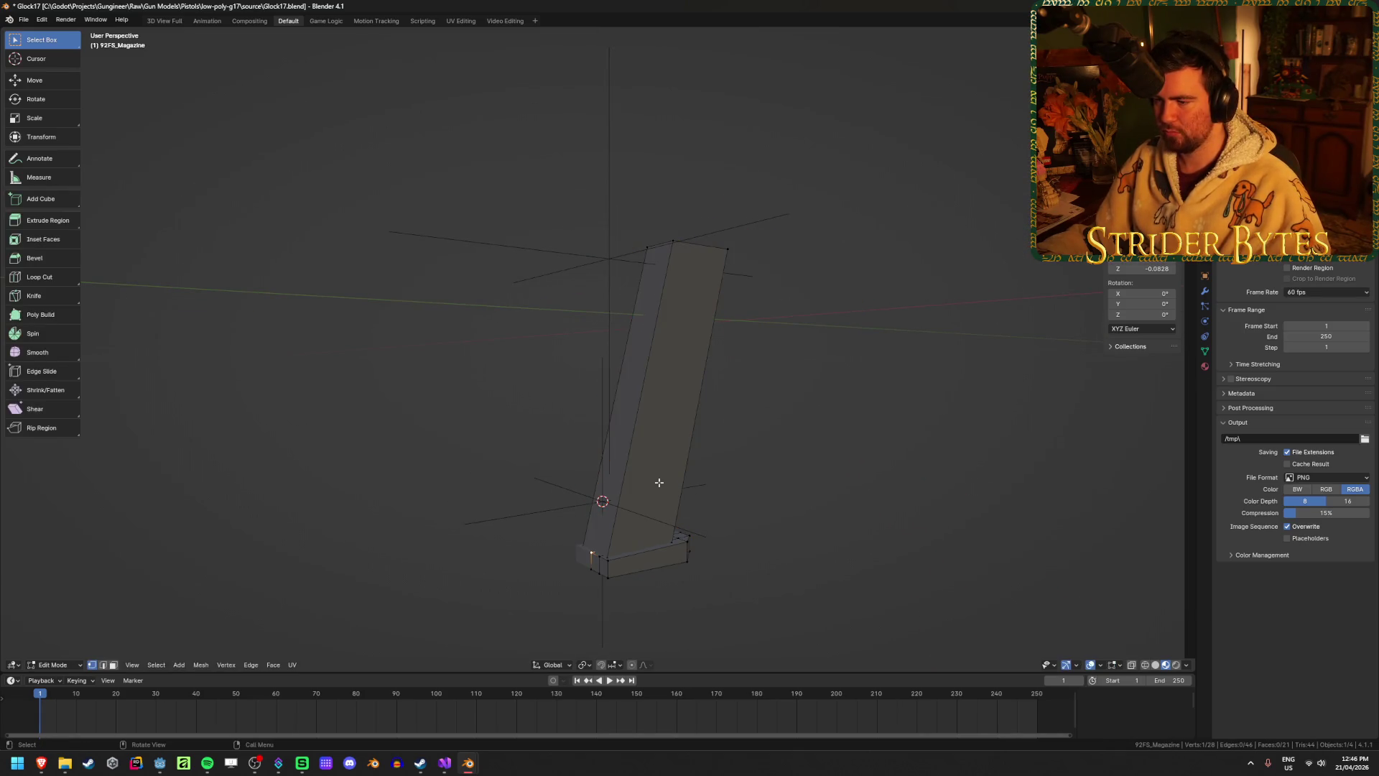
{"action": "left_click", "coordinate": [627, 535]}
{"action": "key", "text": "alt+a"}
{"action": "key", "text": "alt+z"}
Select several edges and faces of the magazine mesh, then return to Object Mode.
{"action": "middle_click_drag", "start_coordinate": [627, 535], "coordinate": [765, 350]}
{"action": "left_click", "coordinate": [711, 225]}
{"action": "mouse_move", "coordinate": [711, 225]}
{"action": "middle_mouse_down"}
{"action": "mouse_move", "coordinate": [691, 422]}
{"action": "mouse_move", "coordinate": [619, 403]}
{"action": "mouse_move", "coordinate": [747, 419]}
{"action": "mouse_move", "coordinate": [752, 406]}
{"action": "mouse_move", "coordinate": [684, 394]}
{"action": "middle_mouse_up"}
{"action": "key", "text": "alt+a"}
{"action": "left_click", "coordinate": [684, 394]}
{"action": "key", "text": "alt+a"}
{"action": "left_click_drag", "start_coordinate": [662, 375], "coordinate": [705, 429]}
{"action": "mouse_move", "coordinate": [705, 429]}
{"action": "middle_mouse_down"}
{"action": "mouse_move", "coordinate": [632, 390]}
{"action": "mouse_move", "coordinate": [825, 450]}
{"action": "mouse_move", "coordinate": [691, 384]}
{"action": "middle_mouse_up"}
{"action": "left_click", "coordinate": [691, 385], "text": "shift"}
{"action": "key", "text": "ctrl+Tab"}
{"action": "mouse_move", "coordinate": [831, 397]}
{"action": "middle_mouse_down"}
{"action": "mouse_move", "coordinate": [809, 465]}
{"action": "mouse_move", "coordinate": [882, 464]}
{"action": "mouse_move", "coordinate": [856, 465]}
{"action": "middle_mouse_up"}
{"action": "key", "text": "Tab"}
{"action": "key", "text": "Tab"}
Frame the magazine and open its Object Mode context menu to set its origin.
{"action": "scroll", "coordinate": [791, 468], "scroll_direction": "up", "scroll_amount": 3}
{"action": "left_click_drag", "start_coordinate": [683, 385], "coordinate": [742, 456]}
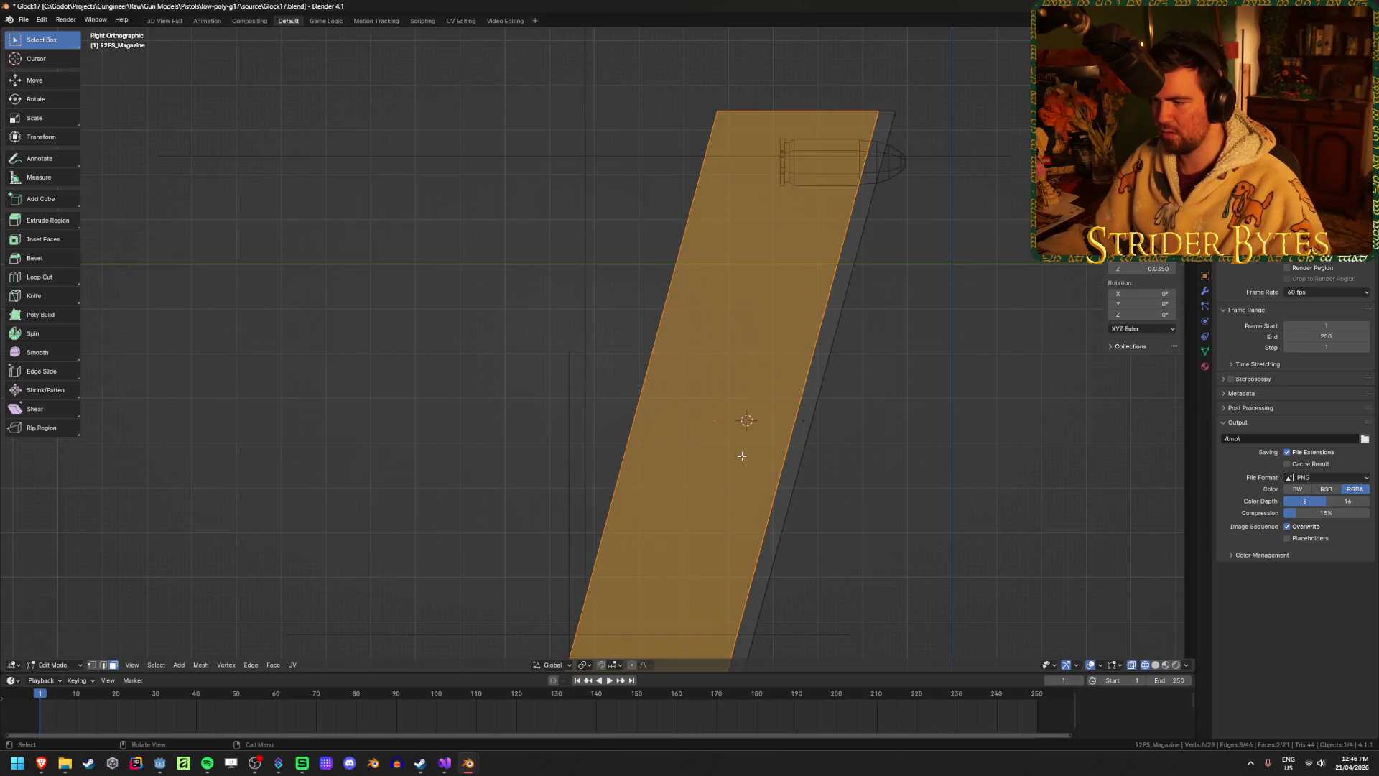
{"action": "key", "text": "grave"}
{"action": "left_click", "coordinate": [744, 503]}
{"action": "mouse_move", "coordinate": [746, 502]}
{"action": "middle_mouse_down"}
{"action": "mouse_move", "coordinate": [705, 493]}
{"action": "mouse_move", "coordinate": [765, 494]}
{"action": "mouse_move", "coordinate": [760, 483]}
{"action": "mouse_move", "coordinate": [877, 415]}
{"action": "middle_mouse_up"}
{"action": "right_click", "coordinate": [877, 406]}
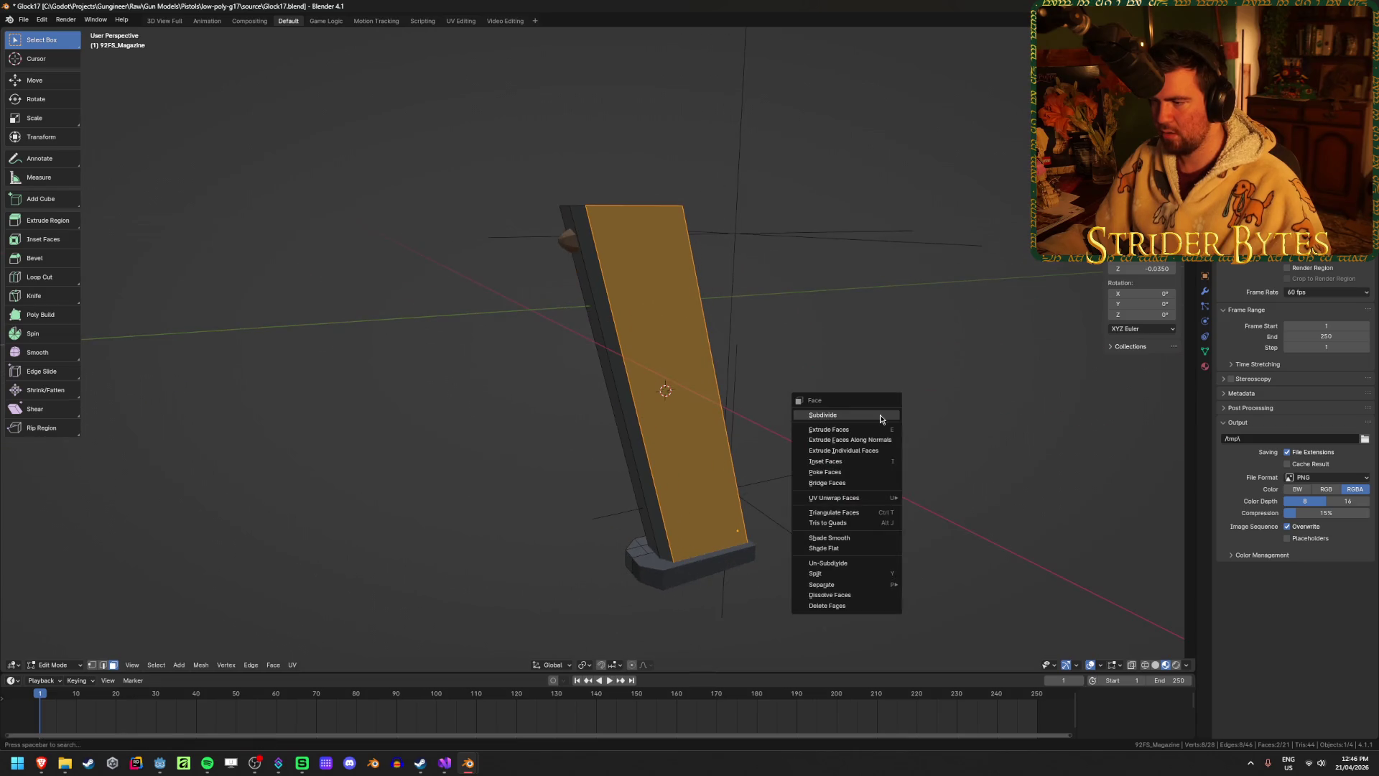
{"action": "key", "text": "Tab"}
{"action": "right_click", "coordinate": [946, 449]}
Set the 92FS_Magazine's origin to its geometry and unhide all the hidden Glock parts.
{"action": "mouse_move", "coordinate": [946, 450]}
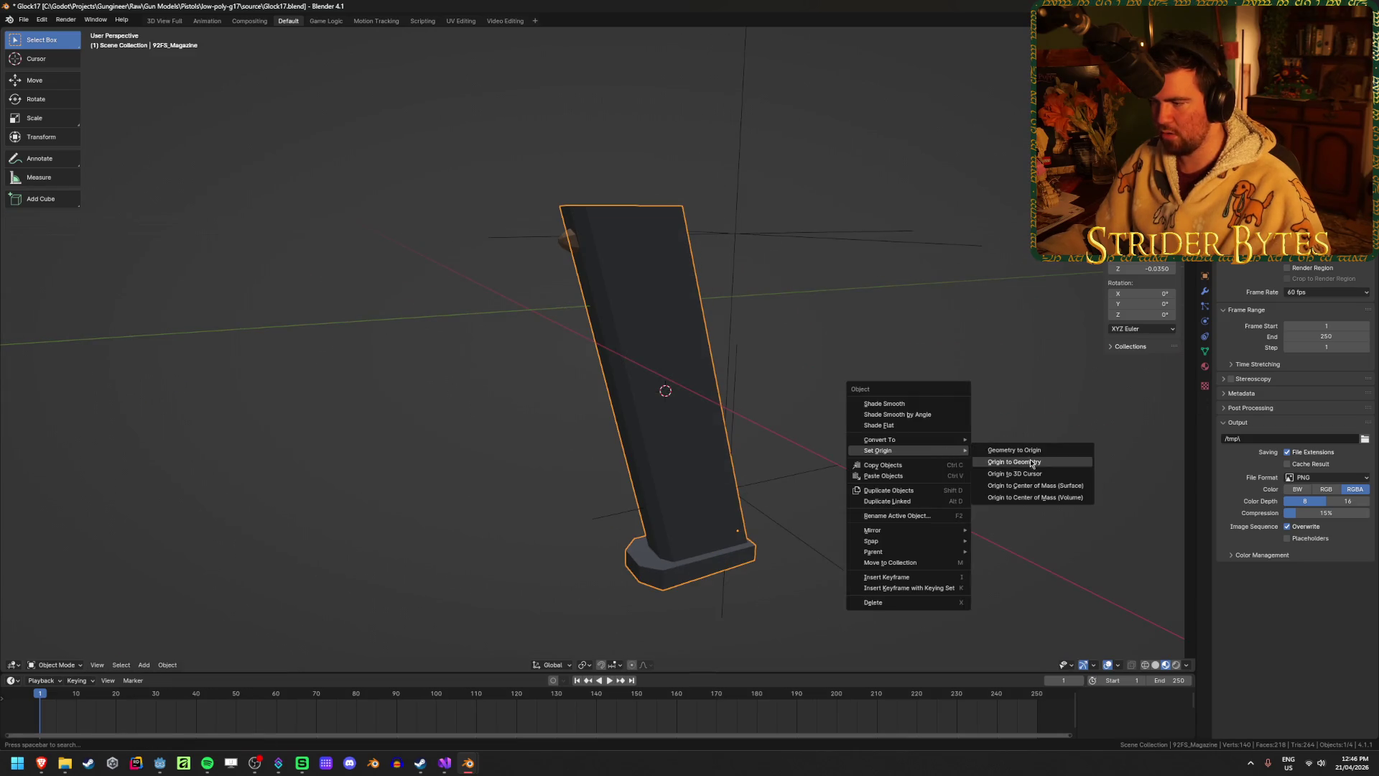
{"action": "left_click", "coordinate": [1006, 464]}
{"action": "middle_click_drag", "start_coordinate": [814, 472], "coordinate": [883, 483]}
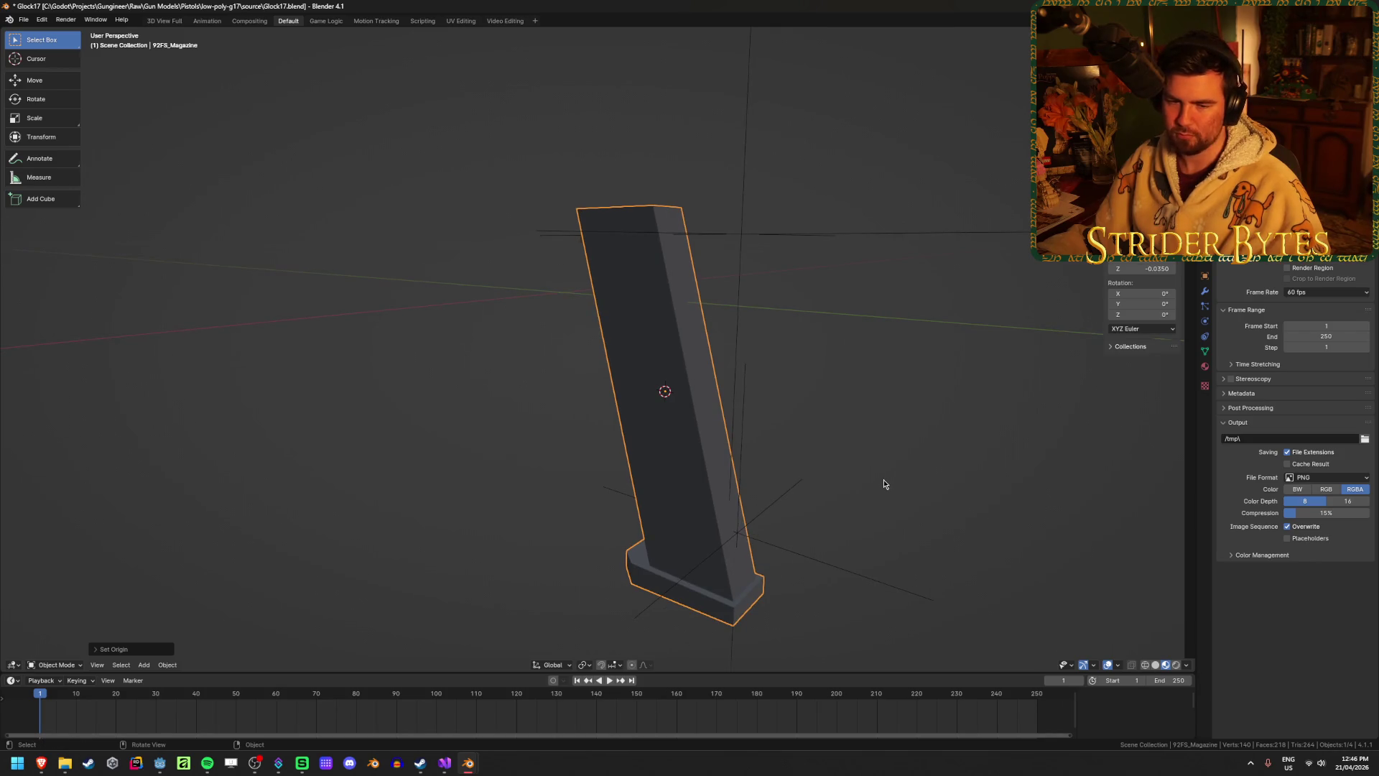
{"action": "left_click", "coordinate": [883, 483]}
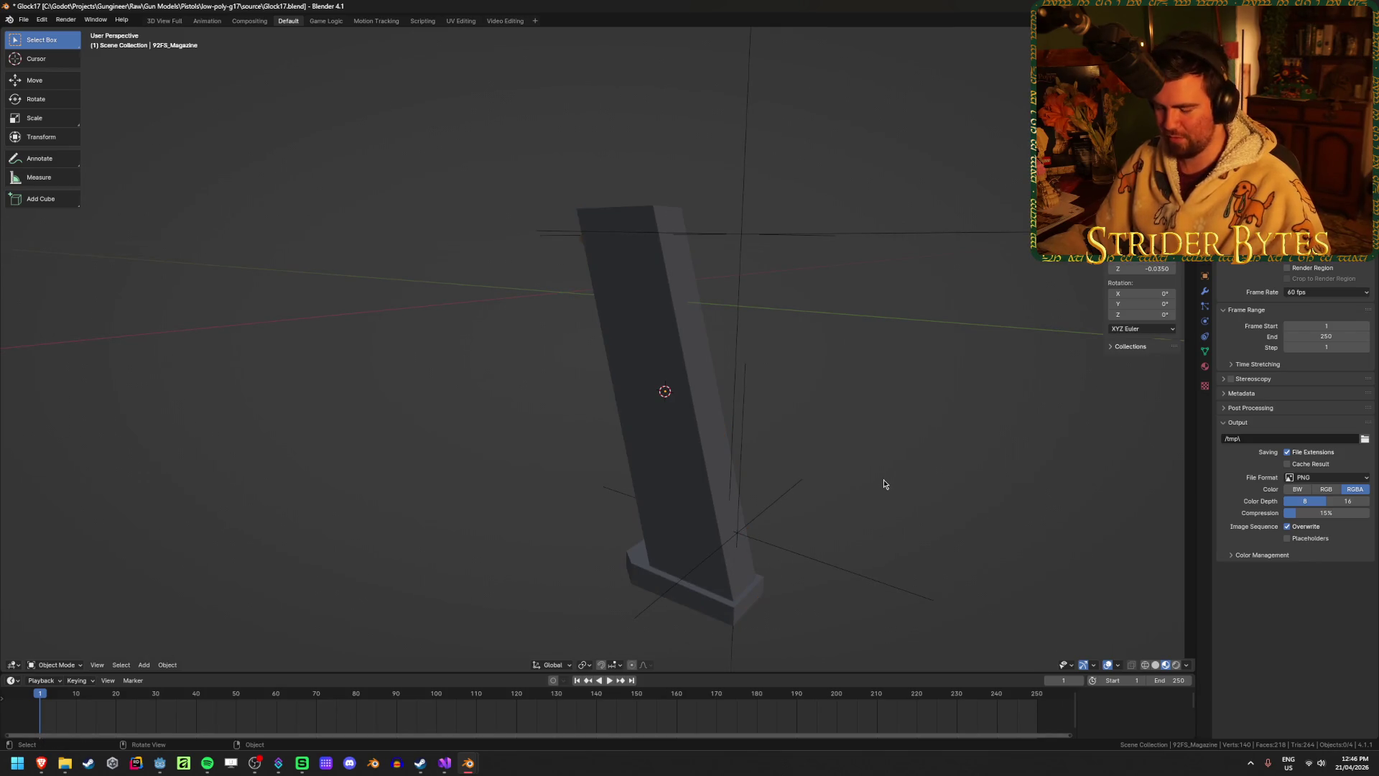
{"action": "key", "text": "alt+h"}
Move the MagazineAttach marker to the 3D cursor, then select the grip magazine Cube.003.
{"action": "left_click", "coordinate": [833, 505]}
{"action": "left_click", "coordinate": [605, 417]}
{"action": "left_click", "coordinate": [747, 609]}
{"action": "mouse_move", "coordinate": [798, 461]}
{"action": "middle_mouse_down"}
{"action": "mouse_move", "coordinate": [860, 449]}
{"action": "mouse_move", "coordinate": [878, 433]}
{"action": "mouse_move", "coordinate": [862, 424]}
{"action": "middle_mouse_up"}
{"action": "left_click", "coordinate": [858, 518]}
{"action": "right_click", "coordinate": [898, 399]}
{"action": "key", "text": "Escape"}
{"action": "key", "text": "shift+s"}
{"action": "left_click", "coordinate": [878, 347]}
{"action": "left_click", "coordinate": [914, 406]}
{"action": "left_click", "coordinate": [732, 539]}
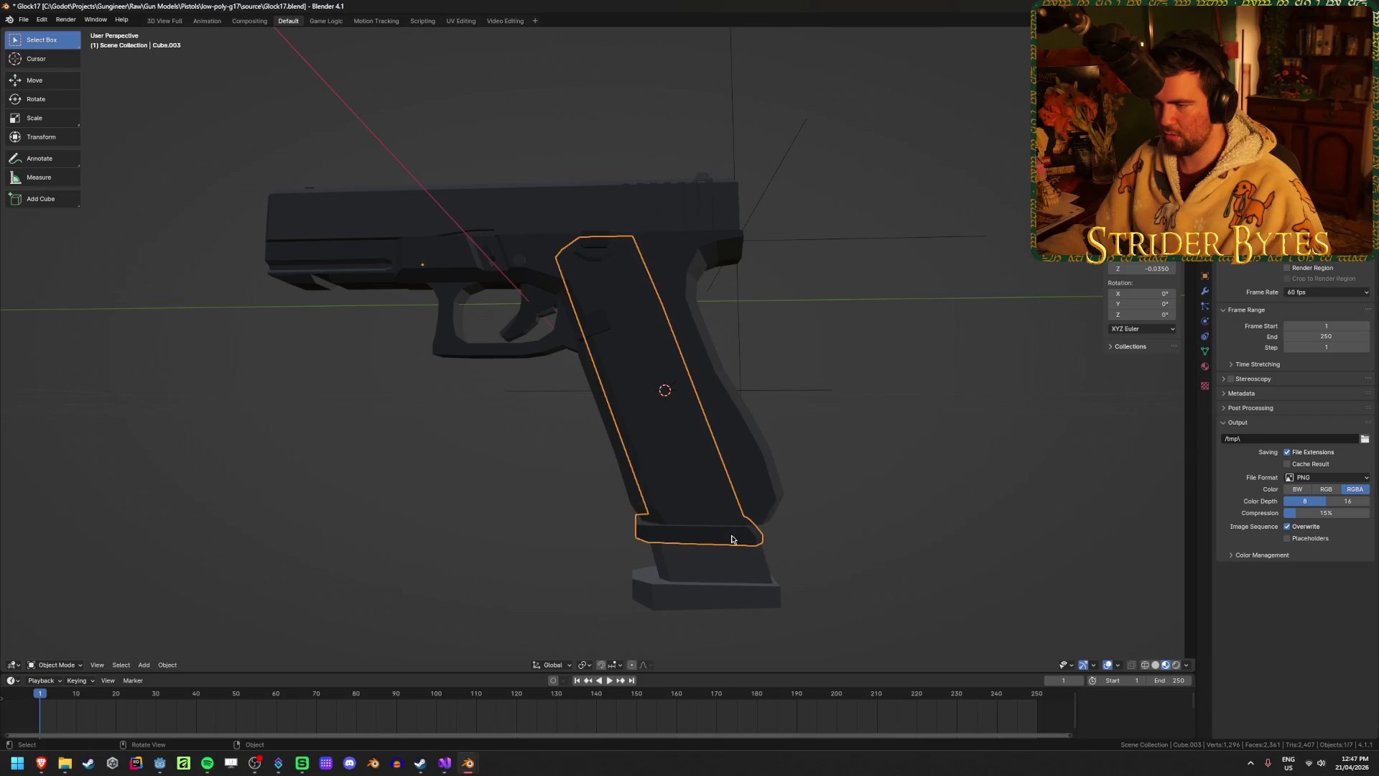
Isolate the Glock magazine Cube.003 on its own in local view.
{"action": "middle_click_drag", "start_coordinate": [863, 524], "coordinate": [844, 545]}
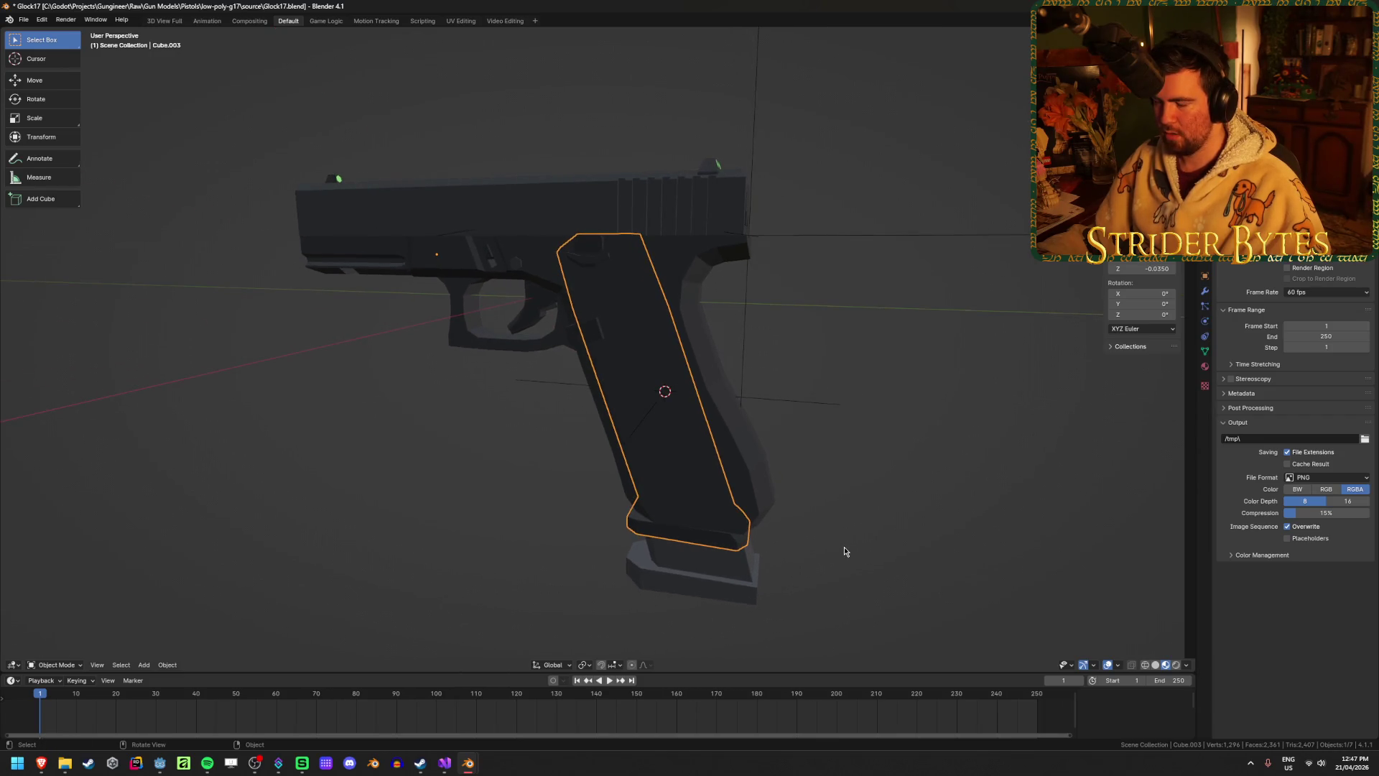
{"action": "right_click", "coordinate": [844, 550]}
{"action": "mouse_move", "coordinate": [844, 550]}
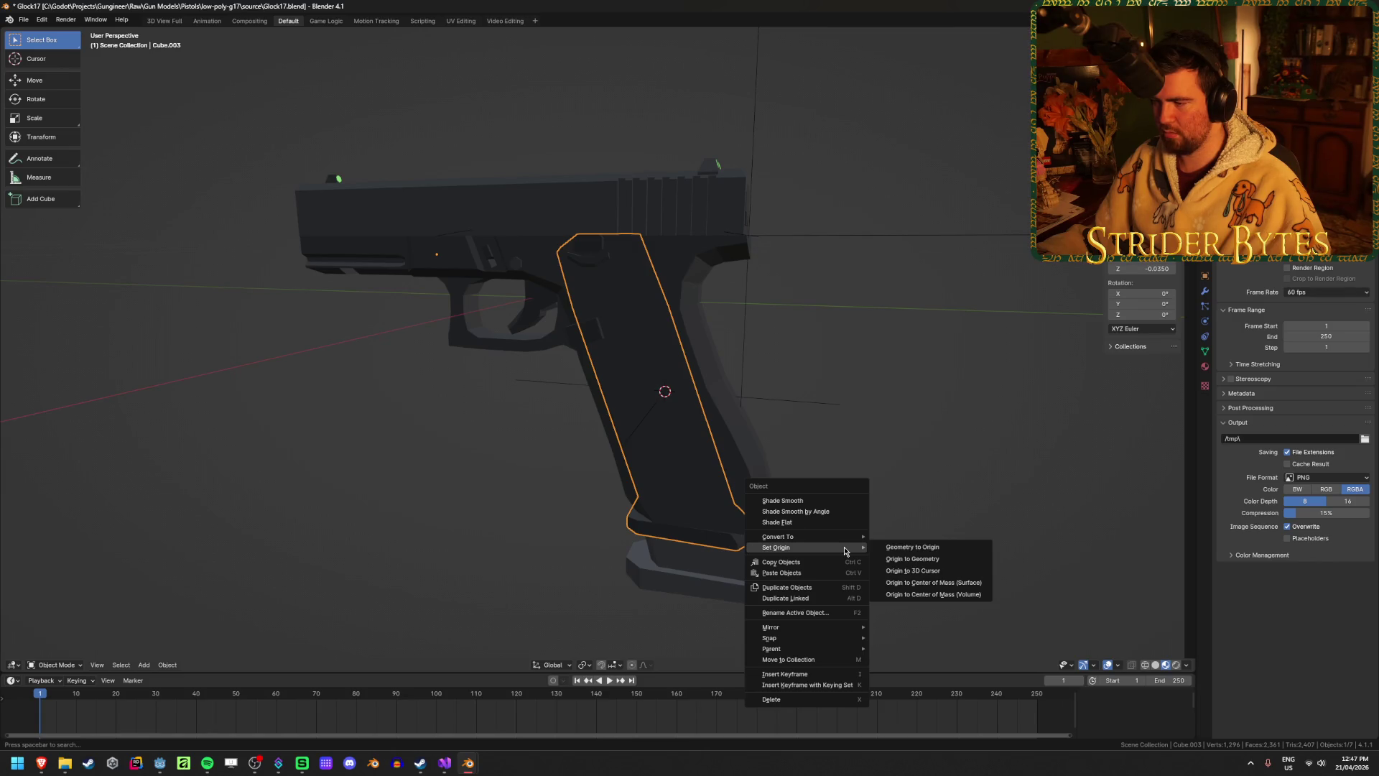
{"action": "key", "text": "Escape"}
{"action": "key", "text": "Delete"}
{"action": "left_click", "coordinate": [733, 445]}
{"action": "left_click", "coordinate": [760, 443]}
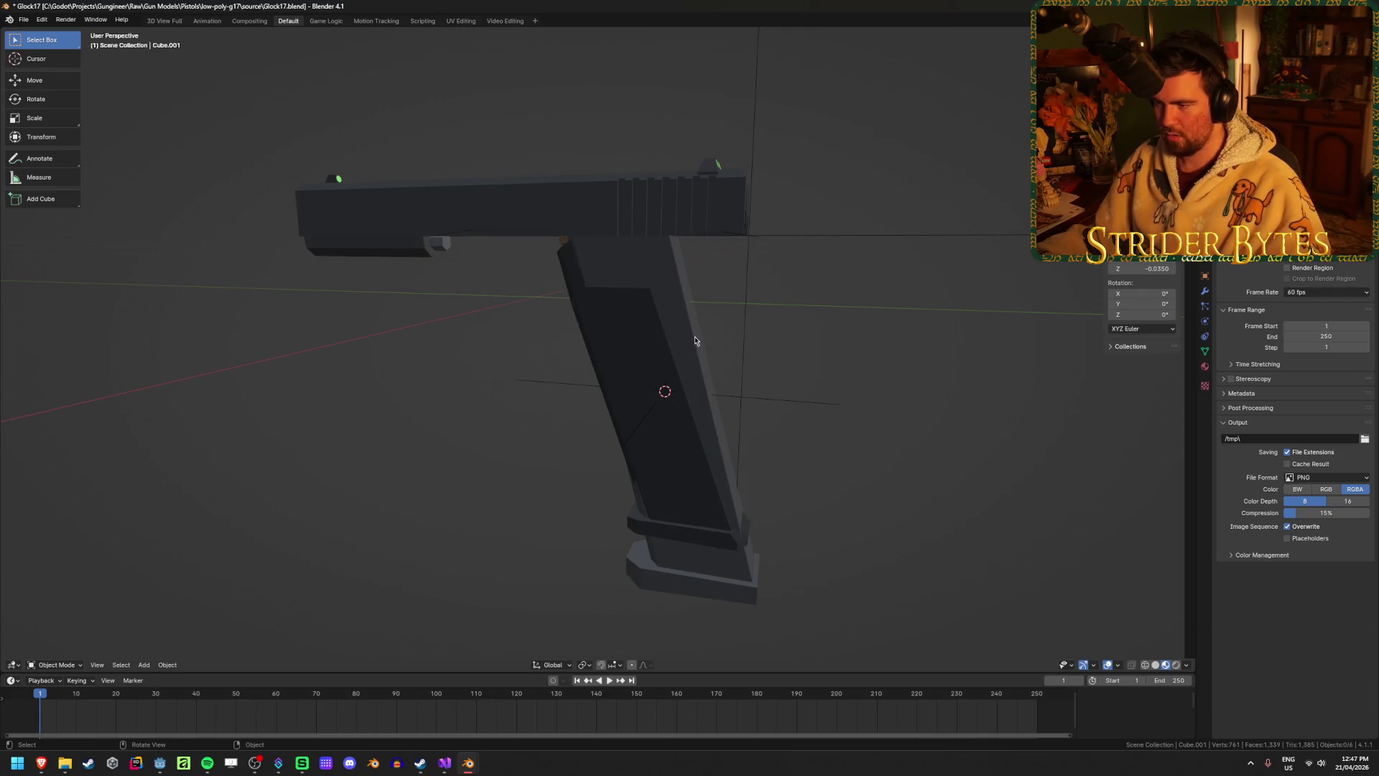
{"action": "left_click", "coordinate": [697, 374]}
{"action": "key", "text": "Delete"}
{"action": "left_click", "coordinate": [702, 498]}
In Edit Mode, select all the vertices of Cube.003's side face.
{"action": "key", "text": "Tab"}
{"action": "scroll", "coordinate": [709, 492], "scroll_direction": "up", "scroll_amount": 3}
{"action": "mouse_move", "coordinate": [709, 492]}
{"action": "middle_mouse_down"}
{"action": "mouse_move", "coordinate": [761, 508]}
{"action": "mouse_move", "coordinate": [795, 499]}
{"action": "mouse_move", "coordinate": [536, 495]}
{"action": "mouse_move", "coordinate": [628, 508]}
{"action": "mouse_move", "coordinate": [593, 508]}
{"action": "middle_mouse_up"}
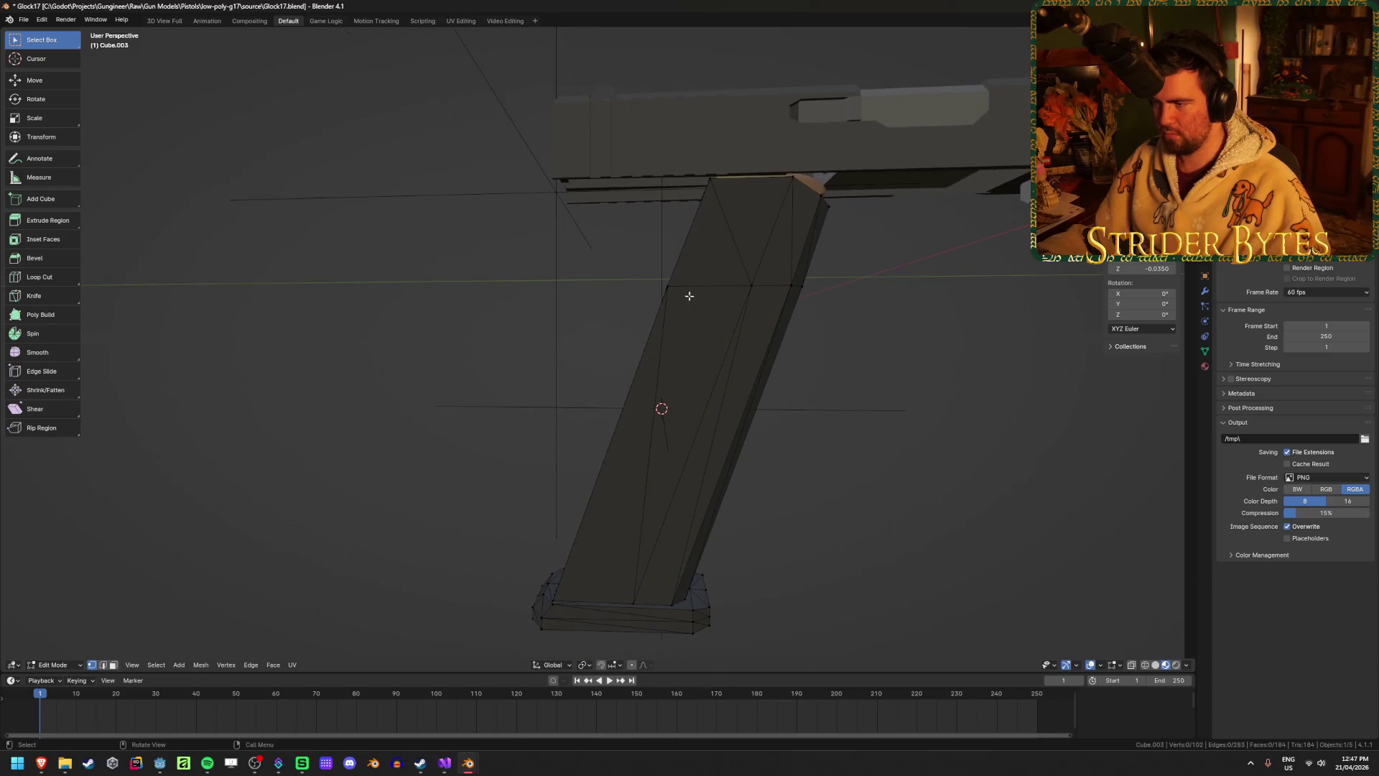
{"action": "left_click", "coordinate": [748, 287]}
{"action": "middle_click_drag", "start_coordinate": [747, 287], "coordinate": [748, 296]}
{"action": "left_click", "coordinate": [670, 286], "text": "shift"}
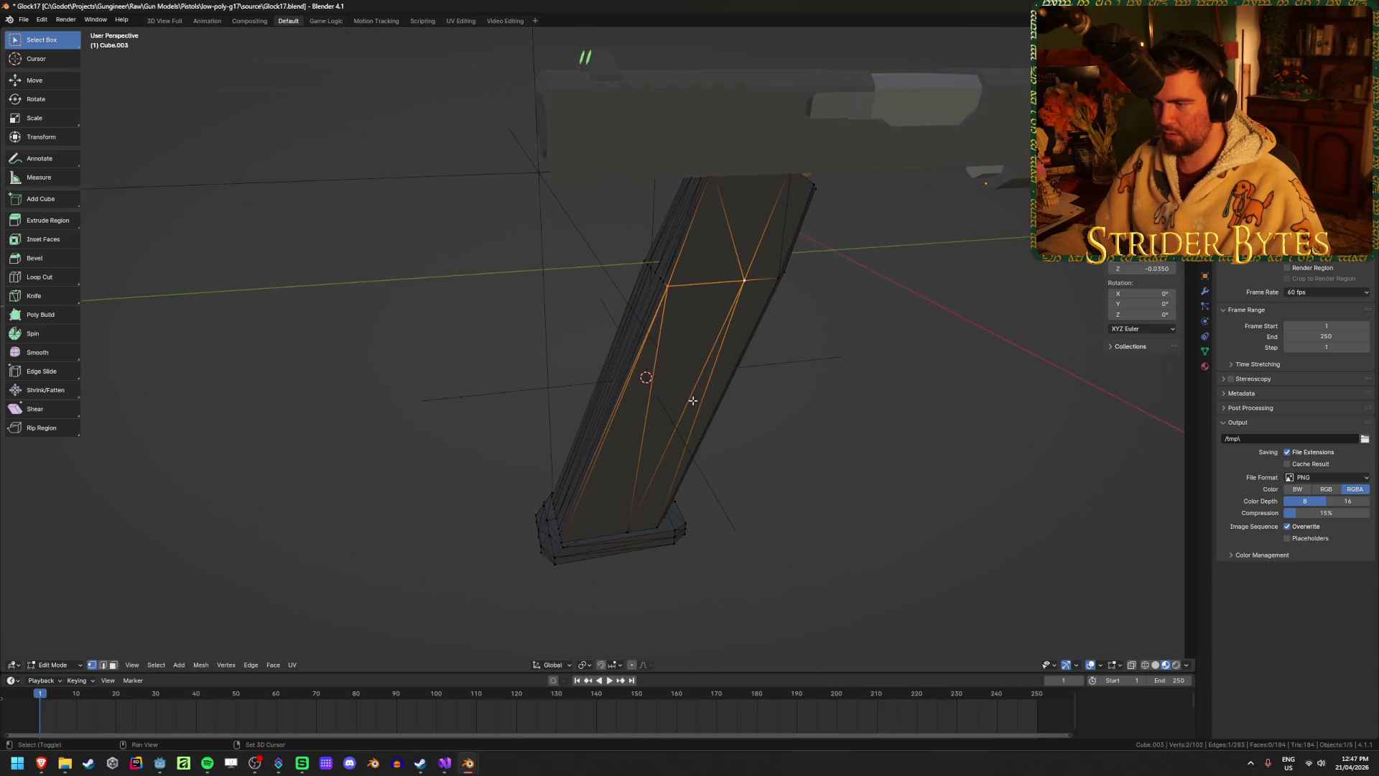
{"action": "left_click", "coordinate": [631, 527], "text": "shift"}
{"action": "left_click", "coordinate": [562, 554], "text": "shift"}
{"action": "mouse_move", "coordinate": [562, 553]}
{"action": "middle_mouse_down"}
{"action": "mouse_move", "coordinate": [626, 477]}
{"action": "mouse_move", "coordinate": [726, 502]}
{"action": "middle_mouse_up"}
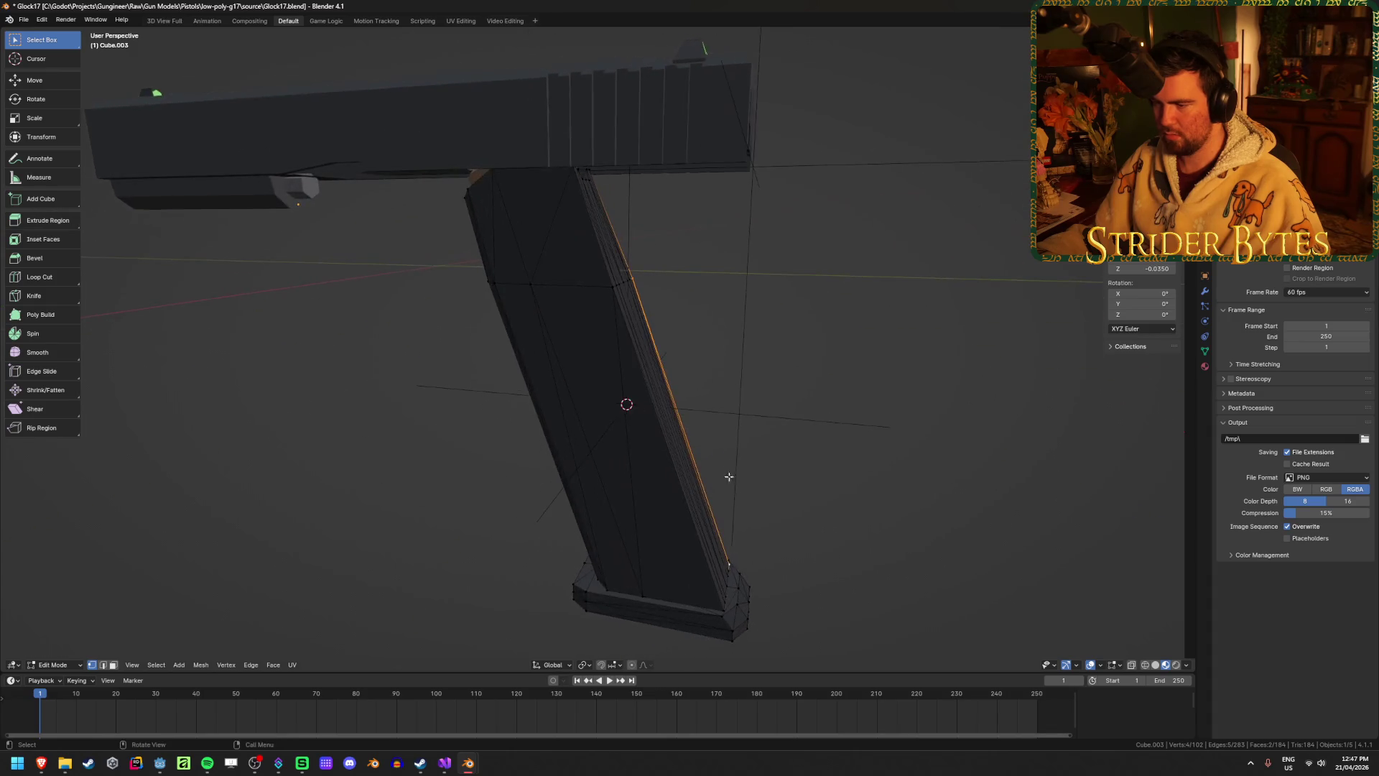
{"action": "left_click", "coordinate": [724, 609], "text": "shift"}
{"action": "left_click", "coordinate": [648, 596], "text": "shift"}
{"action": "left_click", "coordinate": [521, 291], "text": "shift"}
{"action": "left_click", "coordinate": [610, 288], "text": "shift"}
Snap the 3D cursor to the side face's centre and return to Object Mode.
{"action": "key", "text": "shift+s"}
{"action": "left_click", "coordinate": [913, 386]}
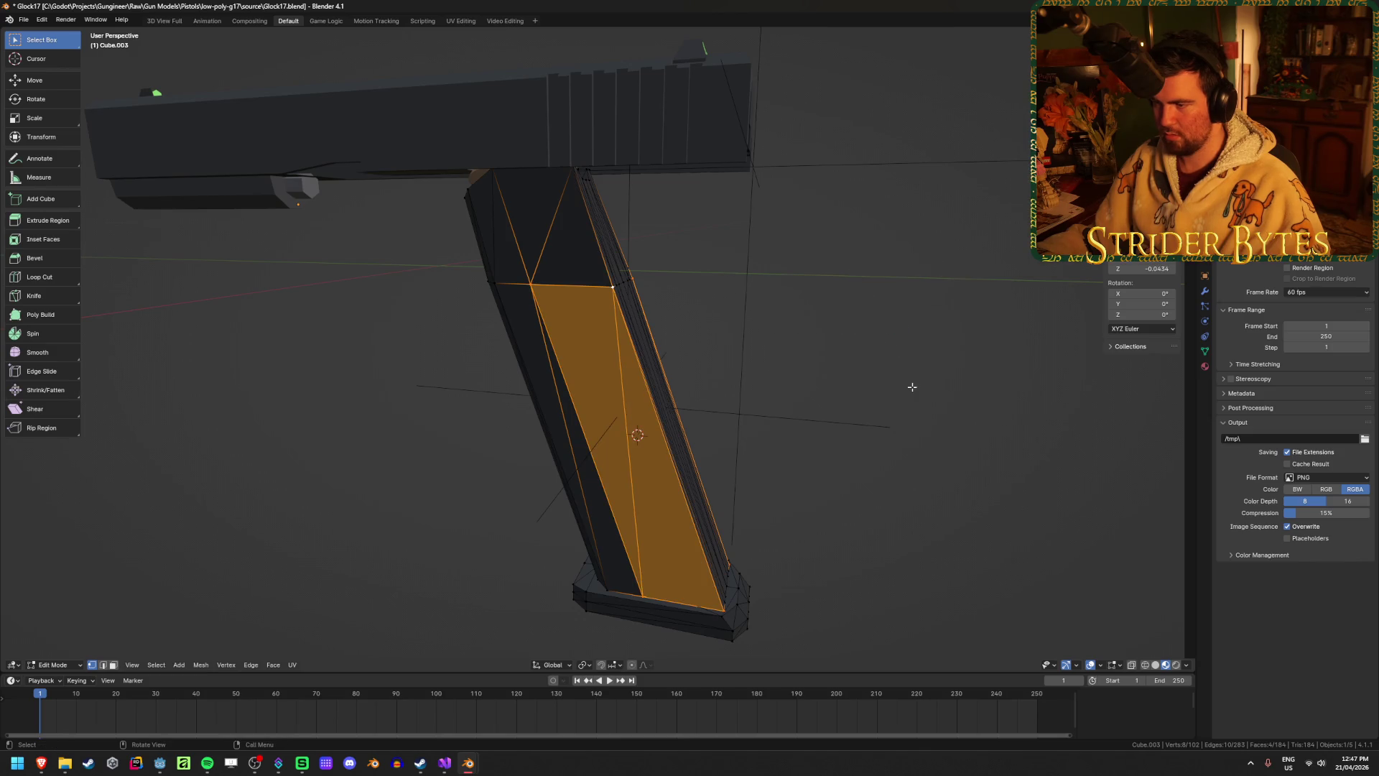
{"action": "mouse_move", "coordinate": [927, 467]}
{"action": "middle_mouse_down"}
{"action": "mouse_move", "coordinate": [718, 455]}
{"action": "mouse_move", "coordinate": [806, 462]}
{"action": "middle_mouse_up"}
{"action": "key", "text": "Tab"}
{"action": "right_click", "coordinate": [808, 463]}
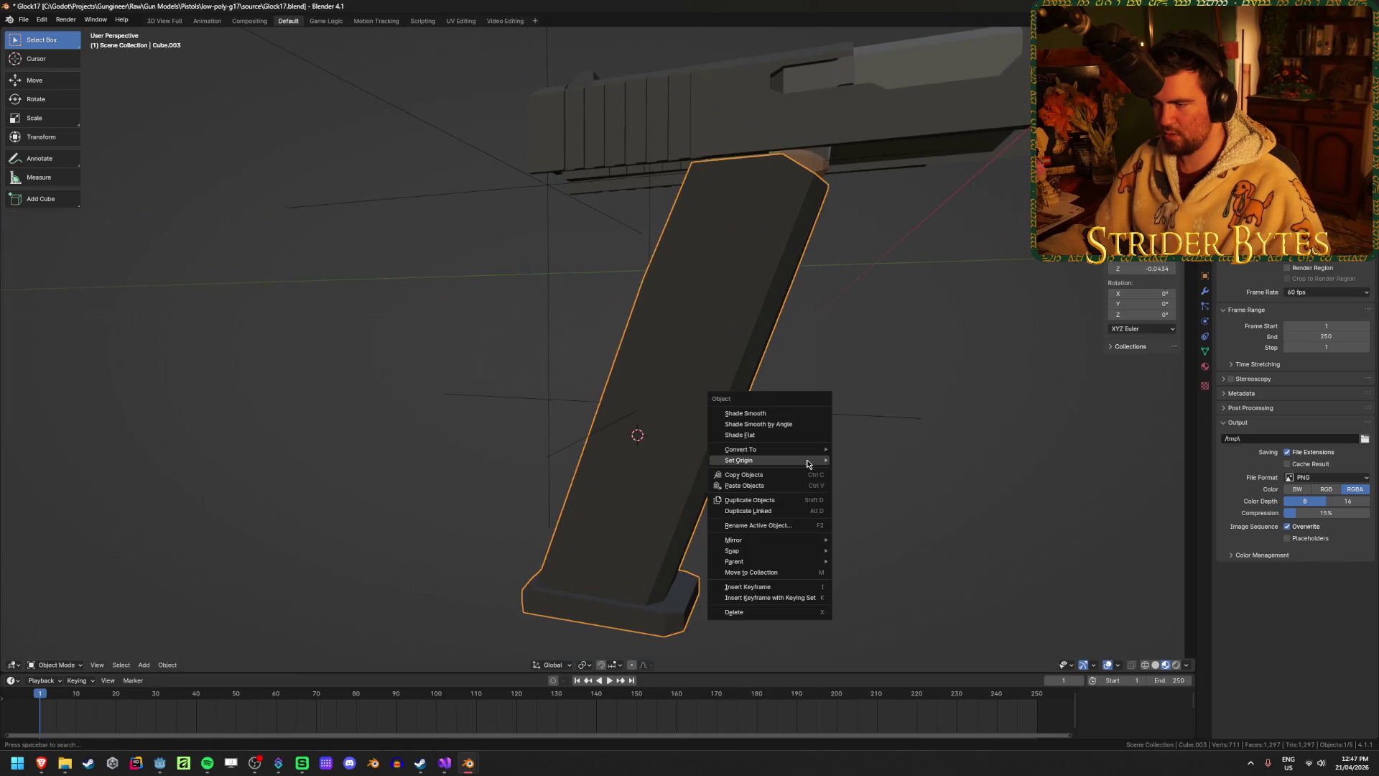
Set Cube.003's origin to the 3D cursor at its side-face centre.
{"action": "mouse_move", "coordinate": [807, 463]}
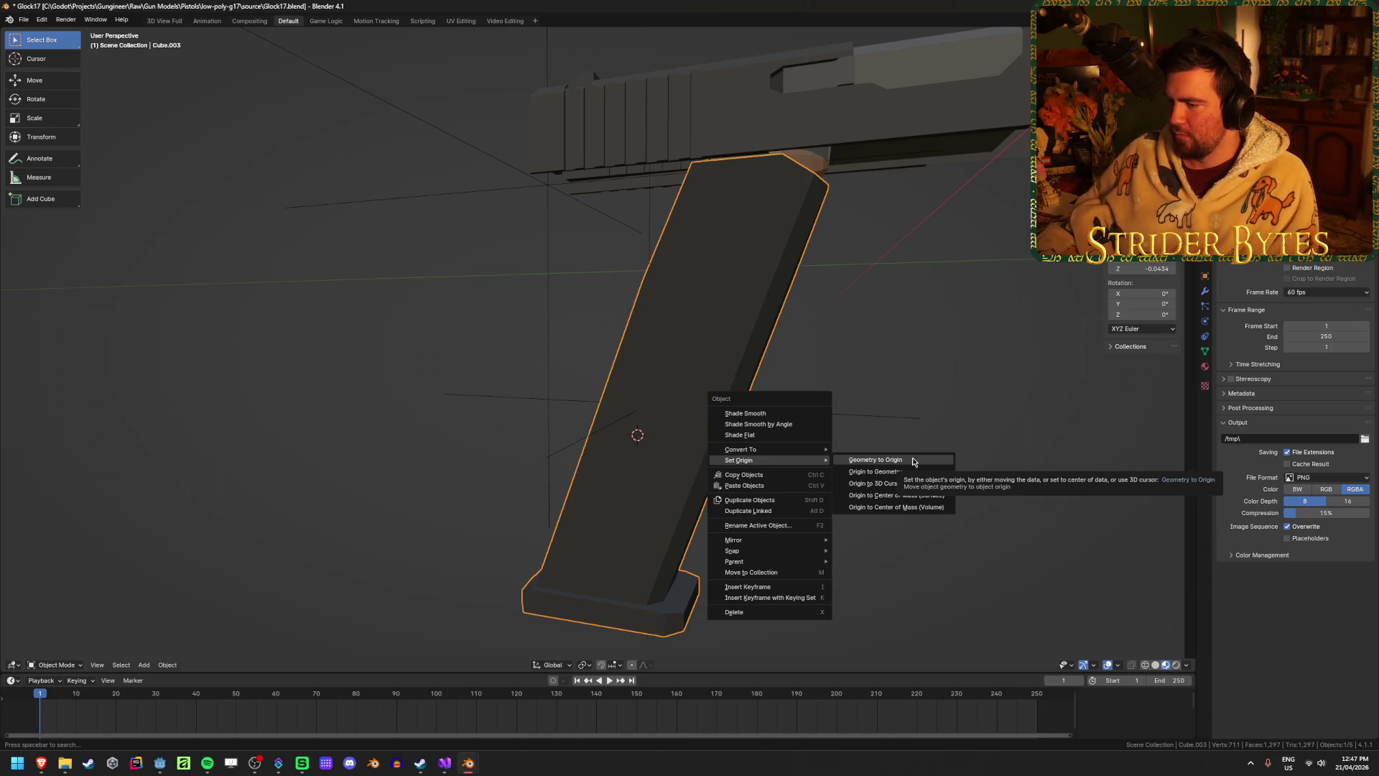
{"action": "left_click", "coordinate": [915, 483]}
{"action": "middle_click_drag", "start_coordinate": [808, 528], "coordinate": [794, 544]}
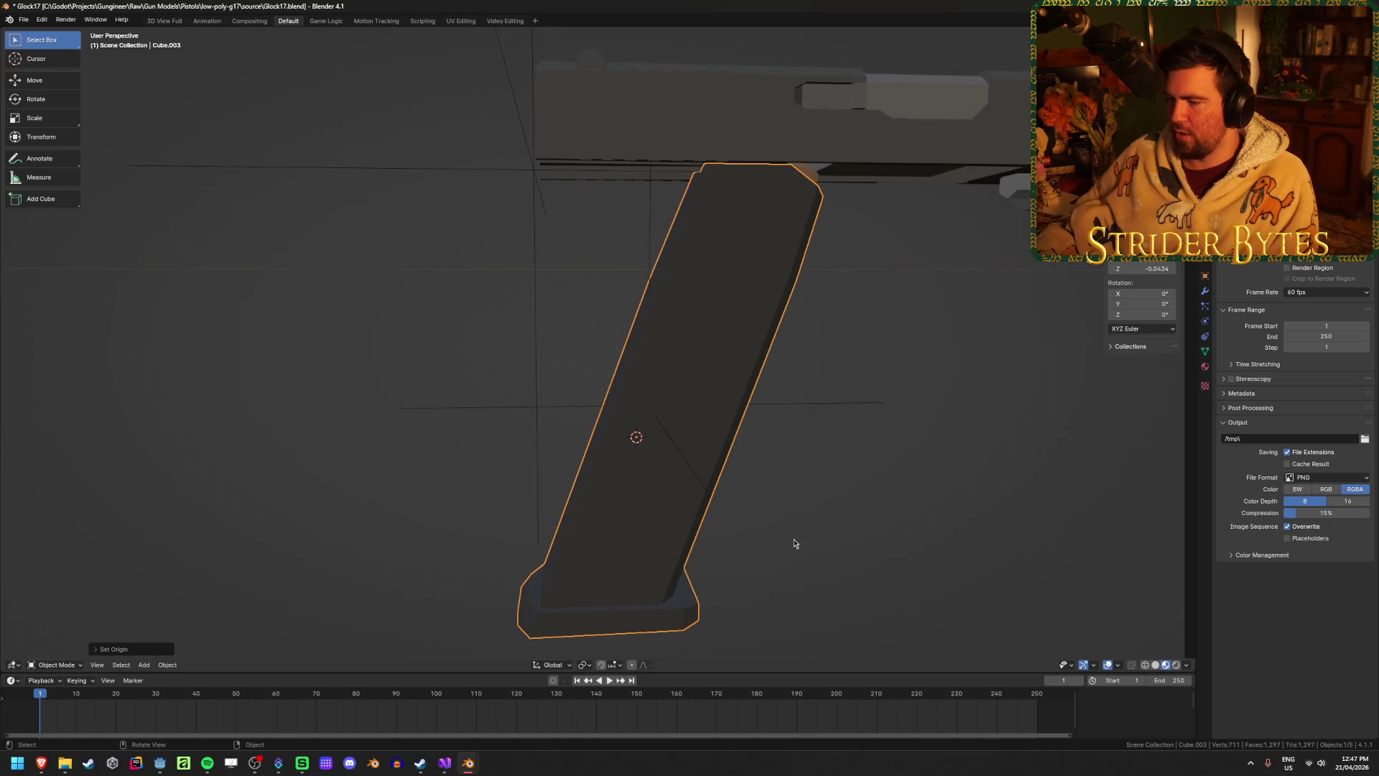
Snap the 3D cursor to MagazineAttach and move Cube.003 onto it.
{"action": "left_click", "coordinate": [676, 454]}
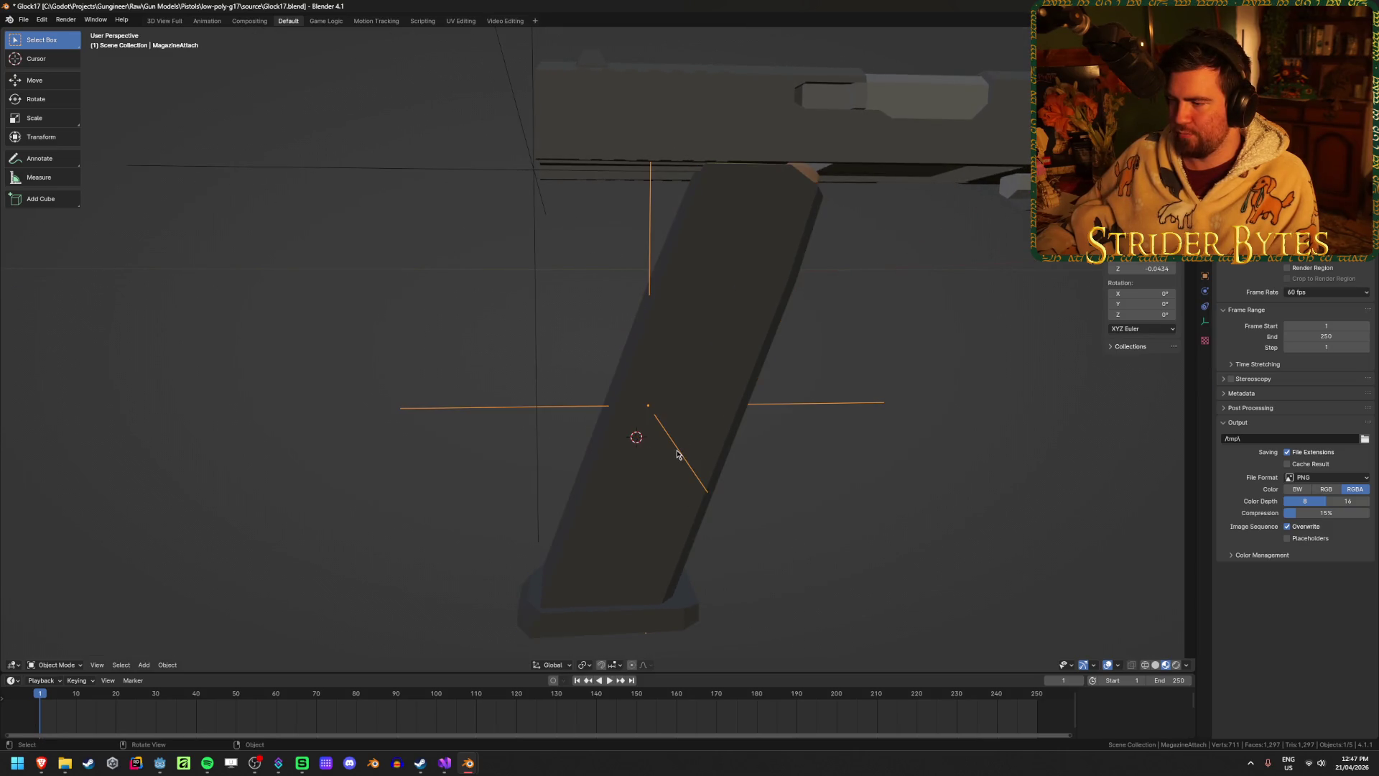
{"action": "key", "text": "shift+s"}
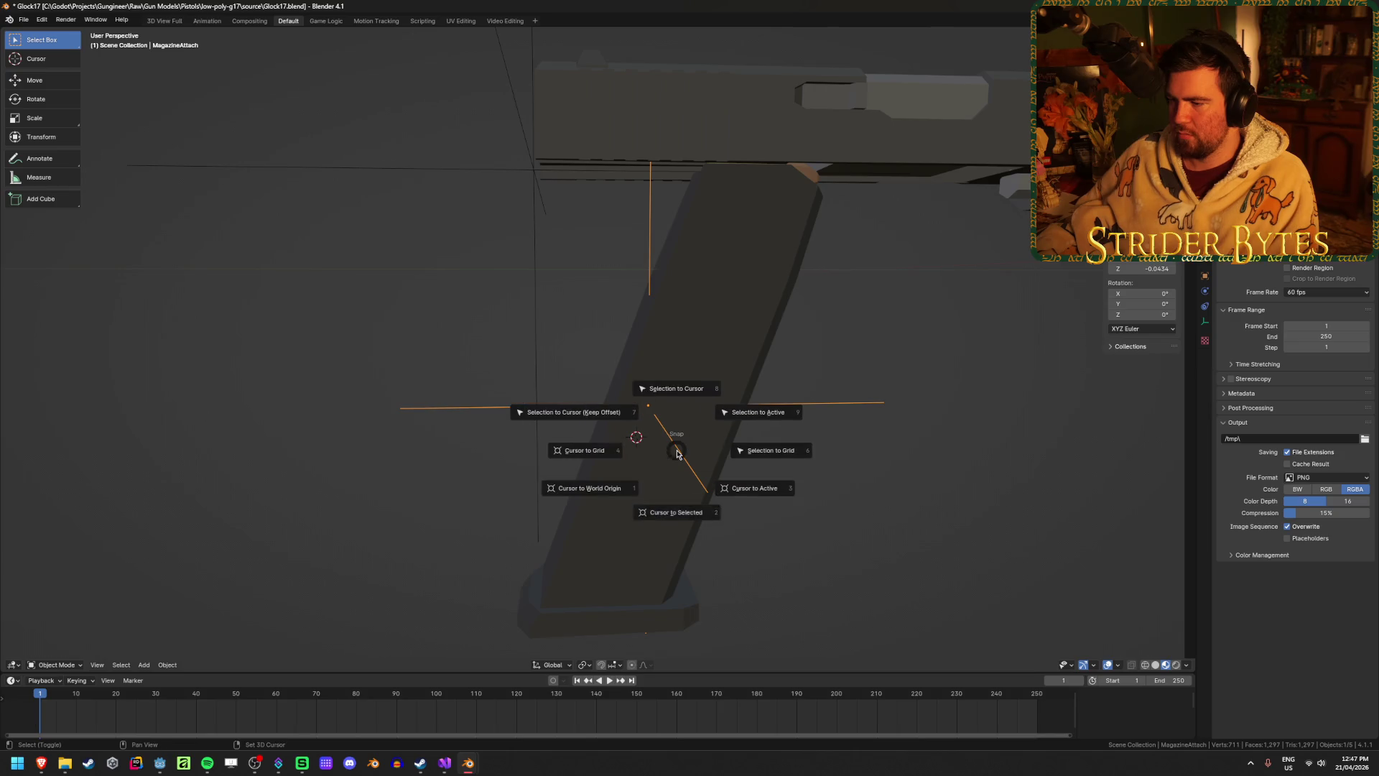
{"action": "left_click", "coordinate": [677, 508]}
{"action": "left_click", "coordinate": [637, 529]}
{"action": "key", "text": "shift+s"}
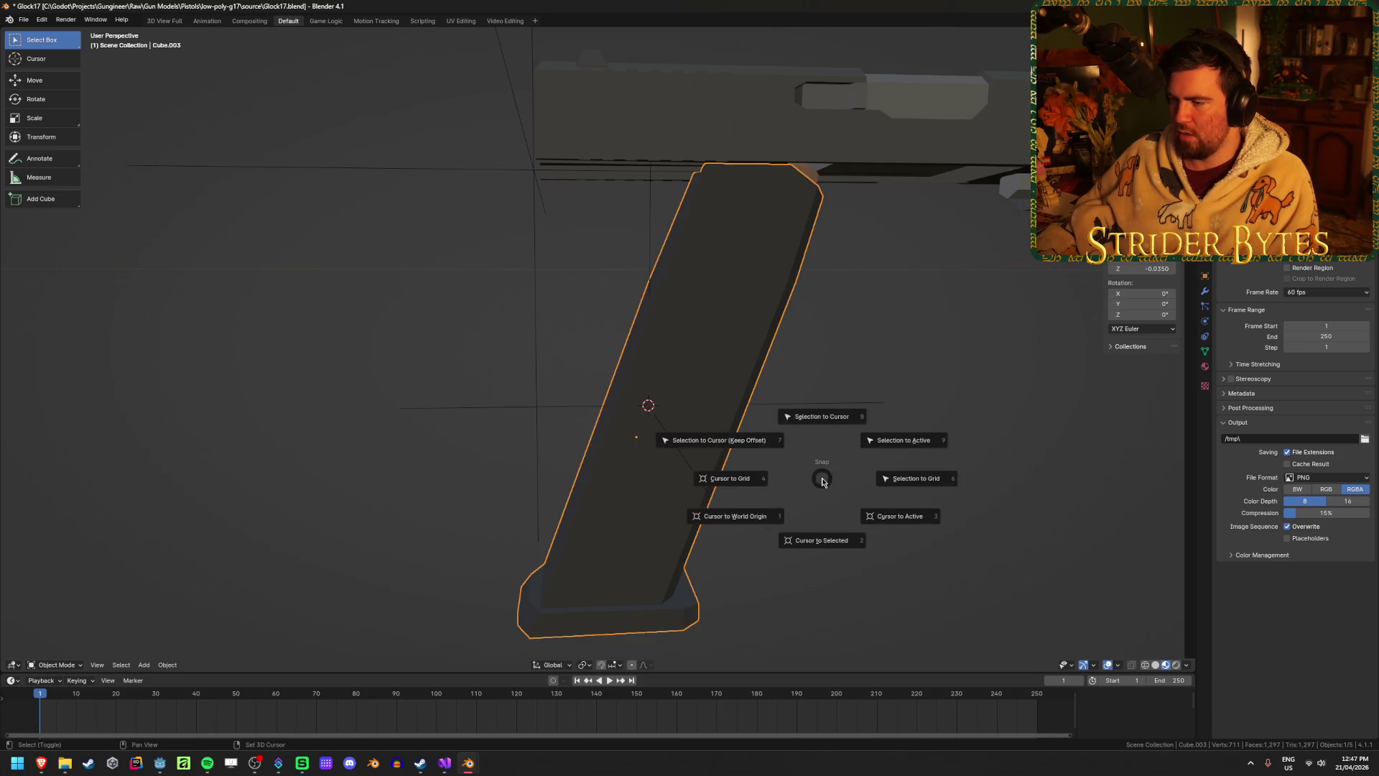
{"action": "left_click", "coordinate": [823, 426]}
Exit local view to show the full pistol and reselect Cube.003.
{"action": "left_click", "coordinate": [929, 527]}
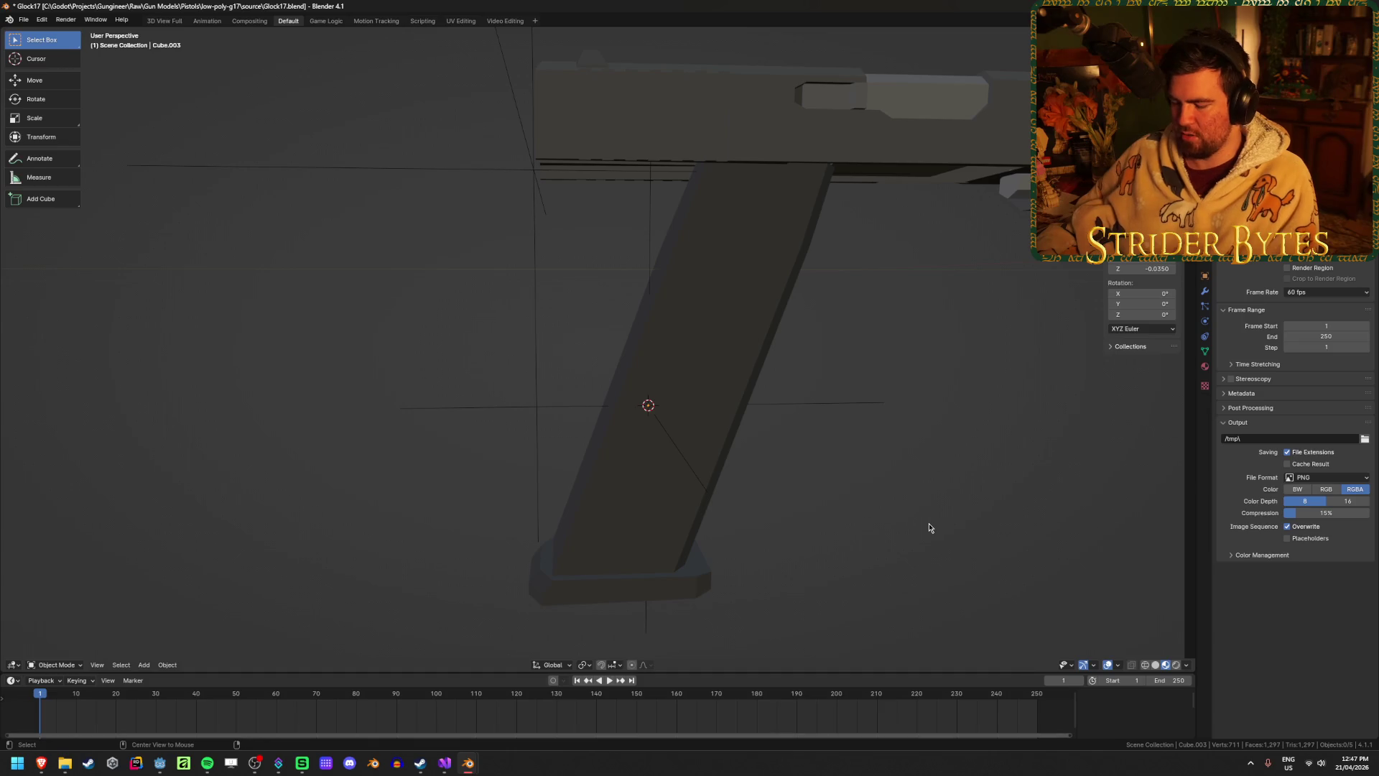
{"action": "key", "text": "KP_Divide"}
{"action": "left_click", "coordinate": [643, 560]}
{"action": "left_click", "coordinate": [724, 542]}
{"action": "mouse_move", "coordinate": [724, 543]}
{"action": "middle_mouse_down"}
{"action": "mouse_move", "coordinate": [714, 481]}
{"action": "mouse_move", "coordinate": [728, 488]}
{"action": "mouse_move", "coordinate": [717, 511]}
{"action": "middle_mouse_up"}
{"action": "left_click", "coordinate": [717, 511]}
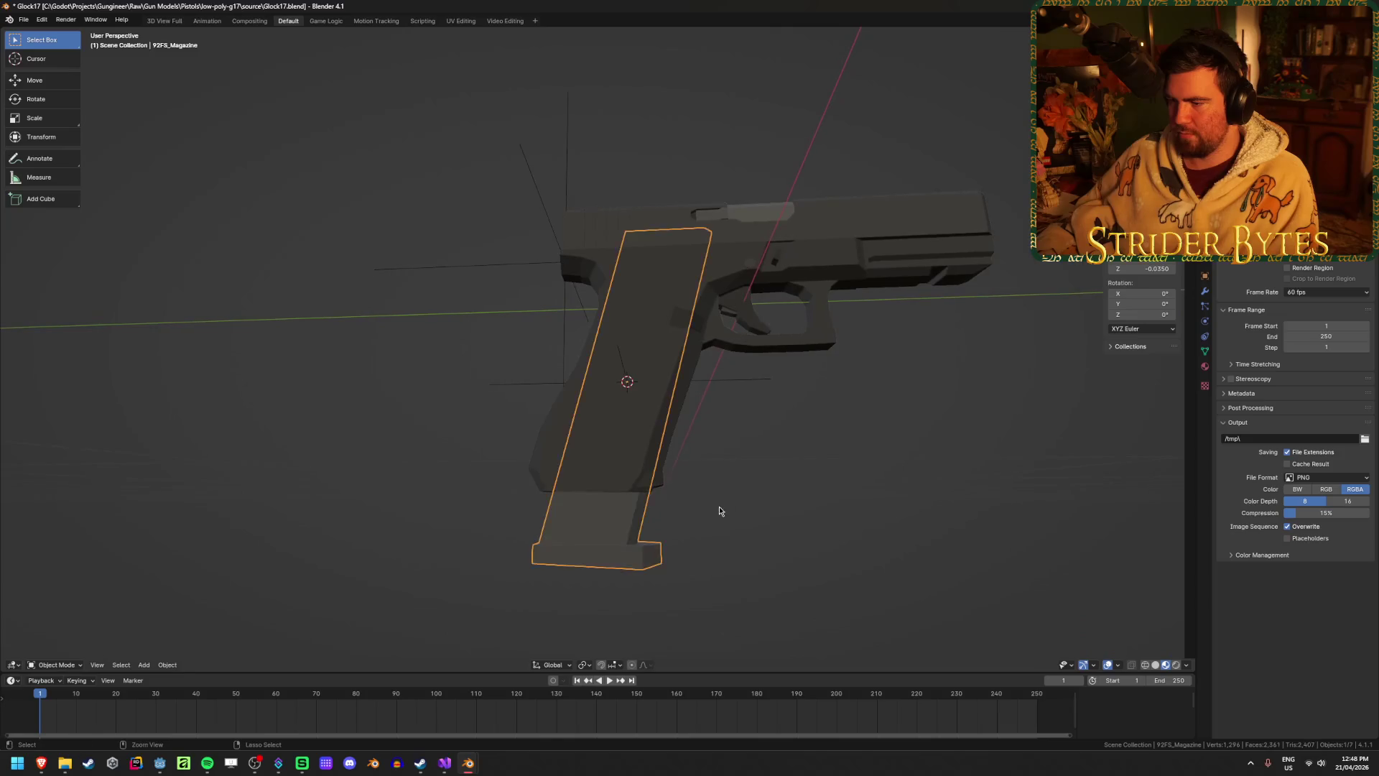
{"action": "key", "text": "h"}
{"action": "key", "text": "ctrl+z"}
{"action": "key", "text": "ctrl+shift+z"}
{"action": "left_click", "coordinate": [947, 503]}
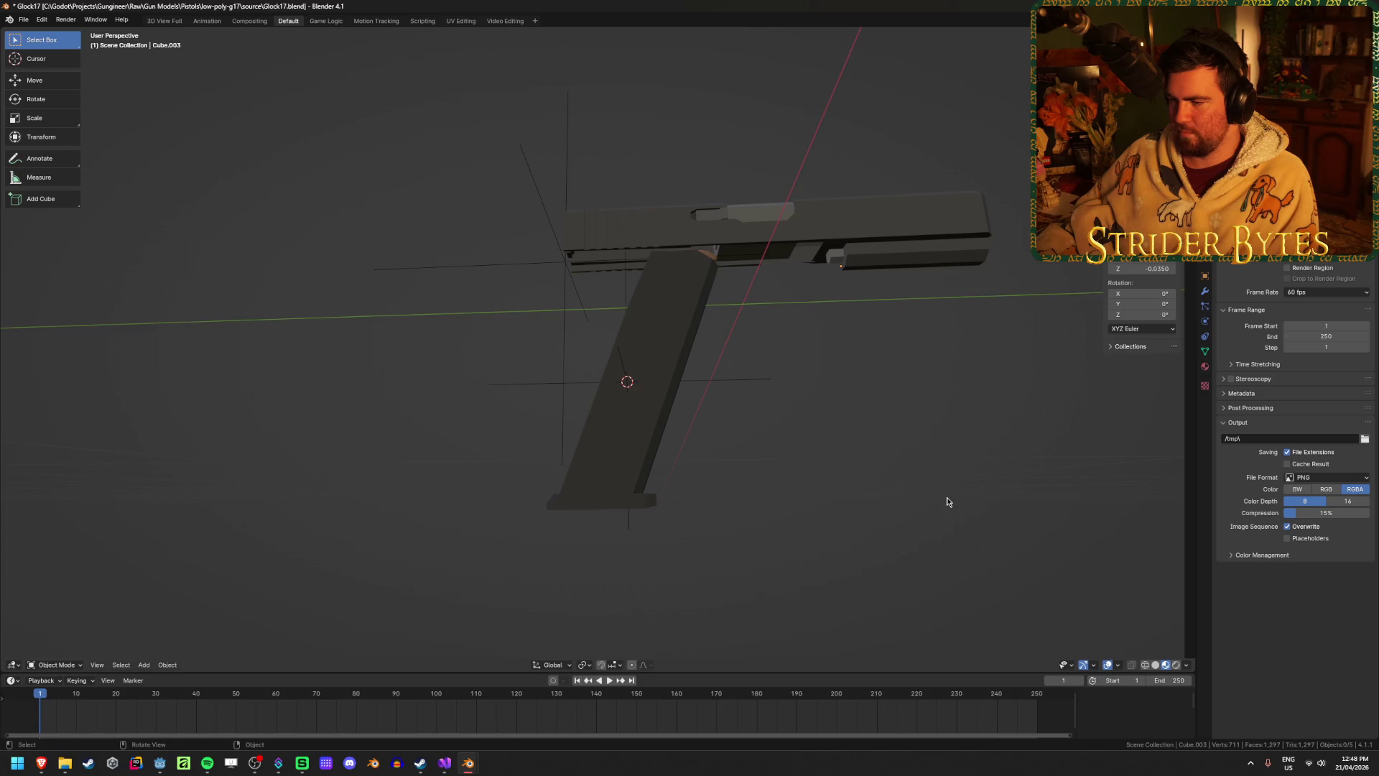
{"action": "key", "text": "alt+h"}
{"action": "left_click", "coordinate": [842, 535]}
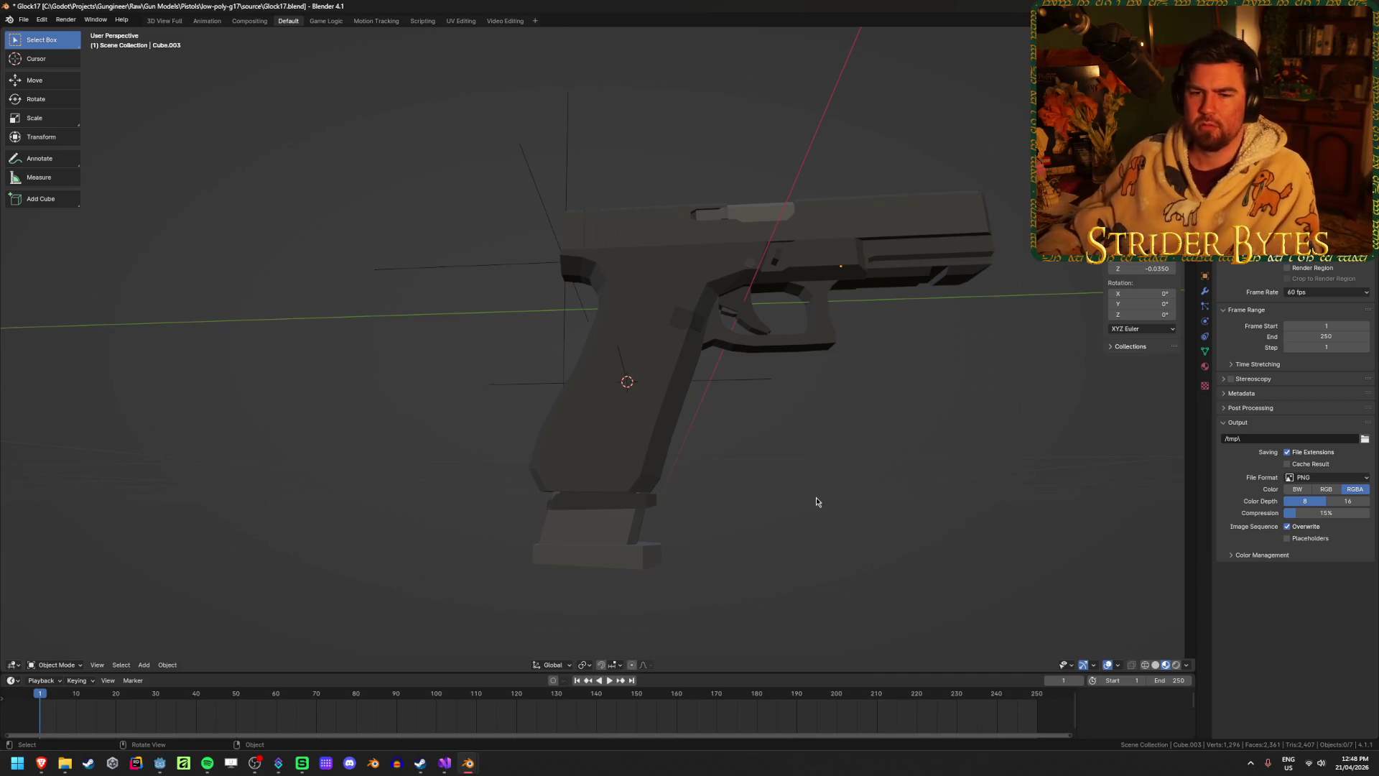
{"action": "mouse_move", "coordinate": [811, 493]}
{"action": "middle_mouse_down"}
{"action": "mouse_move", "coordinate": [800, 527]}
{"action": "mouse_move", "coordinate": [735, 551]}
{"action": "mouse_move", "coordinate": [933, 514]}
{"action": "mouse_move", "coordinate": [984, 488]}
{"action": "middle_mouse_up"}
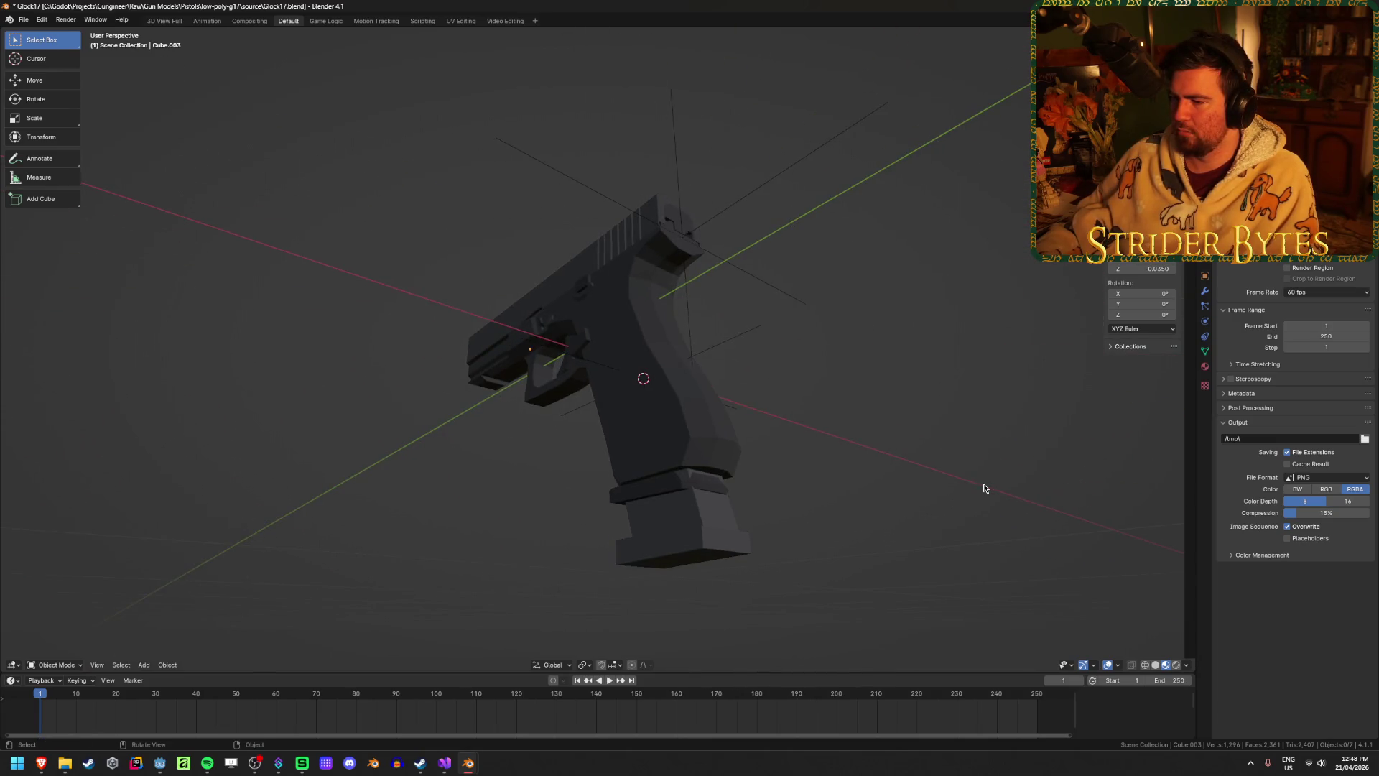
{"action": "left_click", "coordinate": [718, 541]}
{"action": "key", "text": "Delete"}
{"action": "middle_click_drag", "start_coordinate": [474, 545], "coordinate": [657, 589]}
{"action": "key", "text": "alt+h"}
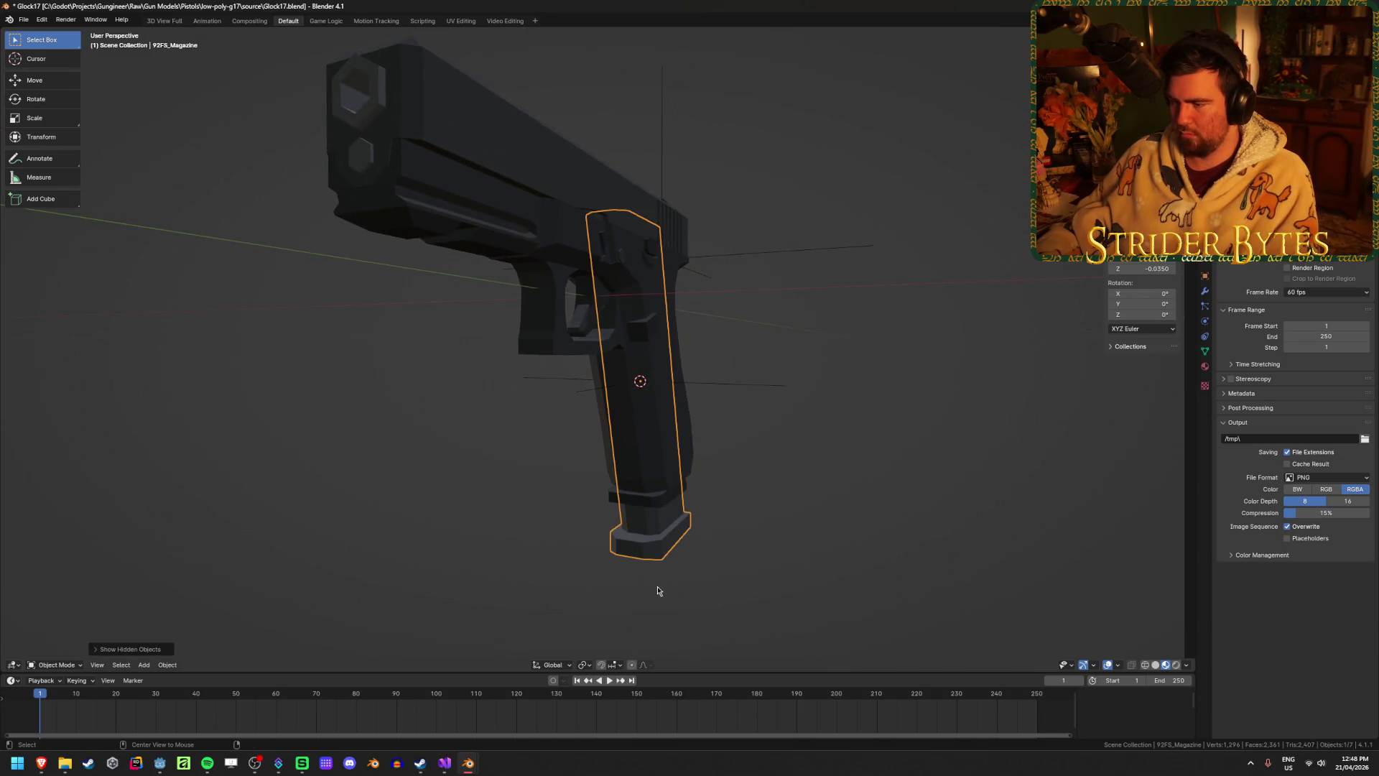
{"action": "left_click", "coordinate": [645, 510]}
{"action": "key", "text": "Delete"}
{"action": "mouse_move", "coordinate": [645, 510]}
{"action": "middle_mouse_down"}
{"action": "mouse_move", "coordinate": [810, 523]}
{"action": "mouse_move", "coordinate": [706, 539]}
{"action": "middle_mouse_up"}
{"action": "scroll", "coordinate": [706, 539], "scroll_direction": "down", "scroll_amount": 2}
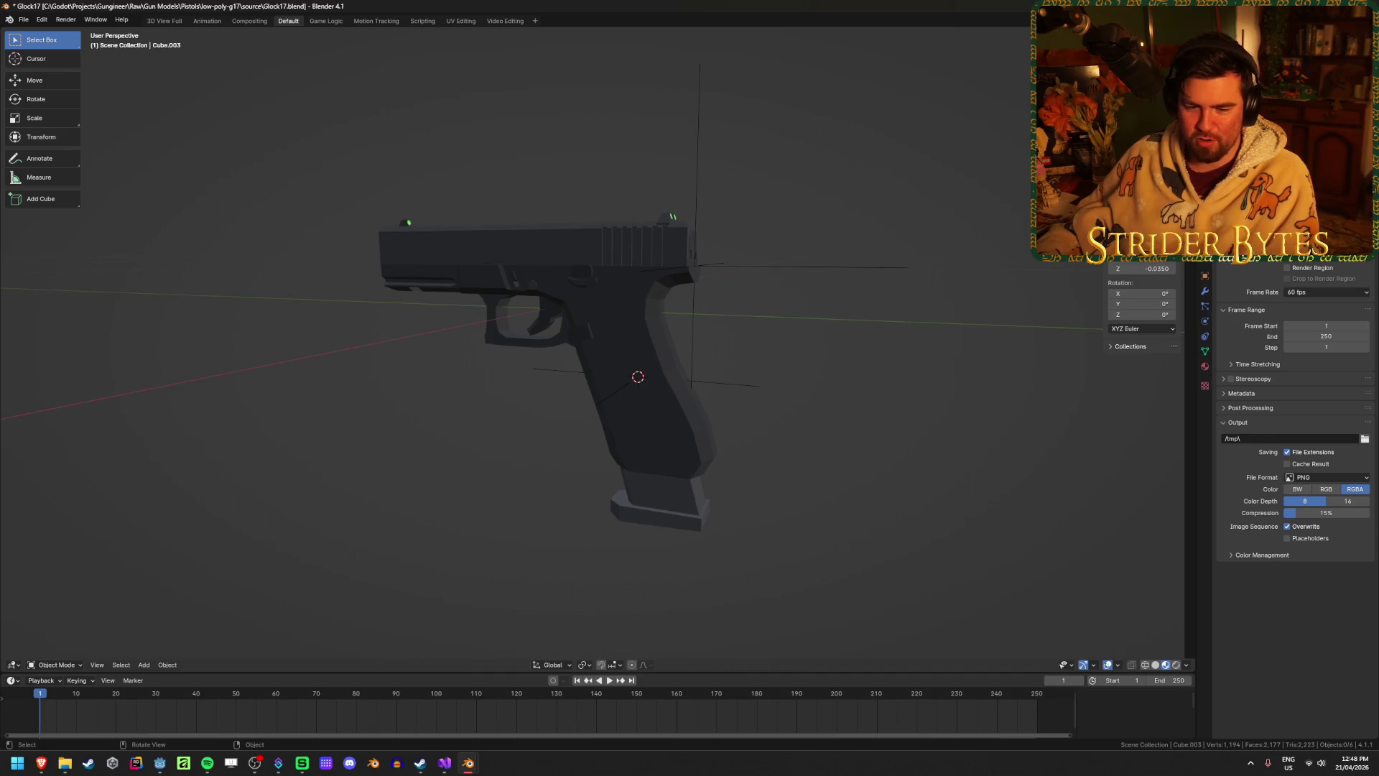
{"action": "key", "text": "alt+Tab"}
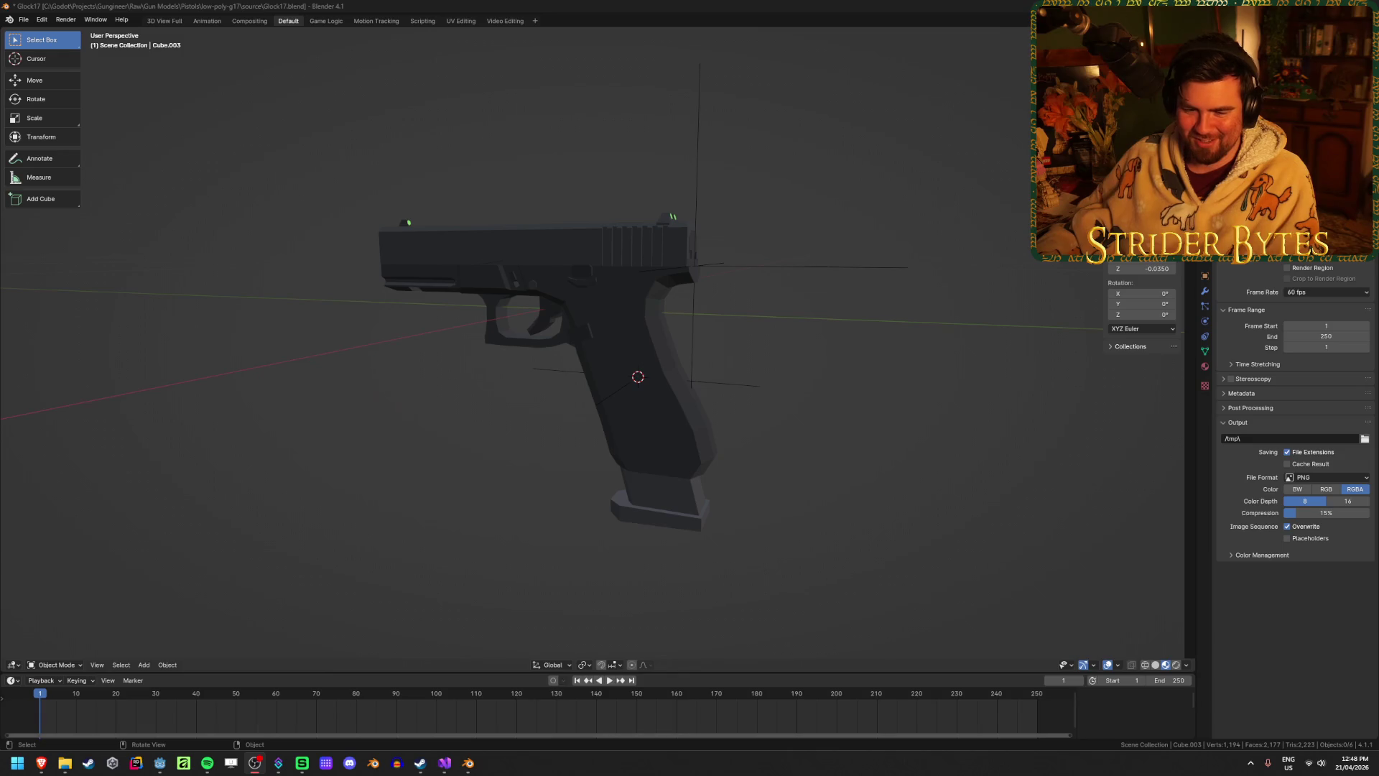
{"action": "left_click", "coordinate": [273, 490]}
{"action": "mouse_move", "coordinate": [411, 461]}
{"action": "middle_mouse_down"}
{"action": "mouse_move", "coordinate": [222, 453]}
{"action": "mouse_move", "coordinate": [404, 464]}
{"action": "middle_mouse_up"}
{"action": "scroll", "coordinate": [403, 464], "scroll_direction": "up", "scroll_amount": 2}
{"action": "scroll", "coordinate": [404, 464], "scroll_direction": "up", "scroll_amount": 1}
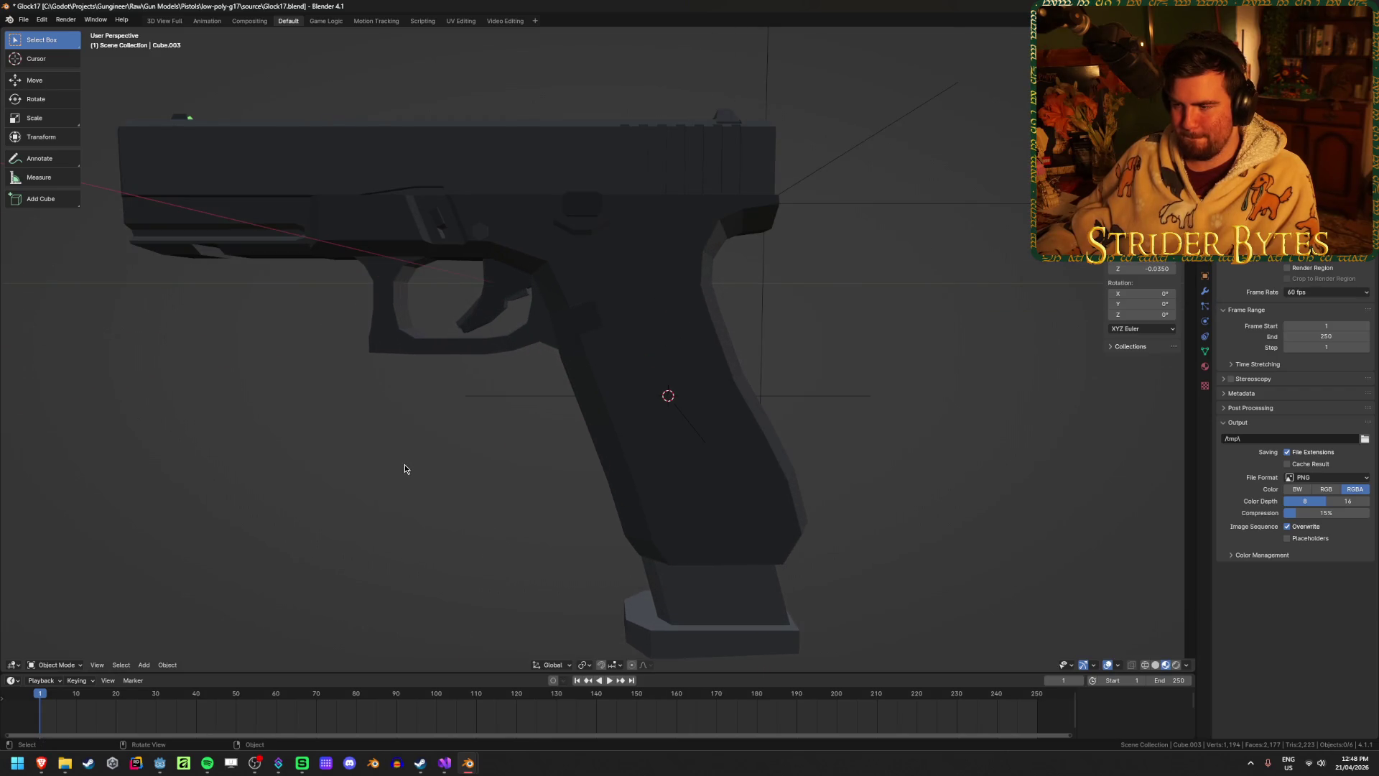
{"action": "scroll", "coordinate": [405, 468], "scroll_direction": "down", "scroll_amount": 3}
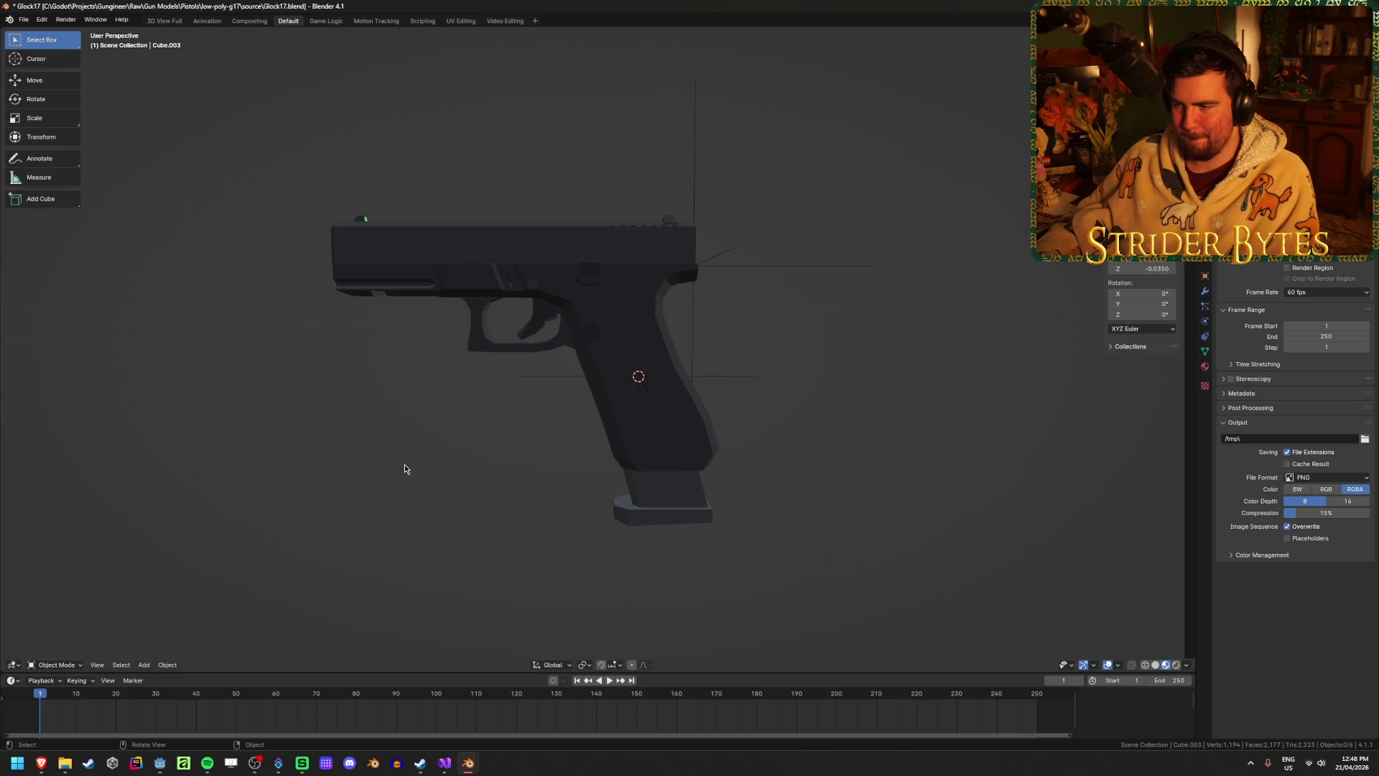
{"action": "key", "text": "ctrl+z"}
{"action": "key", "text": "alt+a"}
{"action": "middle_click_drag", "start_coordinate": [530, 493], "coordinate": [634, 500]}
{"action": "left_click", "coordinate": [634, 500]}
{"action": "right_click", "coordinate": [406, 441]}
Set the magazine's origin to the 3D cursor and orbit to a level side view.
{"action": "mouse_move", "coordinate": [406, 441]}
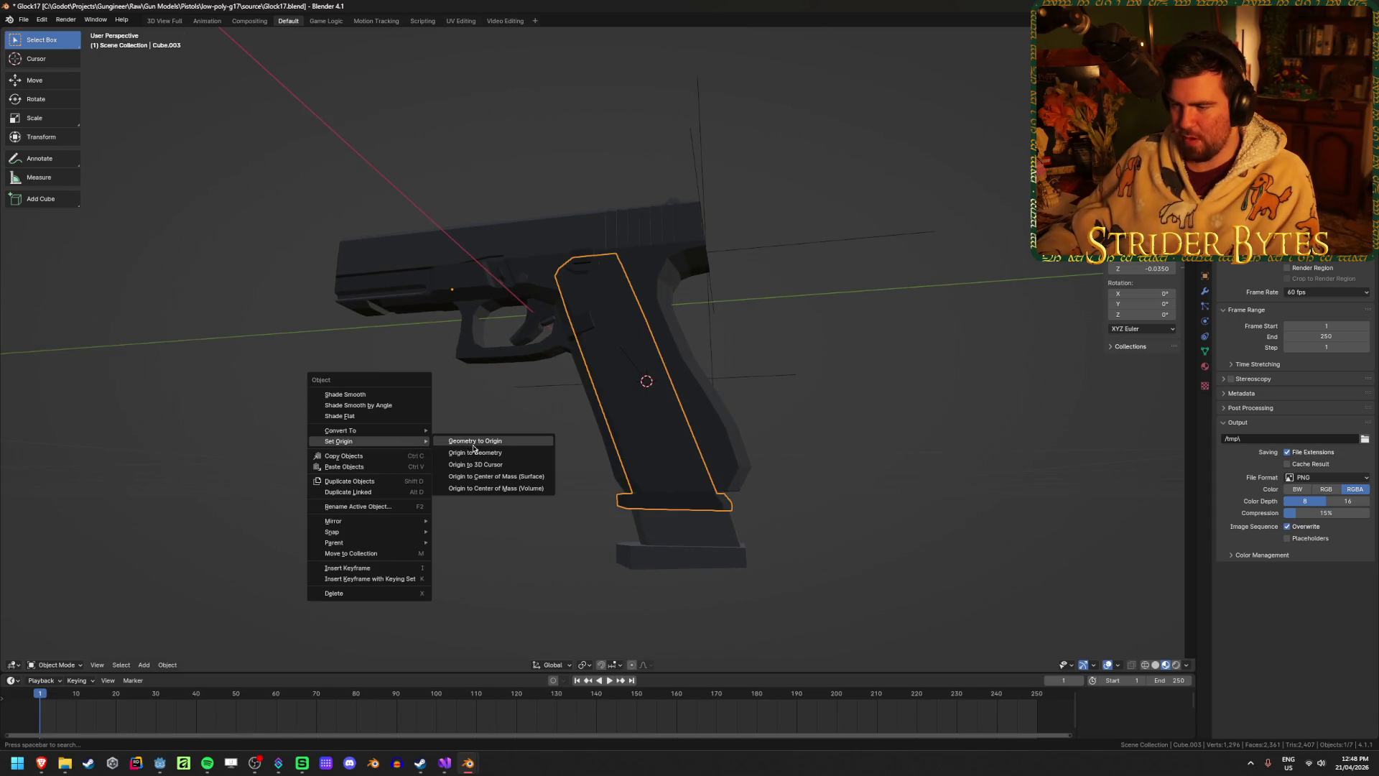
{"action": "left_click", "coordinate": [482, 465]}
{"action": "left_click", "coordinate": [456, 530]}
{"action": "mouse_move", "coordinate": [507, 532]}
{"action": "middle_mouse_down"}
{"action": "mouse_move", "coordinate": [260, 507]}
{"action": "mouse_move", "coordinate": [323, 477]}
{"action": "mouse_move", "coordinate": [420, 481]}
{"action": "middle_mouse_up"}
{"action": "mouse_move", "coordinate": [292, 536]}
{"action": "middle_mouse_down"}
{"action": "mouse_move", "coordinate": [338, 511]}
{"action": "mouse_move", "coordinate": [274, 549]}
{"action": "middle_mouse_up"}
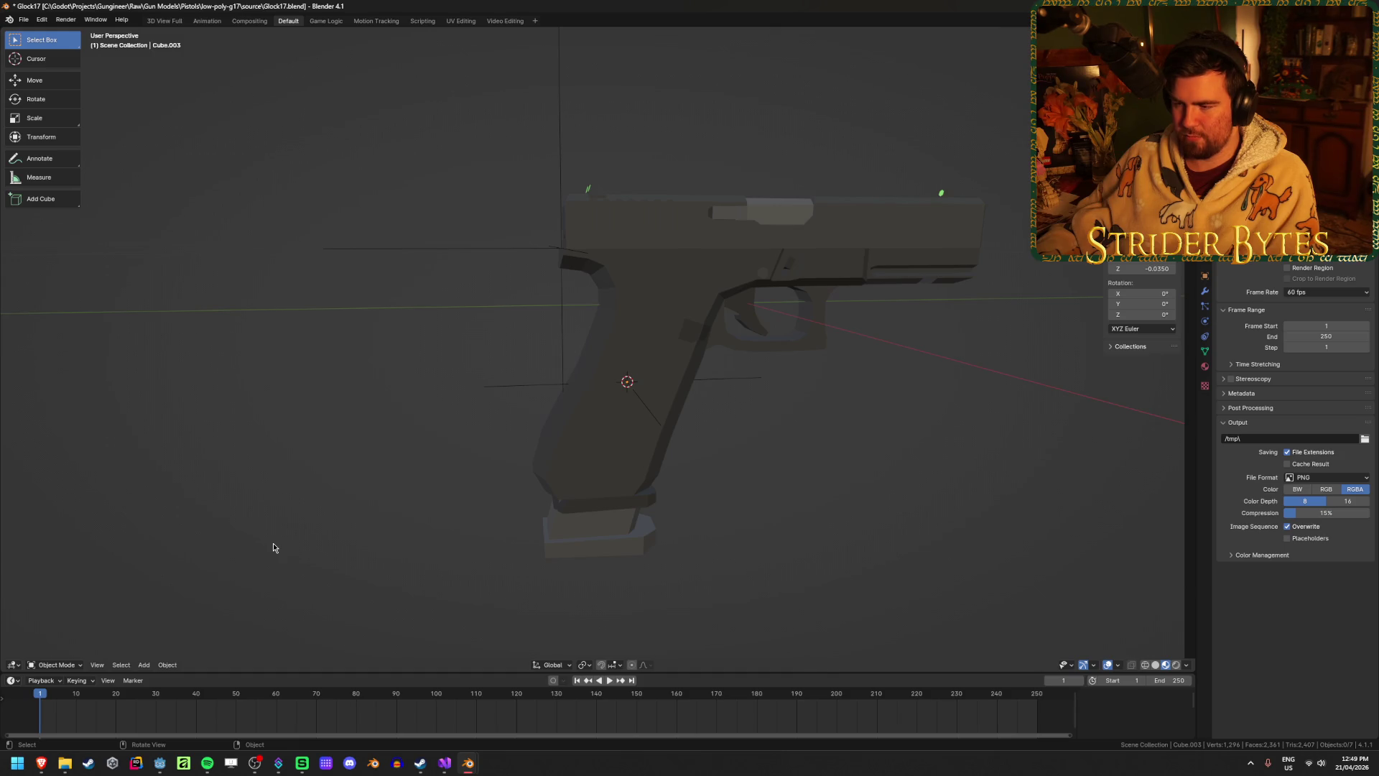
{"action": "mouse_move", "coordinate": [282, 542]}
{"action": "middle_mouse_down"}
{"action": "mouse_move", "coordinate": [347, 484]}
{"action": "mouse_move", "coordinate": [345, 462]}
{"action": "middle_mouse_up"}
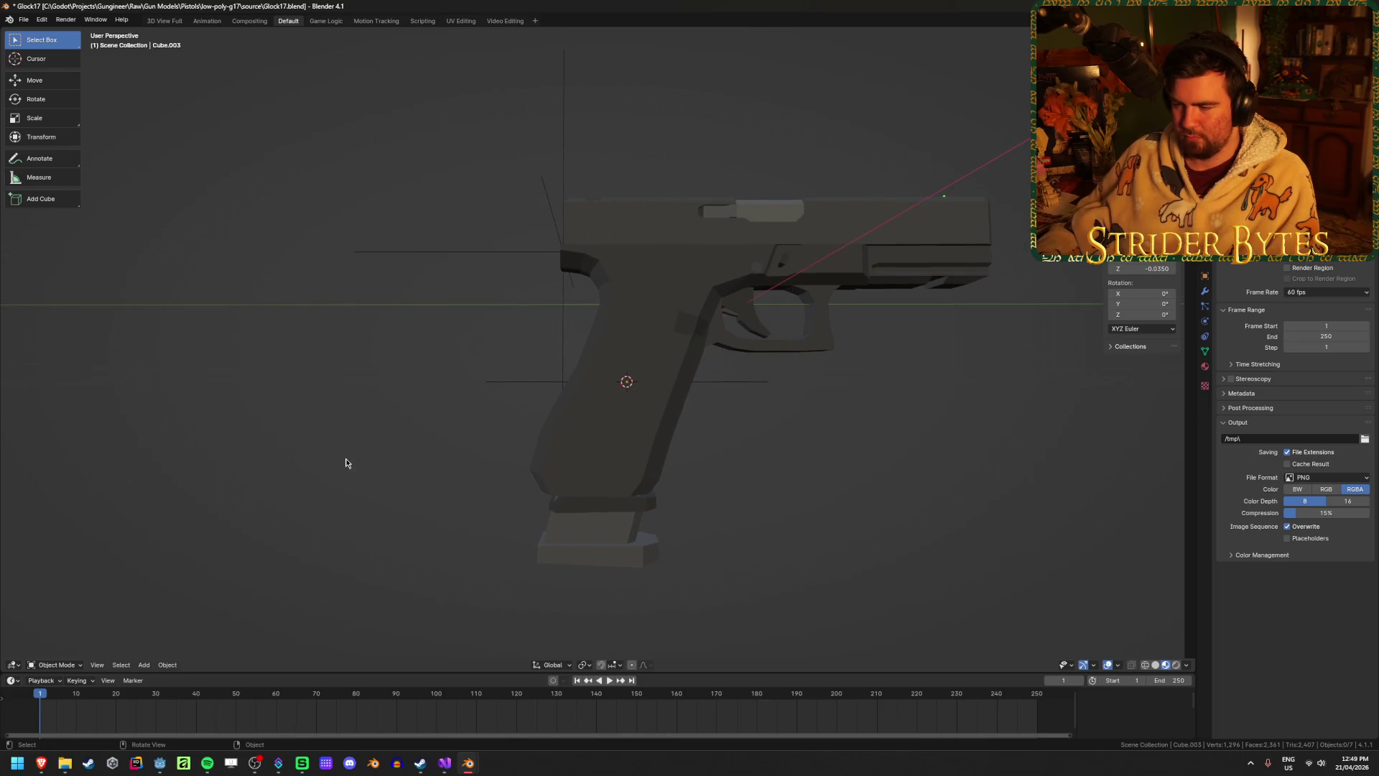
{"action": "mouse_move", "coordinate": [563, 410]}
{"action": "middle_mouse_down"}
{"action": "mouse_move", "coordinate": [616, 385]}
{"action": "mouse_move", "coordinate": [576, 440]}
{"action": "middle_mouse_up"}
Pick out the Glock magazine and toggle X-ray to inspect it inside the grip.
{"action": "left_click", "coordinate": [576, 440]}
{"action": "left_click", "coordinate": [699, 558]}
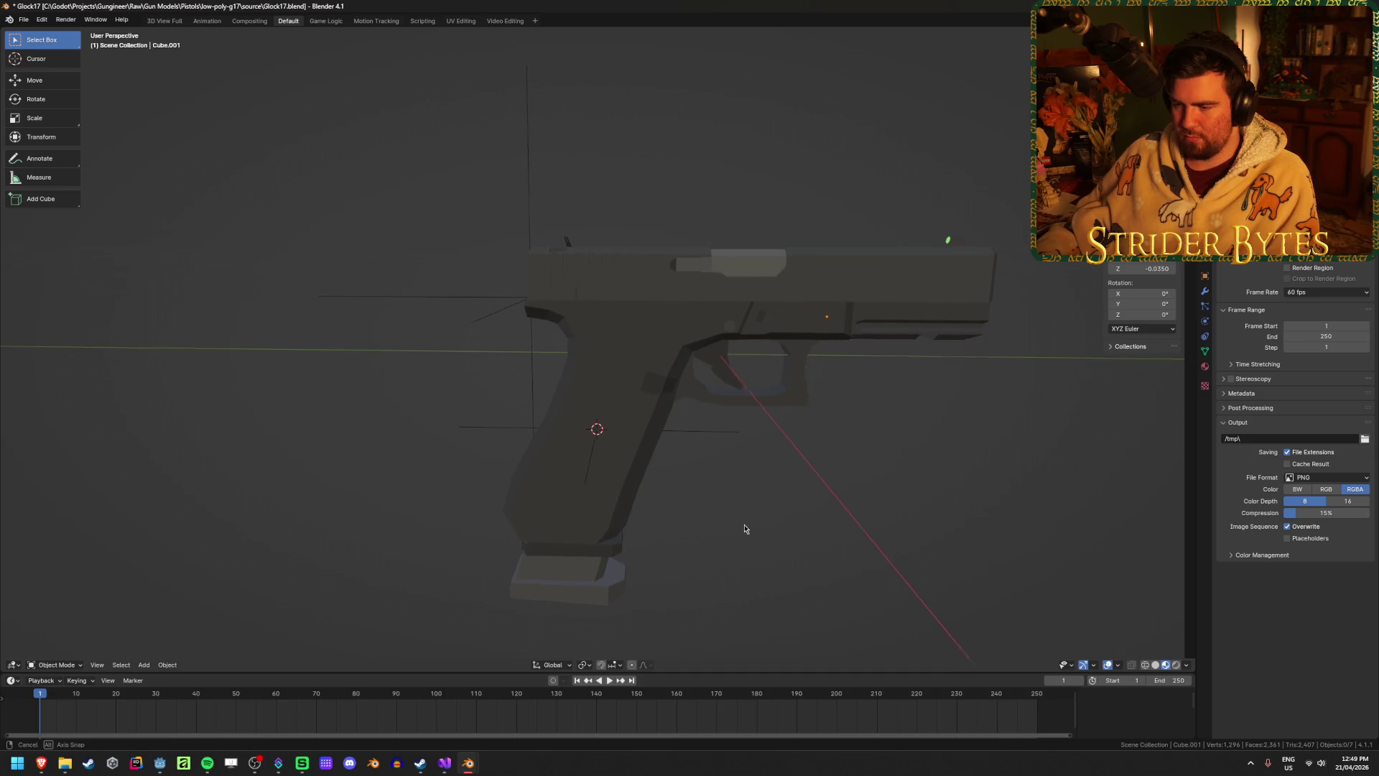
{"action": "middle_click_drag", "start_coordinate": [659, 532], "coordinate": [571, 613]}
{"action": "left_click", "coordinate": [571, 614]}
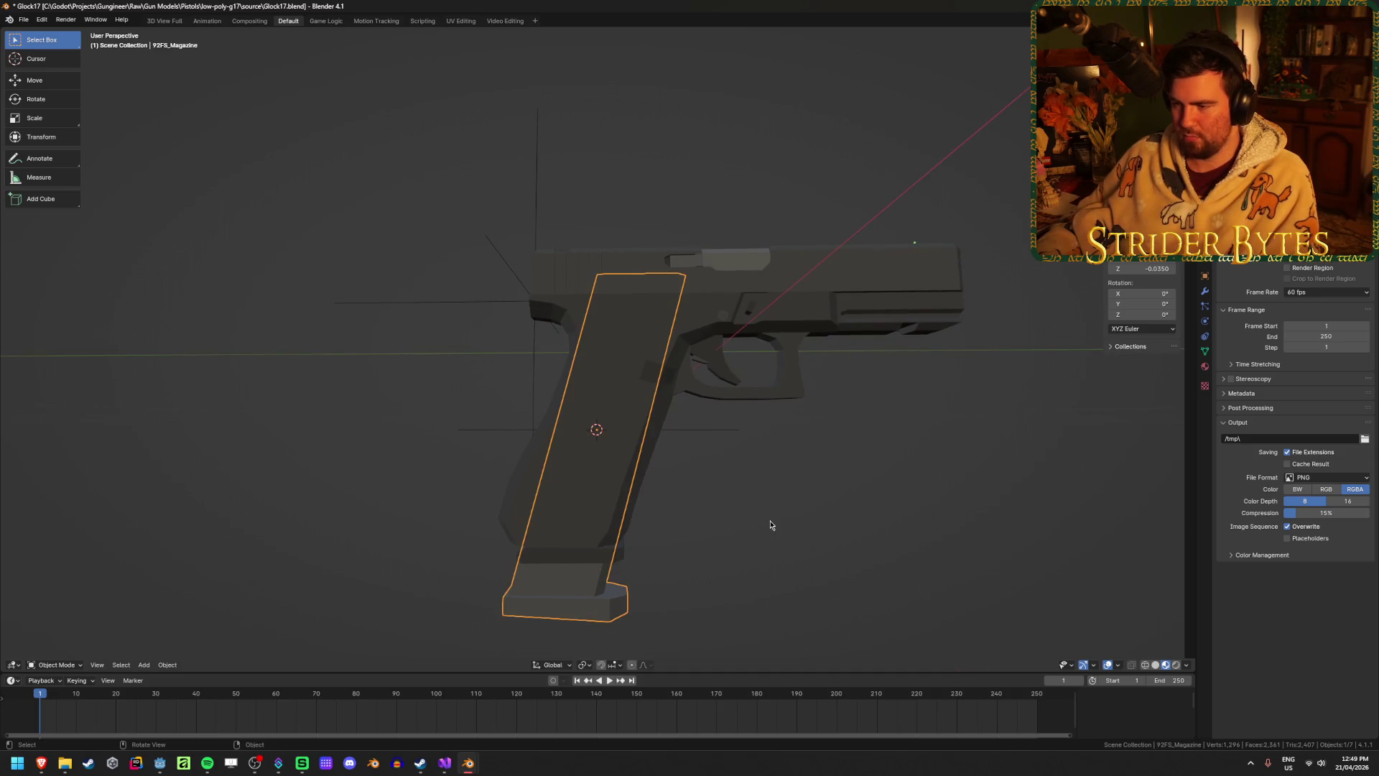
{"action": "left_click", "coordinate": [565, 575]}
{"action": "left_click", "coordinate": [574, 577]}
{"action": "left_click", "coordinate": [581, 555]}
{"action": "key", "text": "shift+z"}
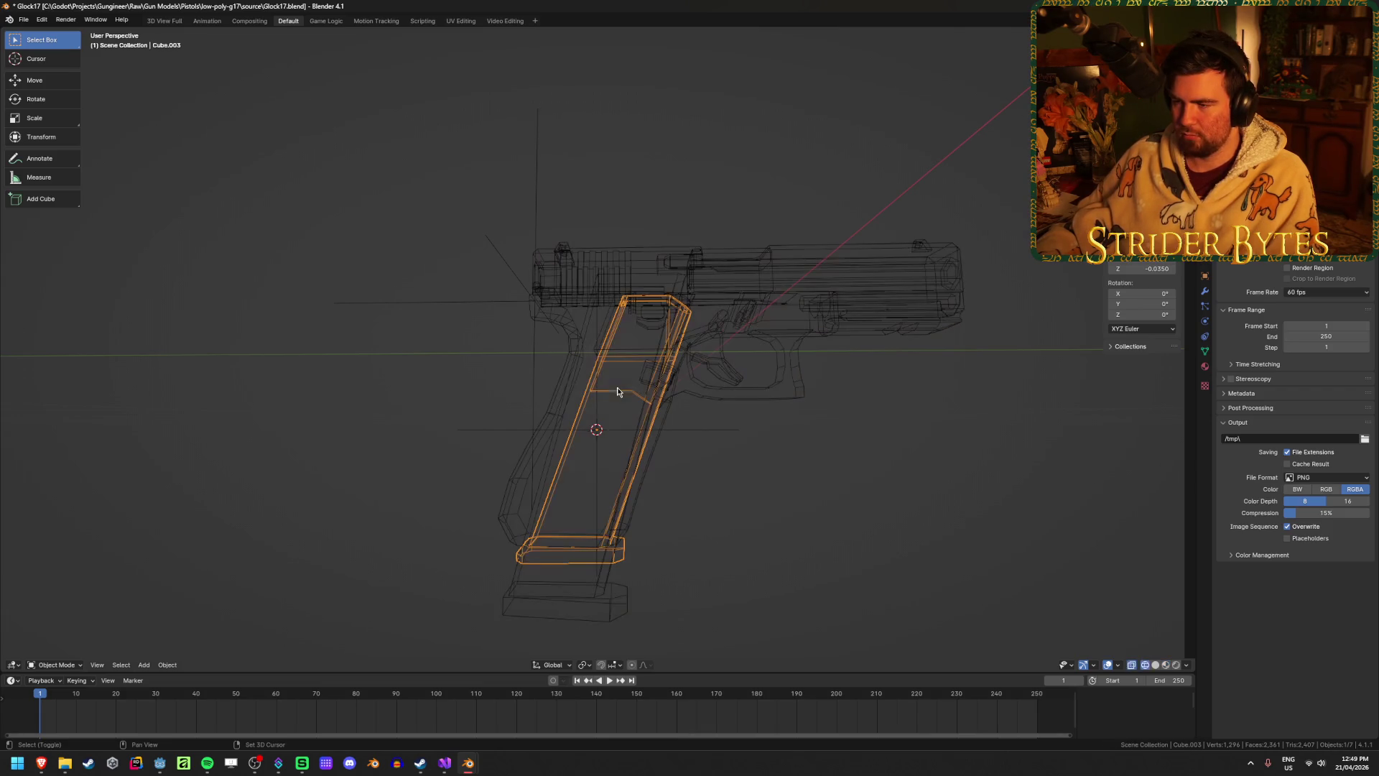
{"action": "mouse_move", "coordinate": [628, 368]}
{"action": "middle_mouse_down"}
{"action": "mouse_move", "coordinate": [653, 414]}
{"action": "mouse_move", "coordinate": [616, 323]}
{"action": "middle_mouse_up"}
{"action": "key", "text": "shift+z"}
Hide the pistol frame, slide and grip so only the magazine remains.
{"action": "left_click", "coordinate": [546, 392]}
{"action": "key", "text": "h"}
{"action": "left_click", "coordinate": [606, 247]}
{"action": "key", "text": "h"}
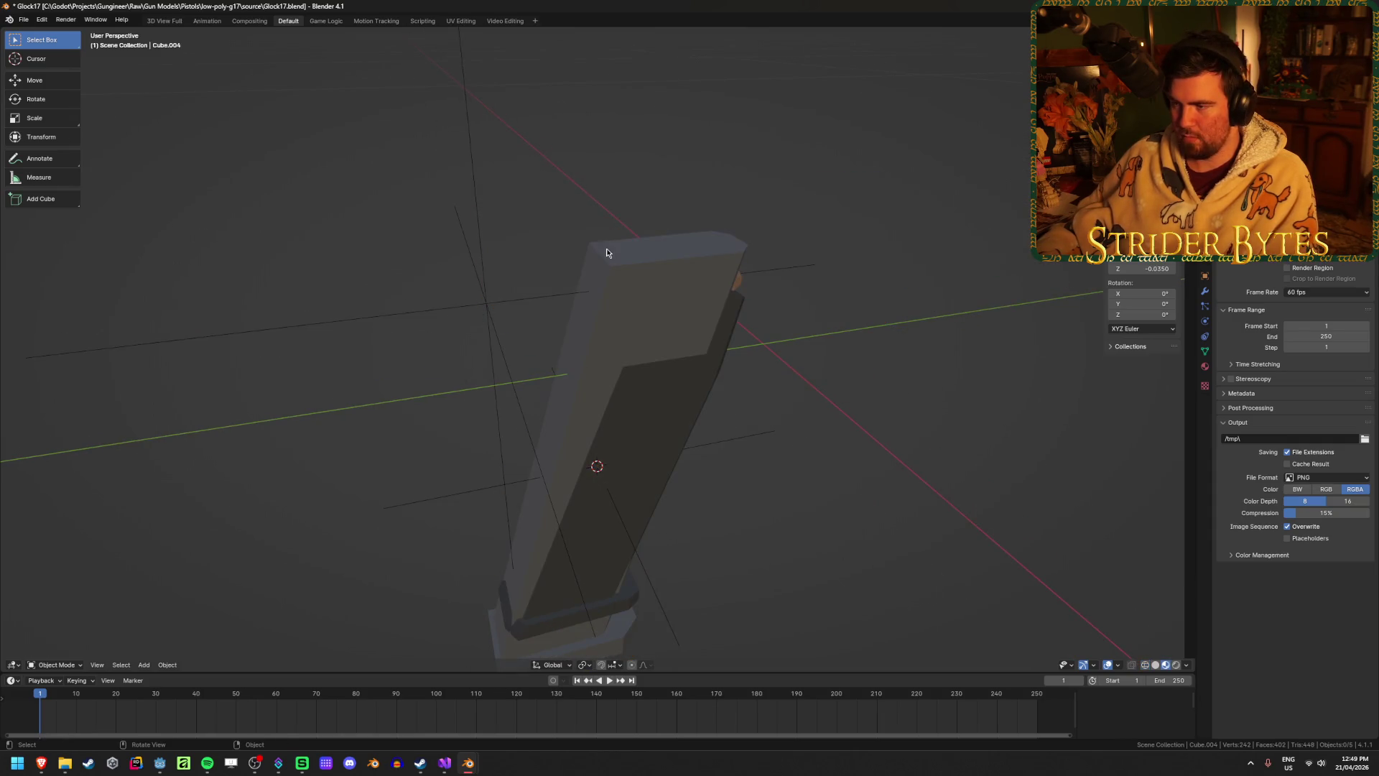
{"action": "left_click", "coordinate": [636, 323]}
{"action": "key", "text": "h"}
Enter Edit Mode on the Glock magazine and select its top corner vertex.
{"action": "left_click", "coordinate": [647, 332]}
{"action": "key", "text": "Tab"}
{"action": "scroll", "coordinate": [648, 331], "scroll_direction": "up", "scroll_amount": 5}
{"action": "mouse_move", "coordinate": [696, 286]}
{"action": "middle_mouse_down"}
{"action": "mouse_move", "coordinate": [618, 360]}
{"action": "mouse_move", "coordinate": [557, 333]}
{"action": "middle_mouse_up"}
{"action": "left_click", "coordinate": [555, 330]}
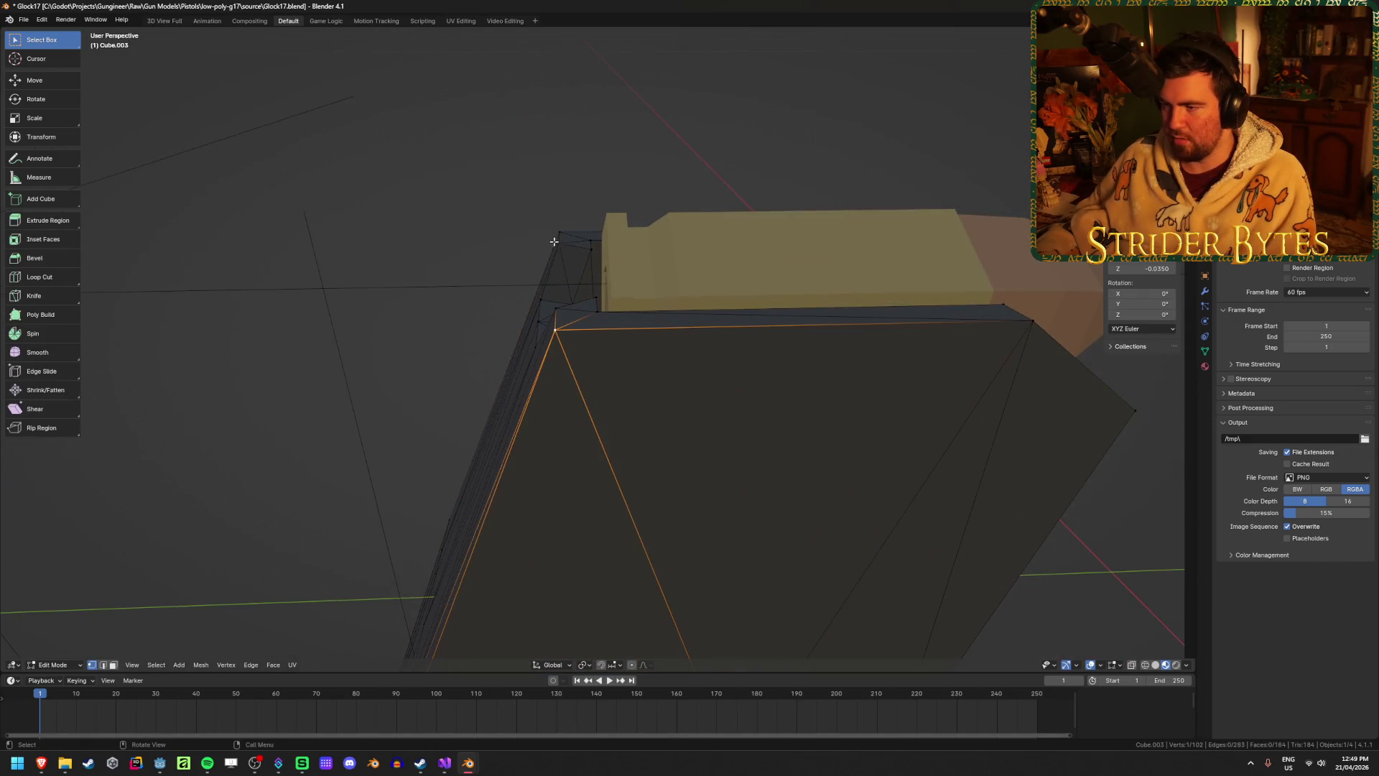
Set the Glock magazine's origin to its top corner vertex.
{"action": "key", "text": "ctrl+Tab"}
{"action": "left_click", "coordinate": [488, 251]}
{"action": "right_click", "coordinate": [391, 308]}
{"action": "mouse_move", "coordinate": [392, 309]}
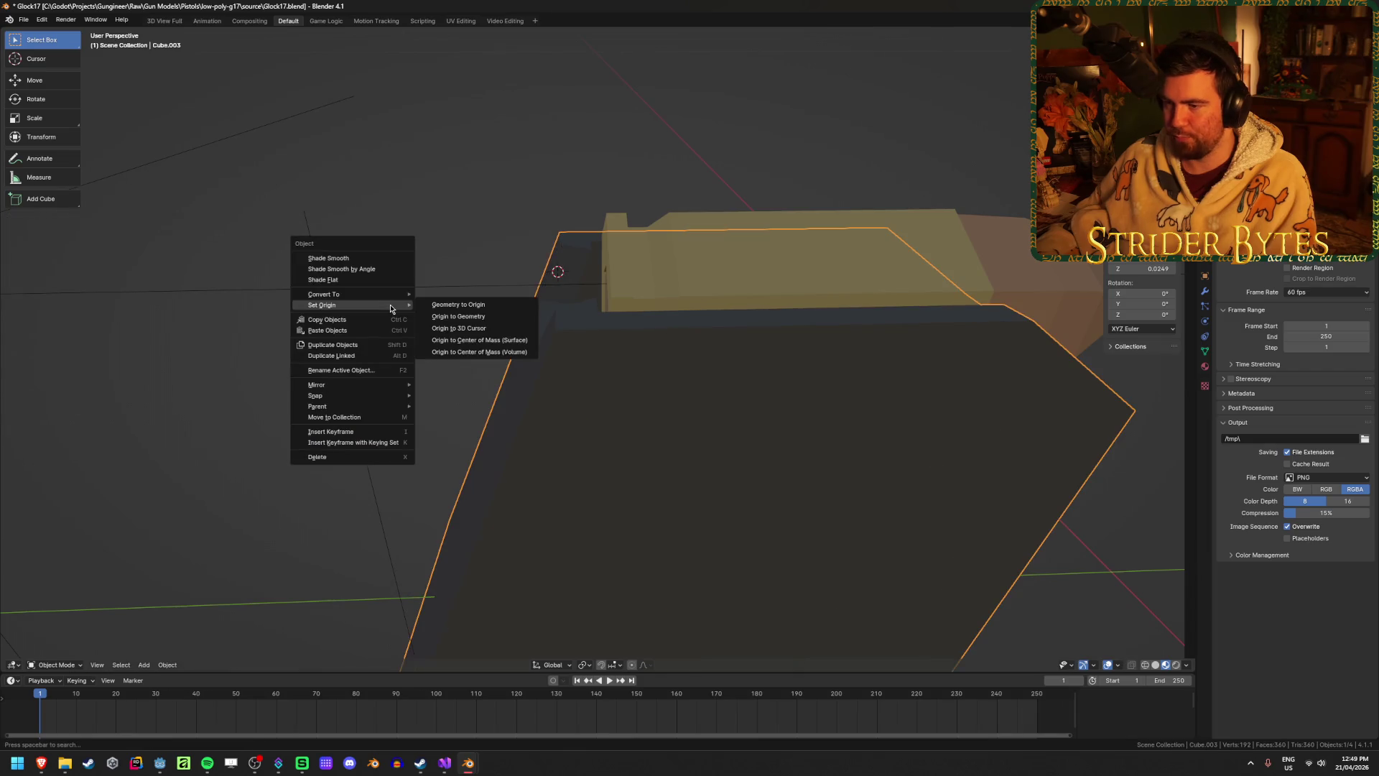
{"action": "left_click", "coordinate": [474, 328]}
{"action": "scroll", "coordinate": [330, 360], "scroll_direction": "down", "scroll_amount": 5}
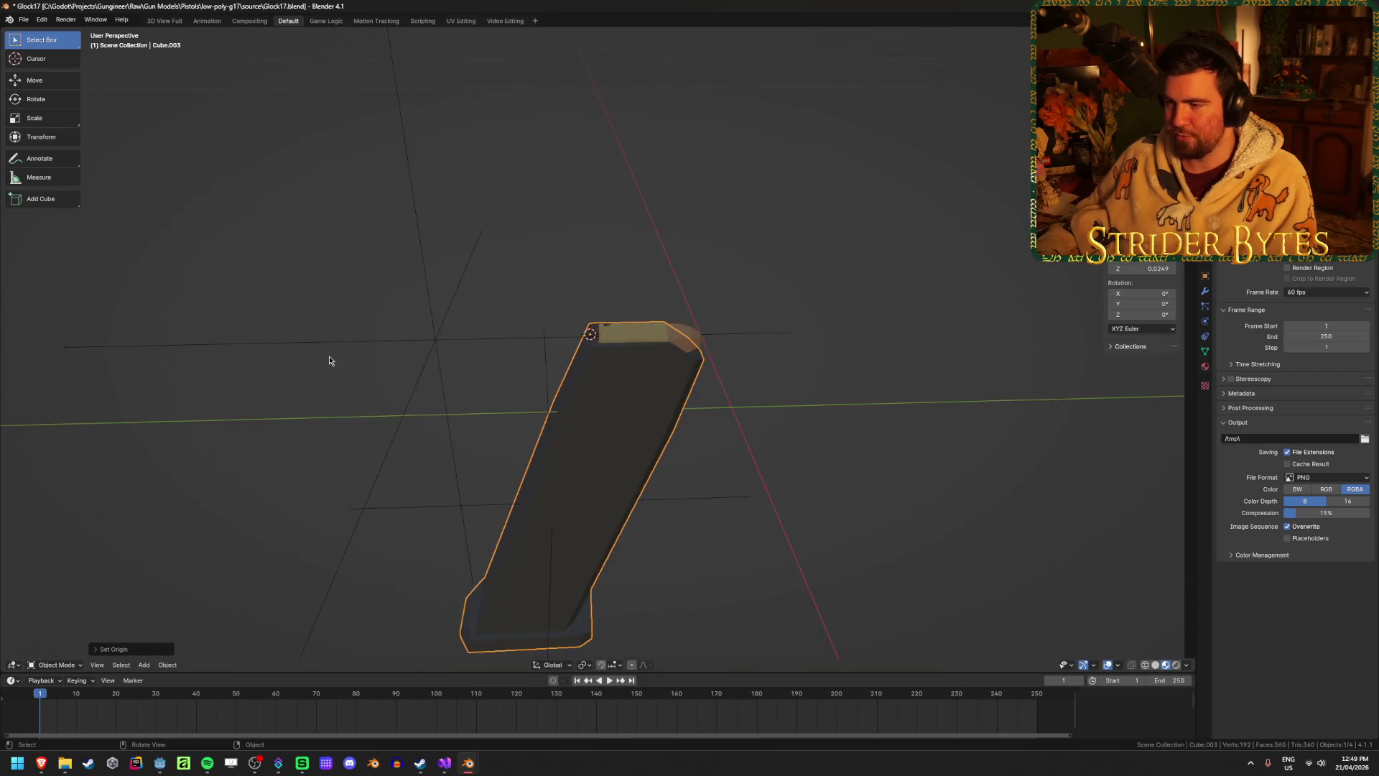
{"action": "scroll", "coordinate": [331, 360], "scroll_direction": "down", "scroll_amount": 3}
Snap the MagazineAttach point onto the magazine's top corner.
{"action": "left_click", "coordinate": [791, 228]}
{"action": "middle_click_drag", "start_coordinate": [791, 228], "coordinate": [646, 359]}
{"action": "middle_click_drag", "start_coordinate": [612, 361], "coordinate": [632, 370]}
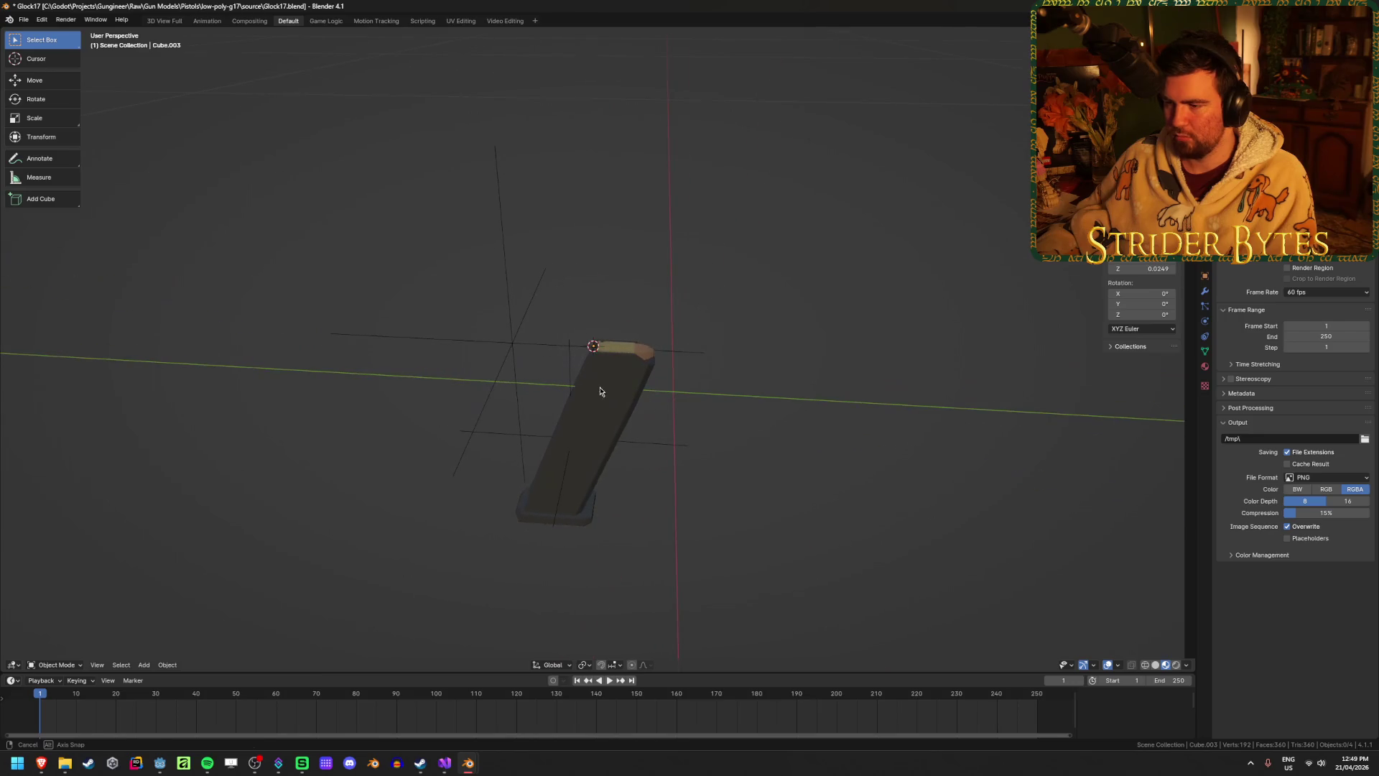
{"action": "left_click", "coordinate": [617, 440]}
{"action": "right_click", "coordinate": [718, 423]}
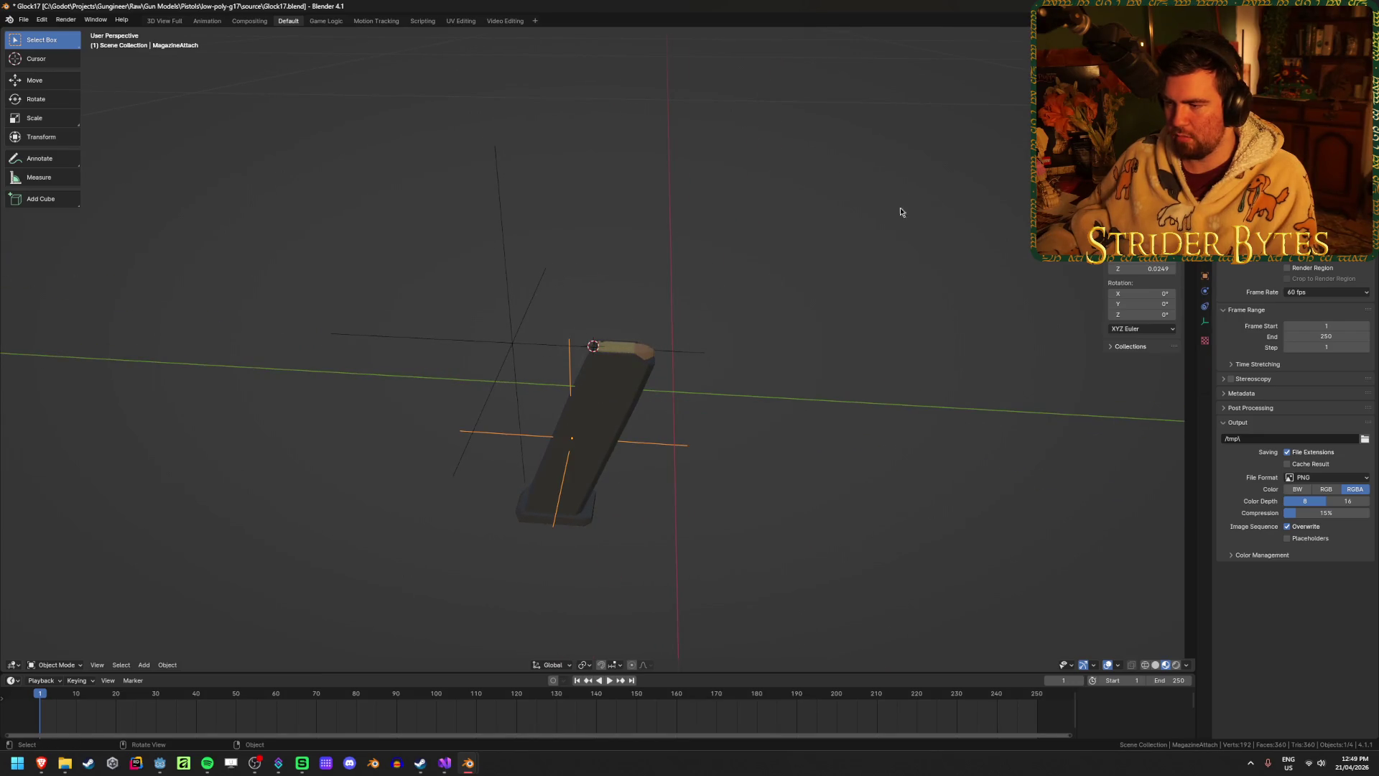
{"action": "key", "text": "shift+s"}
{"action": "left_click", "coordinate": [755, 374]}
{"action": "left_click", "coordinate": [726, 428]}
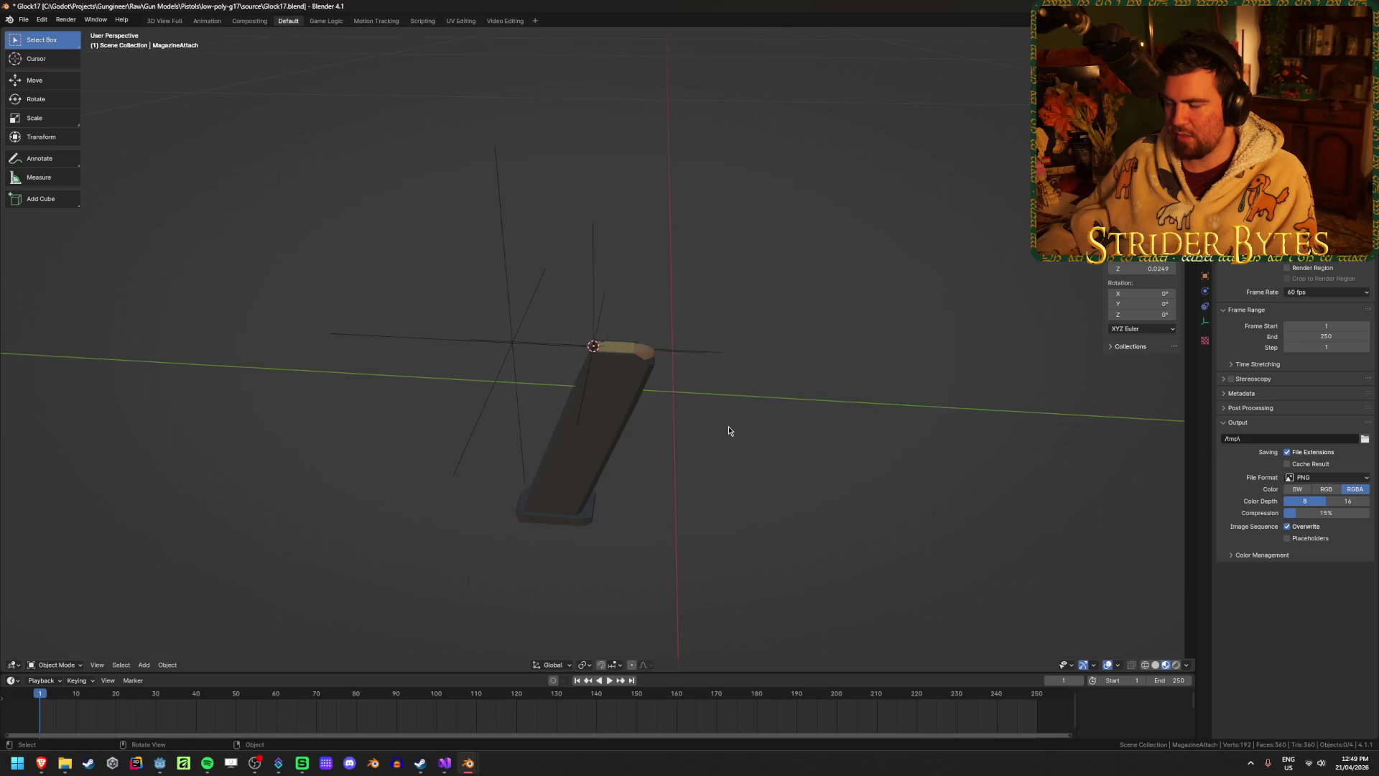
Unhide all parts, then hide the Glock magazine, frame and slide, leaving the 92FS magazine.
{"action": "key", "text": "alt+h"}
{"action": "mouse_move", "coordinate": [726, 428]}
{"action": "middle_mouse_down"}
{"action": "mouse_move", "coordinate": [674, 484]}
{"action": "mouse_move", "coordinate": [669, 471]}
{"action": "middle_mouse_up"}
{"action": "left_click", "coordinate": [546, 570]}
{"action": "left_click", "coordinate": [533, 615]}
{"action": "left_click", "coordinate": [555, 566]}
{"action": "key", "text": "h"}
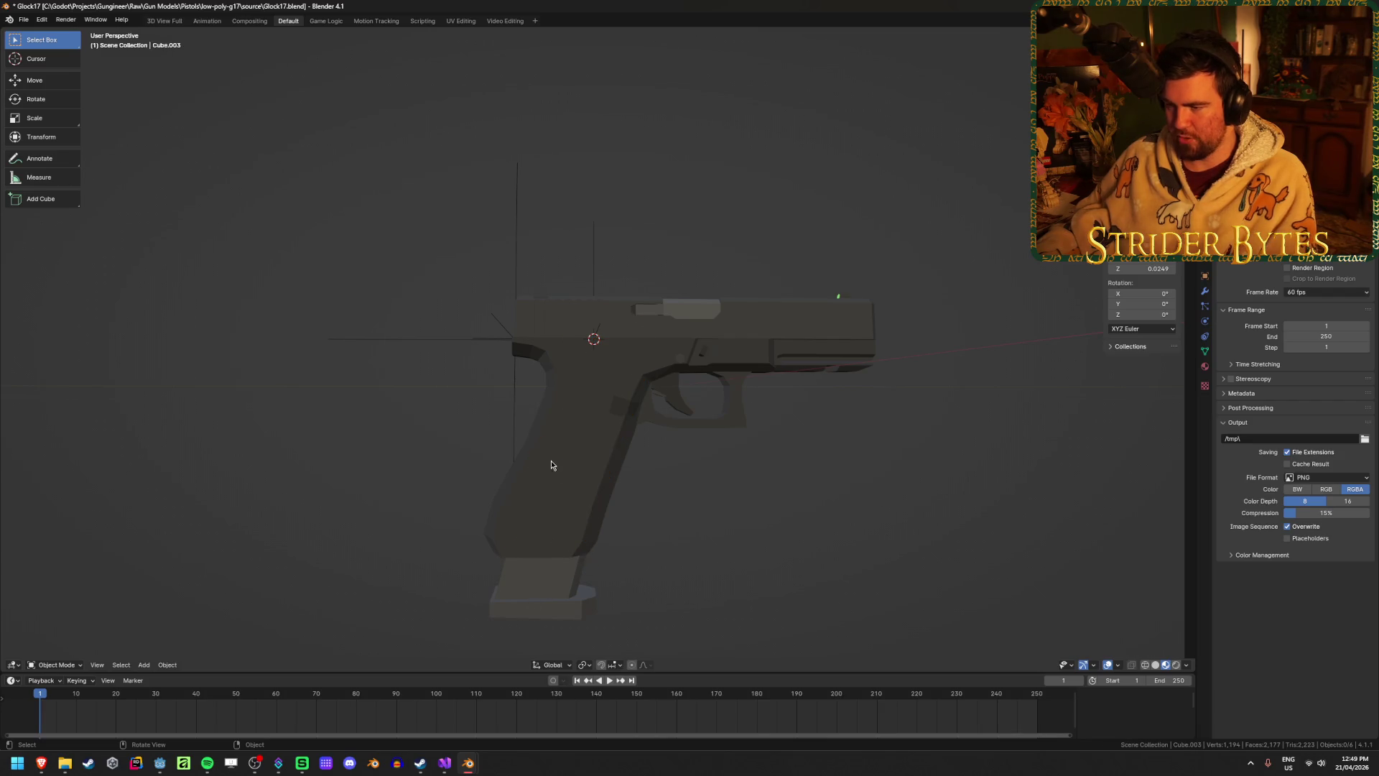
{"action": "left_click", "coordinate": [554, 471]}
{"action": "key", "text": "h"}
{"action": "left_click", "coordinate": [583, 319]}
{"action": "key", "text": "h"}
Set the 92FS magazine's origin to its top corner vertex.
{"action": "left_click", "coordinate": [583, 319]}
{"action": "key", "text": "Tab"}
{"action": "scroll", "coordinate": [582, 319], "scroll_direction": "up", "scroll_amount": 5}
{"action": "left_click", "coordinate": [502, 313]}
{"action": "key", "text": "ctrl+Tab"}
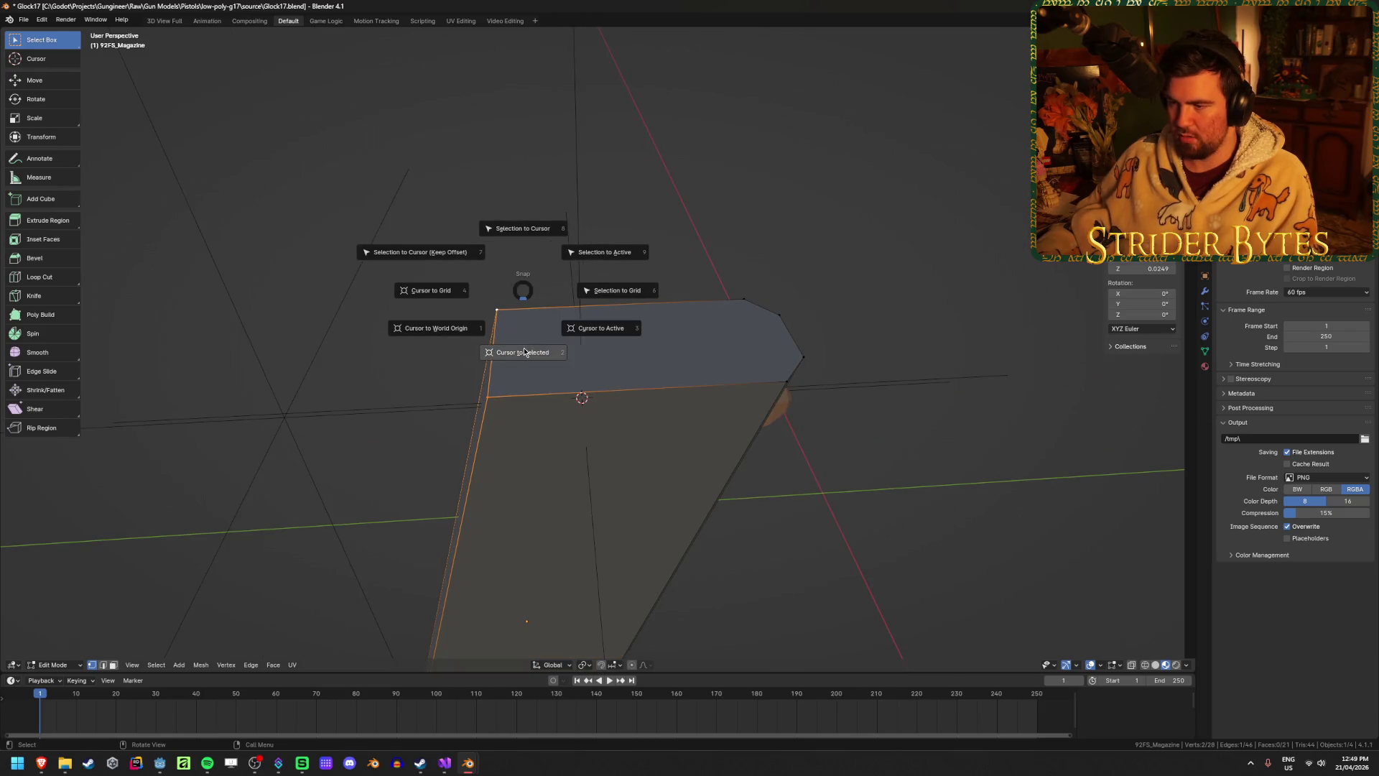
{"action": "left_click", "coordinate": [501, 313]}
{"action": "right_click", "coordinate": [472, 282]}
{"action": "mouse_move", "coordinate": [471, 285]}
{"action": "left_click", "coordinate": [594, 302]}
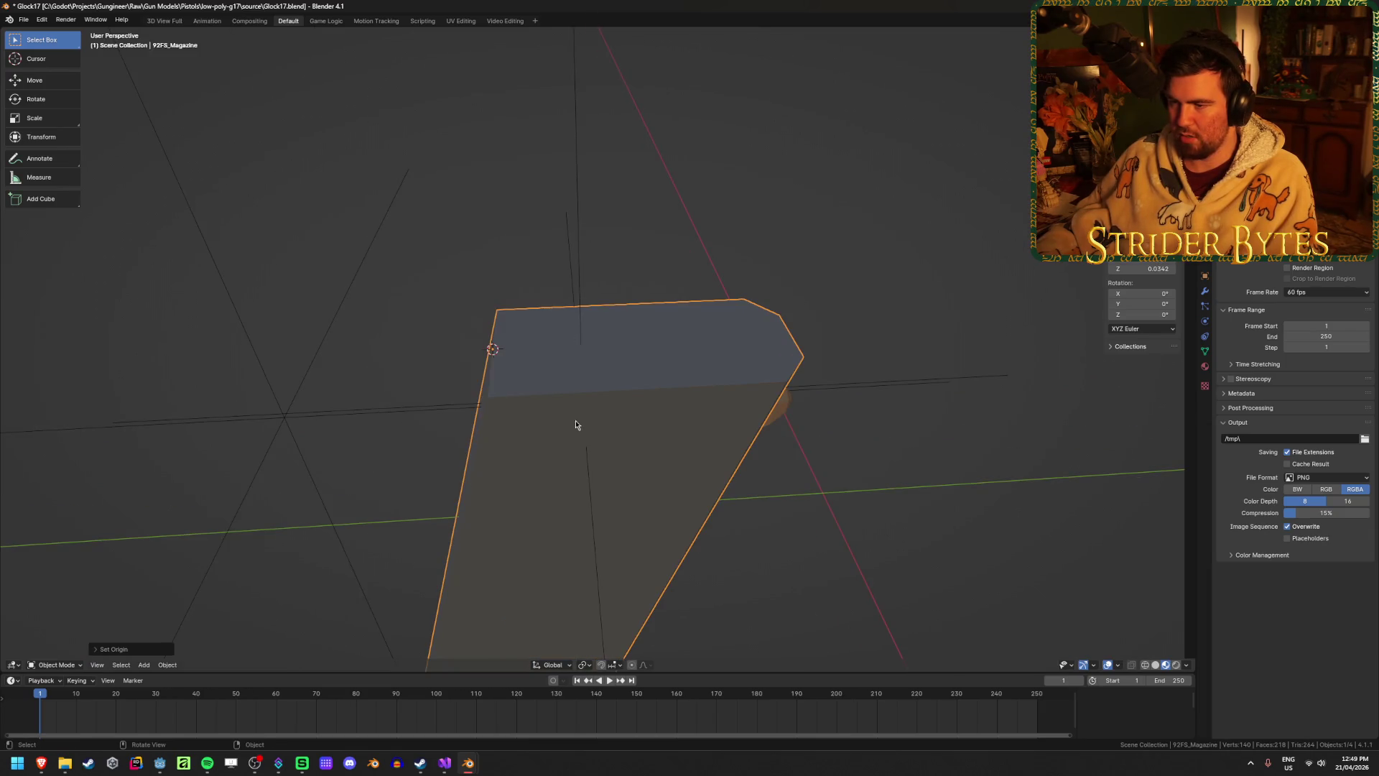
Snap the 3D cursor onto the MagazineAttach point and exit local view to show the whole pistol.
{"action": "scroll", "coordinate": [570, 376], "scroll_direction": "down", "scroll_amount": 4}
{"action": "left_click", "coordinate": [599, 406], "text": "shift"}
{"action": "key", "text": "shift+s"}
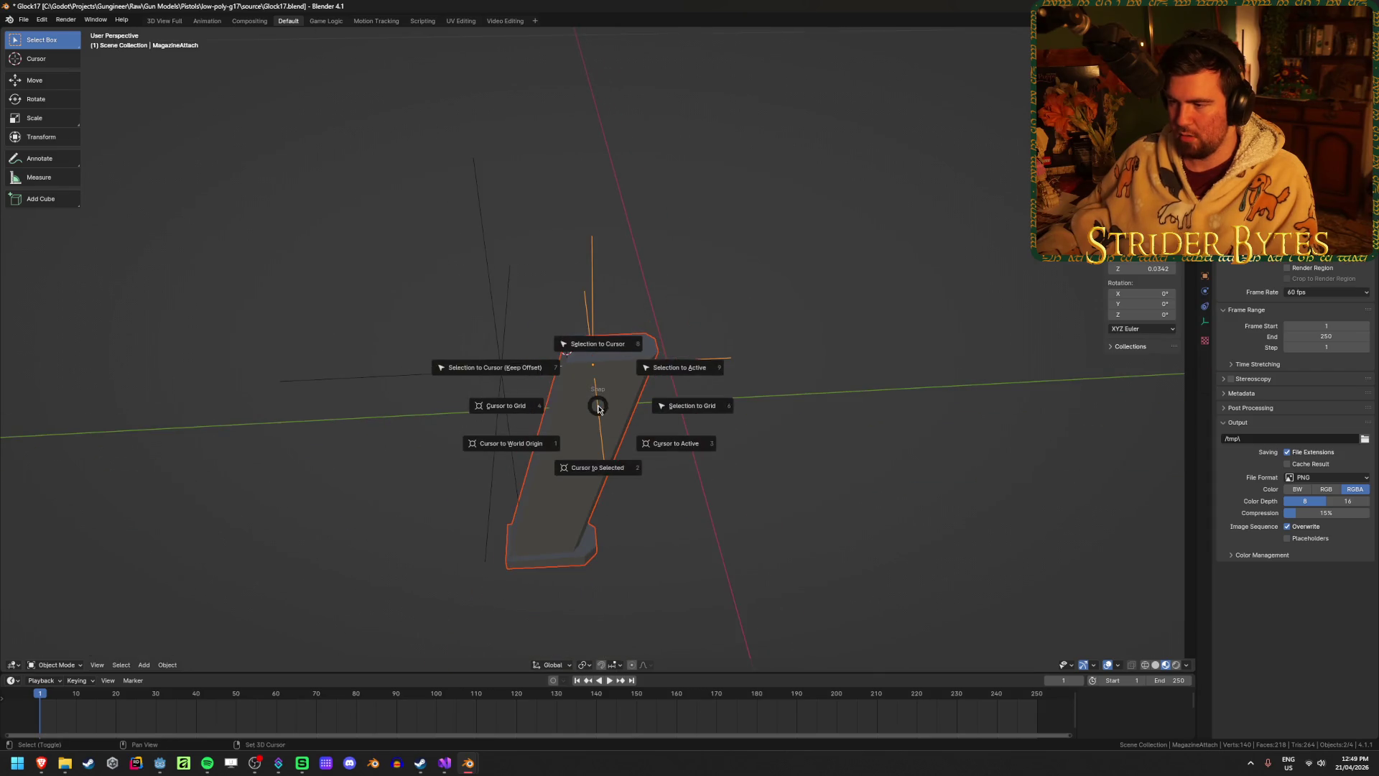
{"action": "left_click", "coordinate": [600, 420]}
{"action": "left_click", "coordinate": [600, 422]}
{"action": "key", "text": "shift+s"}
{"action": "left_click", "coordinate": [786, 498]}
{"action": "key", "text": "KP_Divide"}
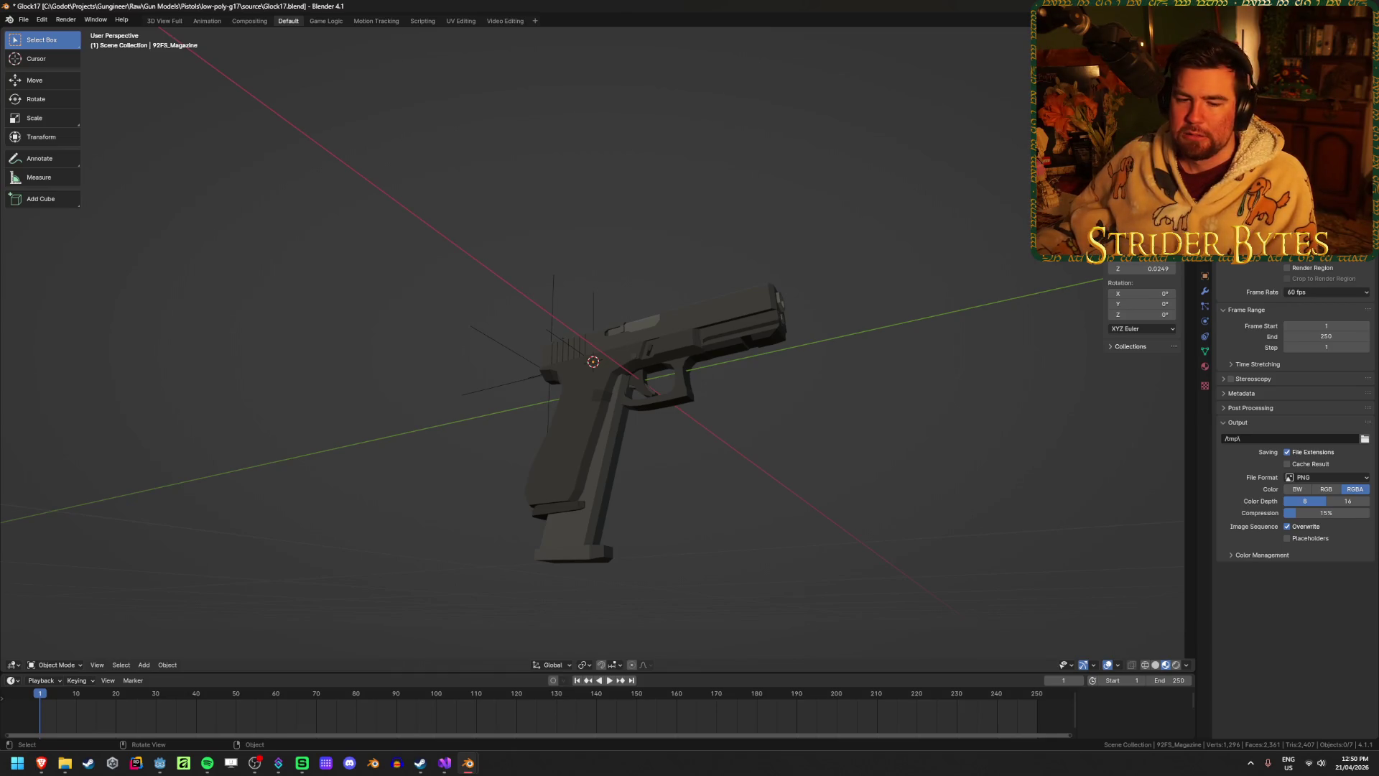
Isolate the 92FS magazine to inspect it, then unhide the pistol parts and select the magazine.
{"action": "mouse_move", "coordinate": [344, 458]}
{"action": "middle_mouse_down"}
{"action": "mouse_move", "coordinate": [587, 528]}
{"action": "mouse_move", "coordinate": [780, 516]}
{"action": "mouse_move", "coordinate": [746, 524]}
{"action": "middle_mouse_up"}
{"action": "left_click", "coordinate": [588, 525]}
{"action": "left_click", "coordinate": [595, 517], "text": "shift"}
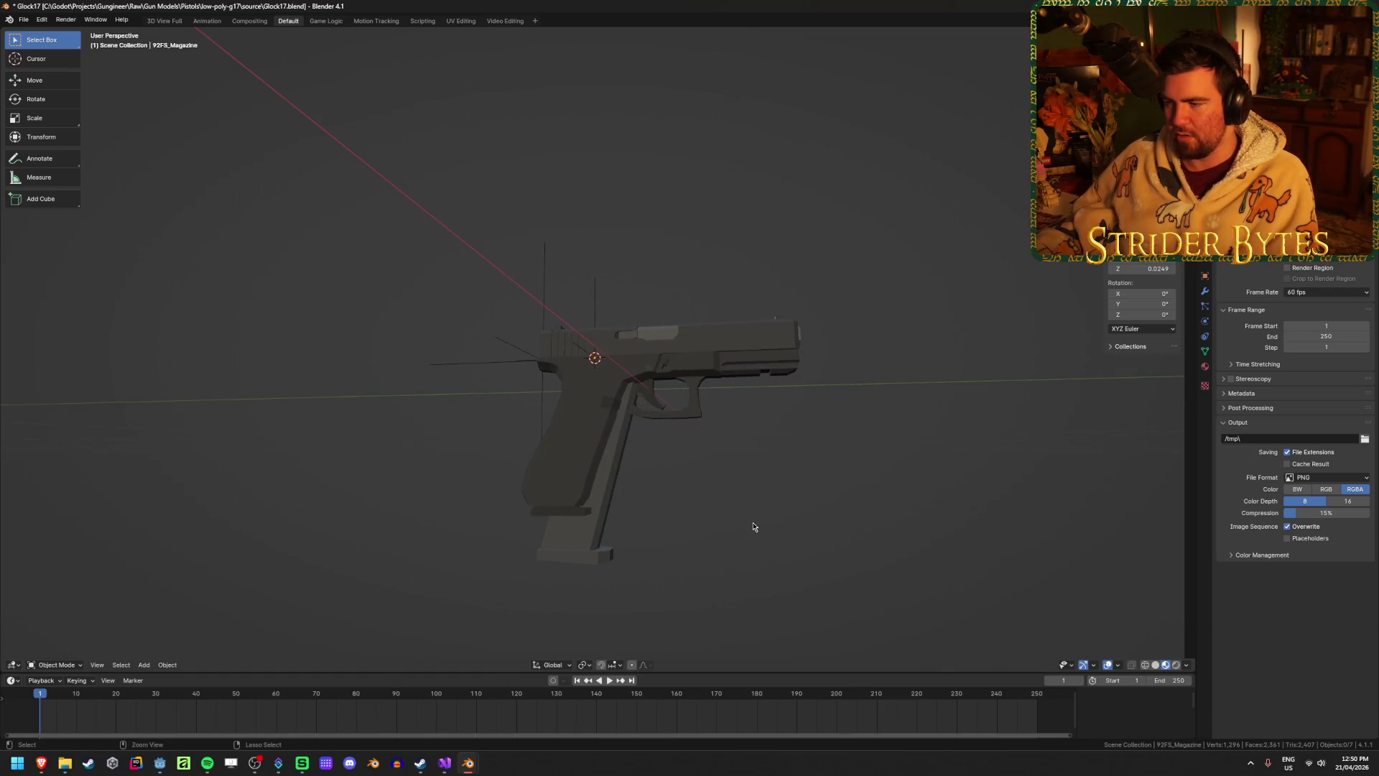
{"action": "key", "text": "shift+h"}
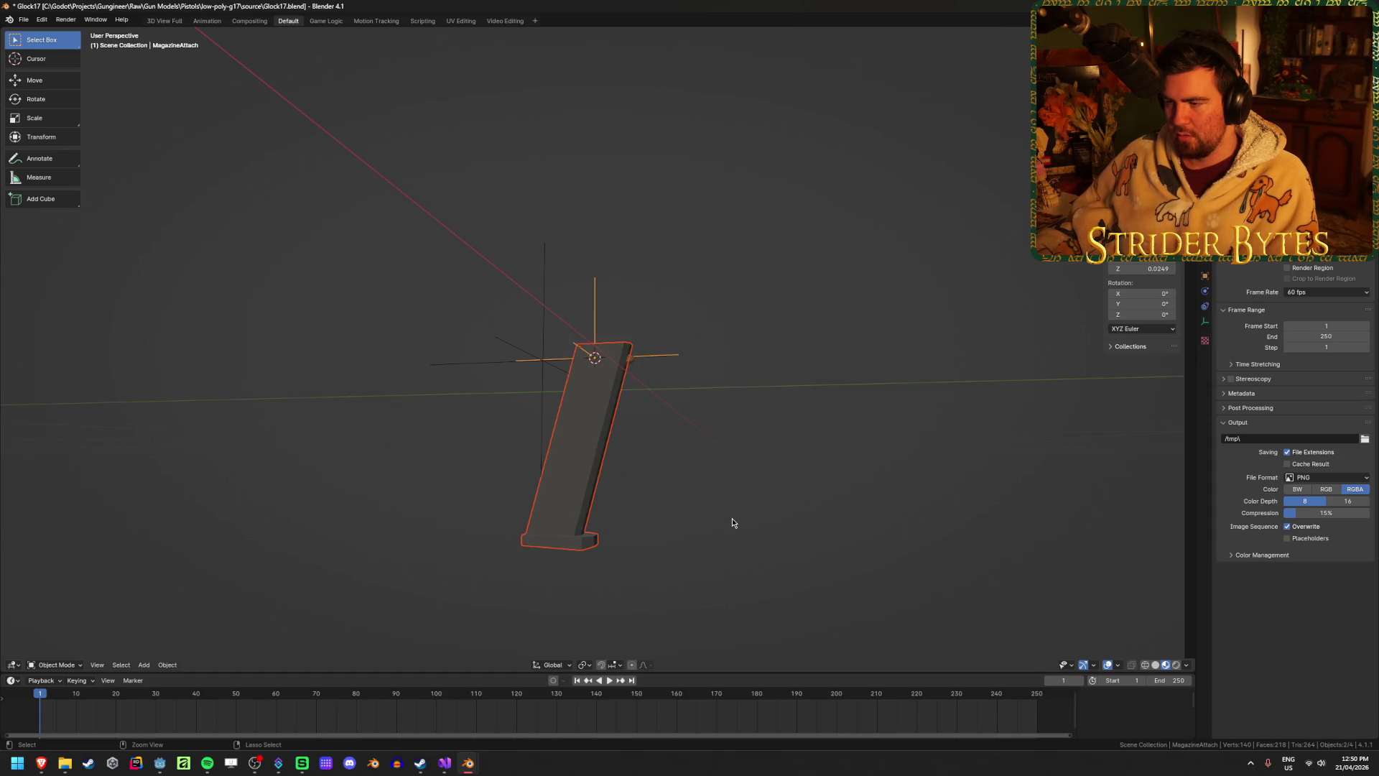
{"action": "key", "text": "Tab"}
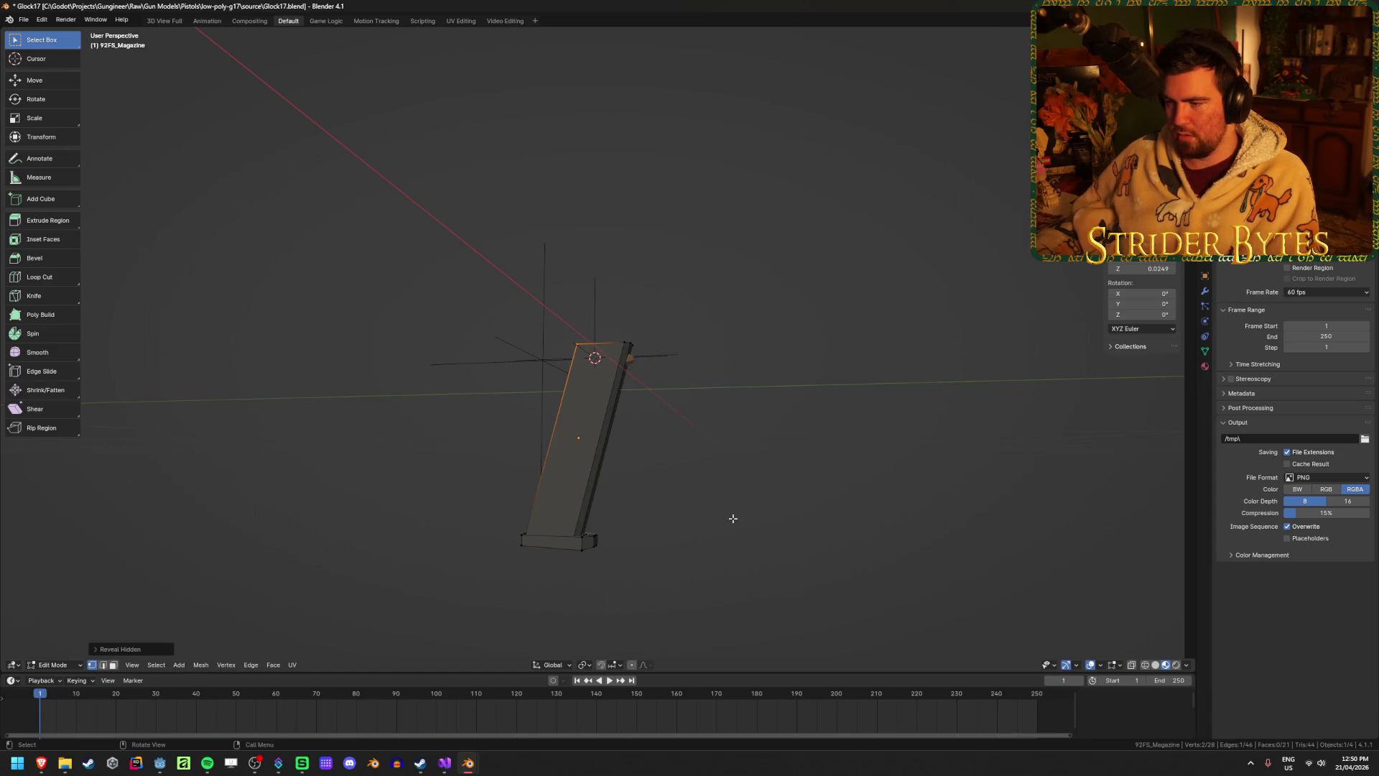
{"action": "key", "text": "Tab"}
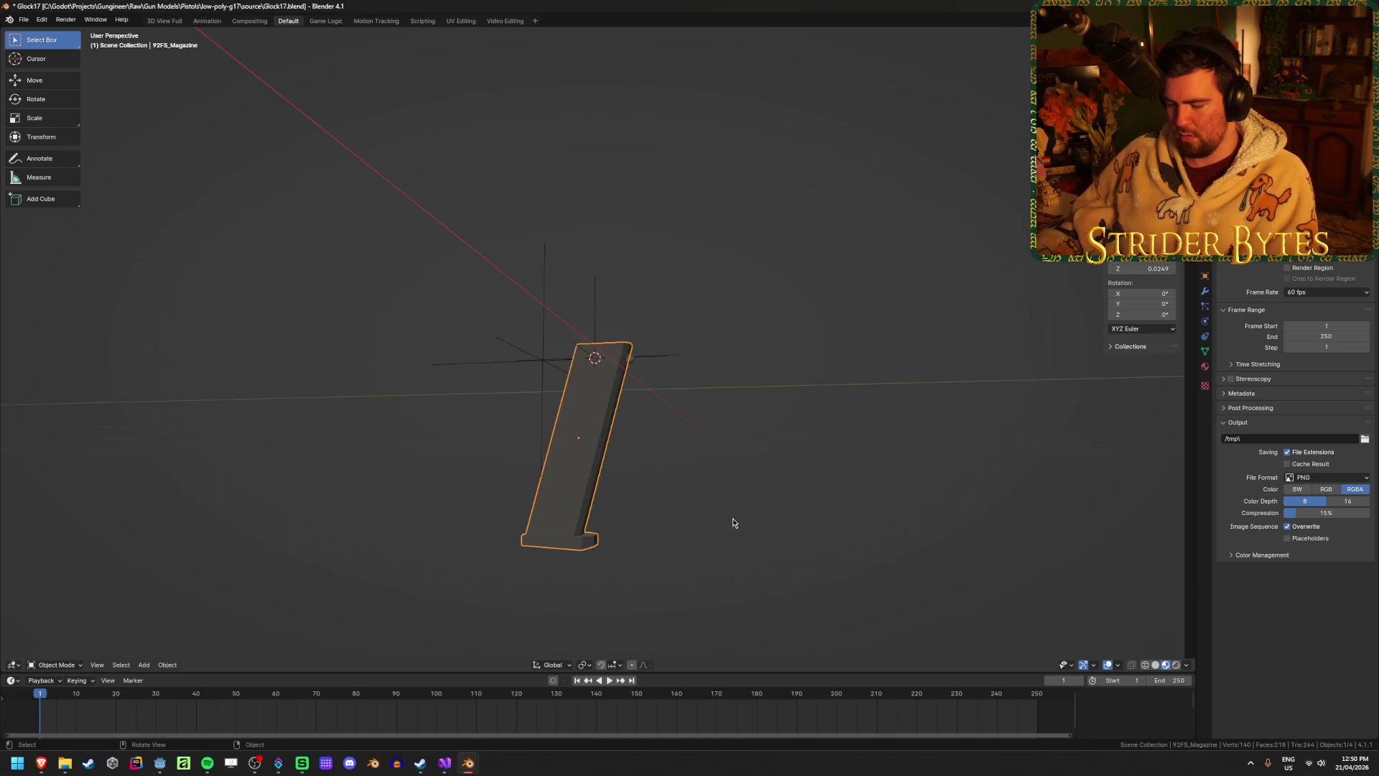
{"action": "key", "text": "alt+h"}
{"action": "key", "text": "alt+a"}
{"action": "left_click", "coordinate": [577, 535]}
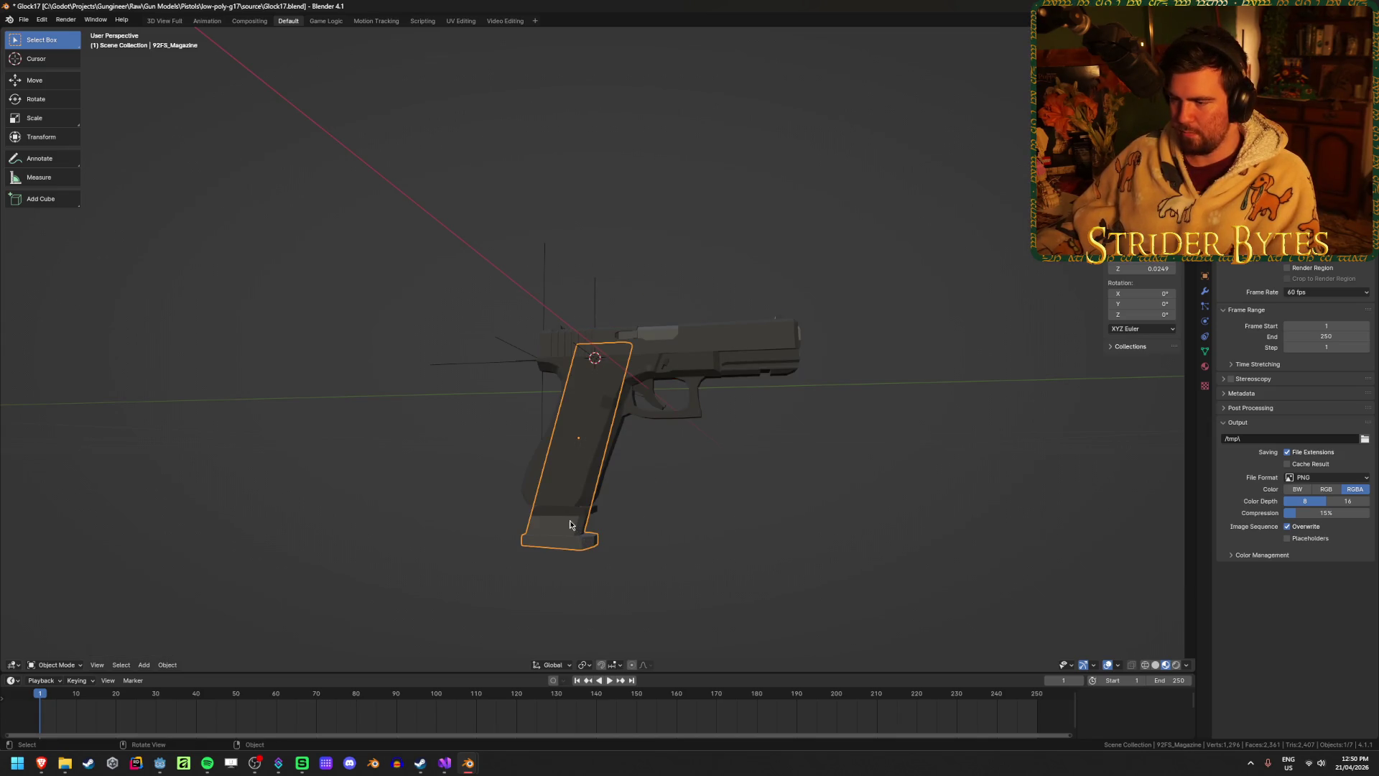
{"action": "middle_click_drag", "start_coordinate": [575, 522], "coordinate": [601, 528]}
Raise the 92FS magazine along Z and Y into the Glock grip, undoing one extra nudge.
{"action": "key", "text": "g"}
{"action": "key", "text": "y"}
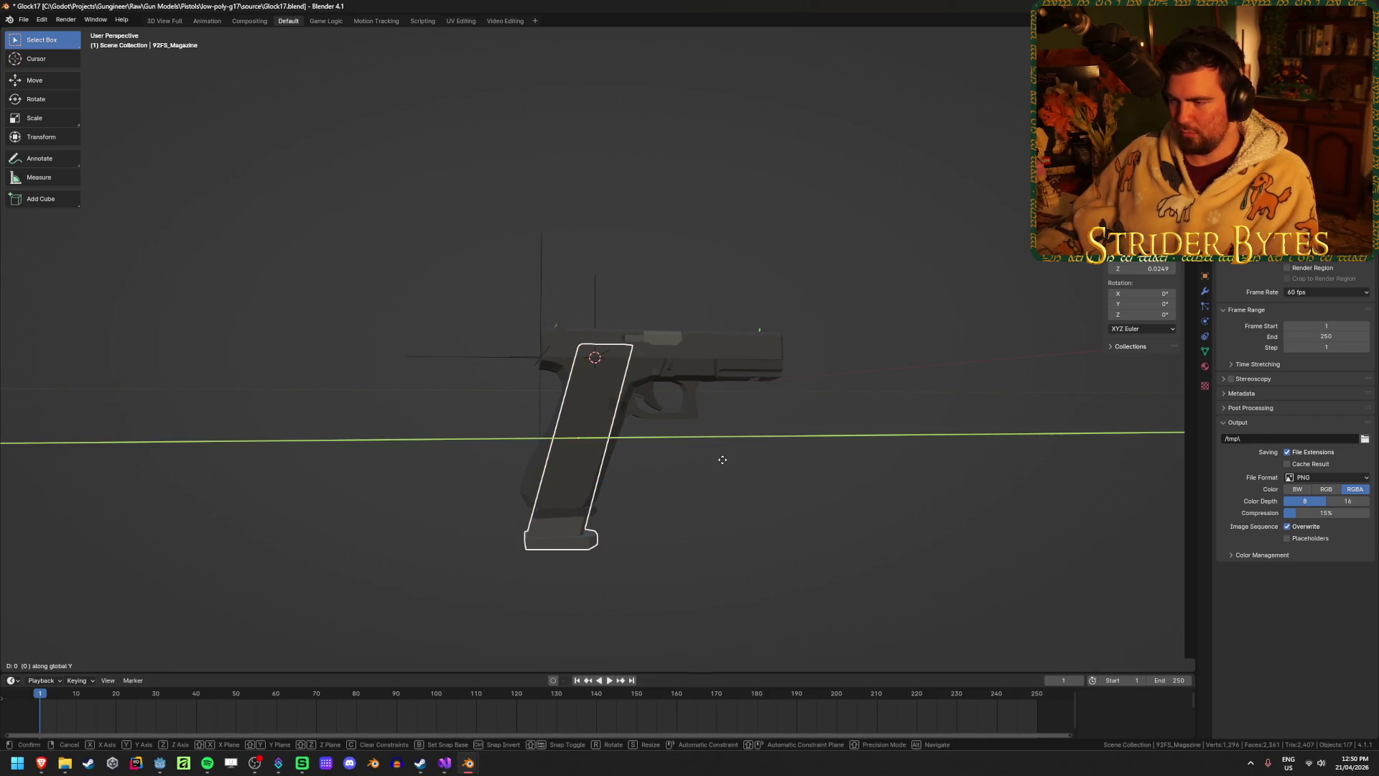
{"action": "key", "text": "z"}
{"action": "left_click", "coordinate": [716, 470]}
{"action": "key", "text": "g"}
{"action": "key", "text": "y"}
{"action": "left_click", "coordinate": [708, 480]}
{"action": "mouse_move", "coordinate": [708, 484]}
{"action": "middle_mouse_down"}
{"action": "mouse_move", "coordinate": [683, 472]}
{"action": "mouse_move", "coordinate": [685, 525]}
{"action": "mouse_move", "coordinate": [725, 586]}
{"action": "mouse_move", "coordinate": [704, 554]}
{"action": "mouse_move", "coordinate": [746, 527]}
{"action": "mouse_move", "coordinate": [777, 569]}
{"action": "mouse_move", "coordinate": [738, 525]}
{"action": "mouse_move", "coordinate": [714, 523]}
{"action": "mouse_move", "coordinate": [718, 548]}
{"action": "middle_mouse_up"}
{"action": "key", "text": "g"}
{"action": "left_click", "coordinate": [781, 563]}
{"action": "key", "text": "ctrl+z"}
{"action": "key", "text": "ctrl+z"}
Compare the two magazines in side view, consult the browser, and reselect the 92FS magazine.
{"action": "left_click", "coordinate": [491, 626]}
{"action": "mouse_move", "coordinate": [491, 627]}
{"action": "middle_mouse_down"}
{"action": "mouse_move", "coordinate": [714, 558]}
{"action": "mouse_move", "coordinate": [562, 562]}
{"action": "middle_mouse_up"}
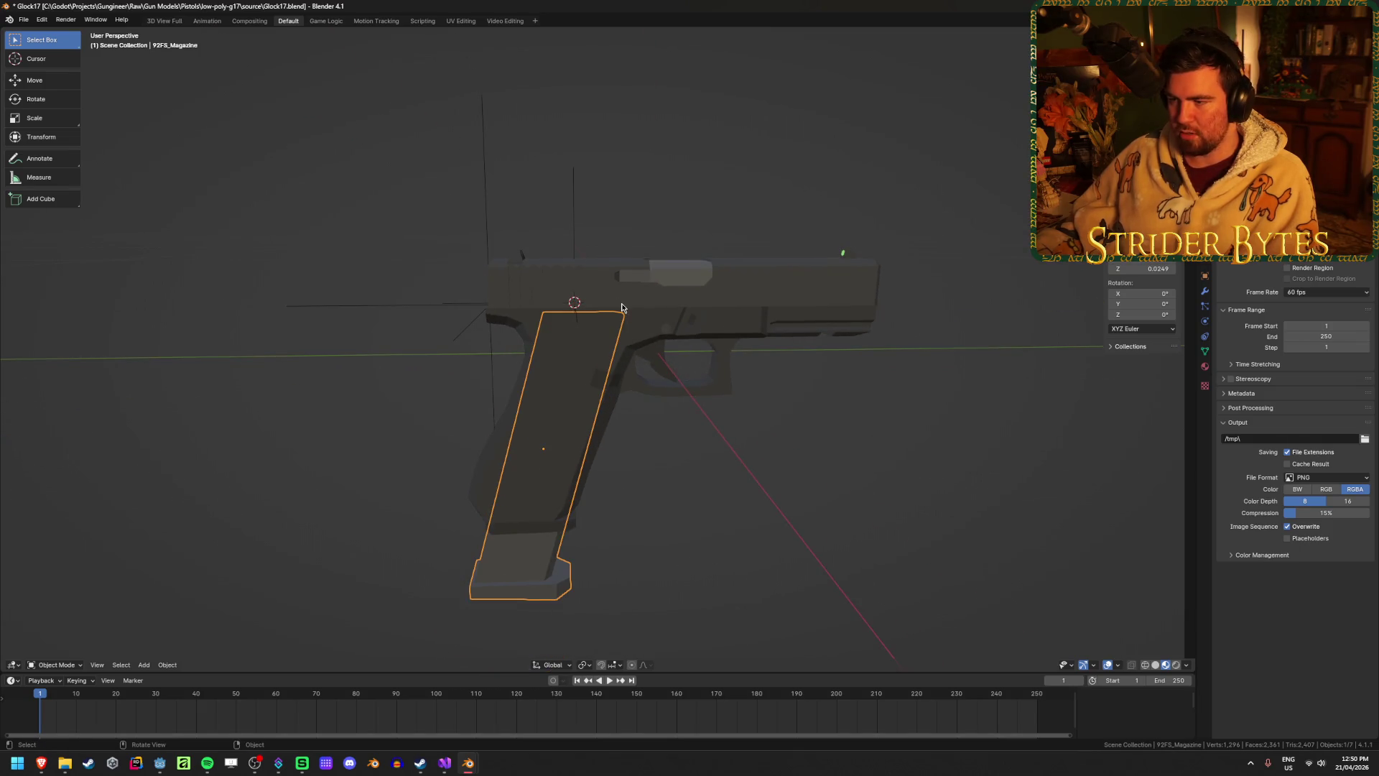
{"action": "left_click", "coordinate": [546, 532]}
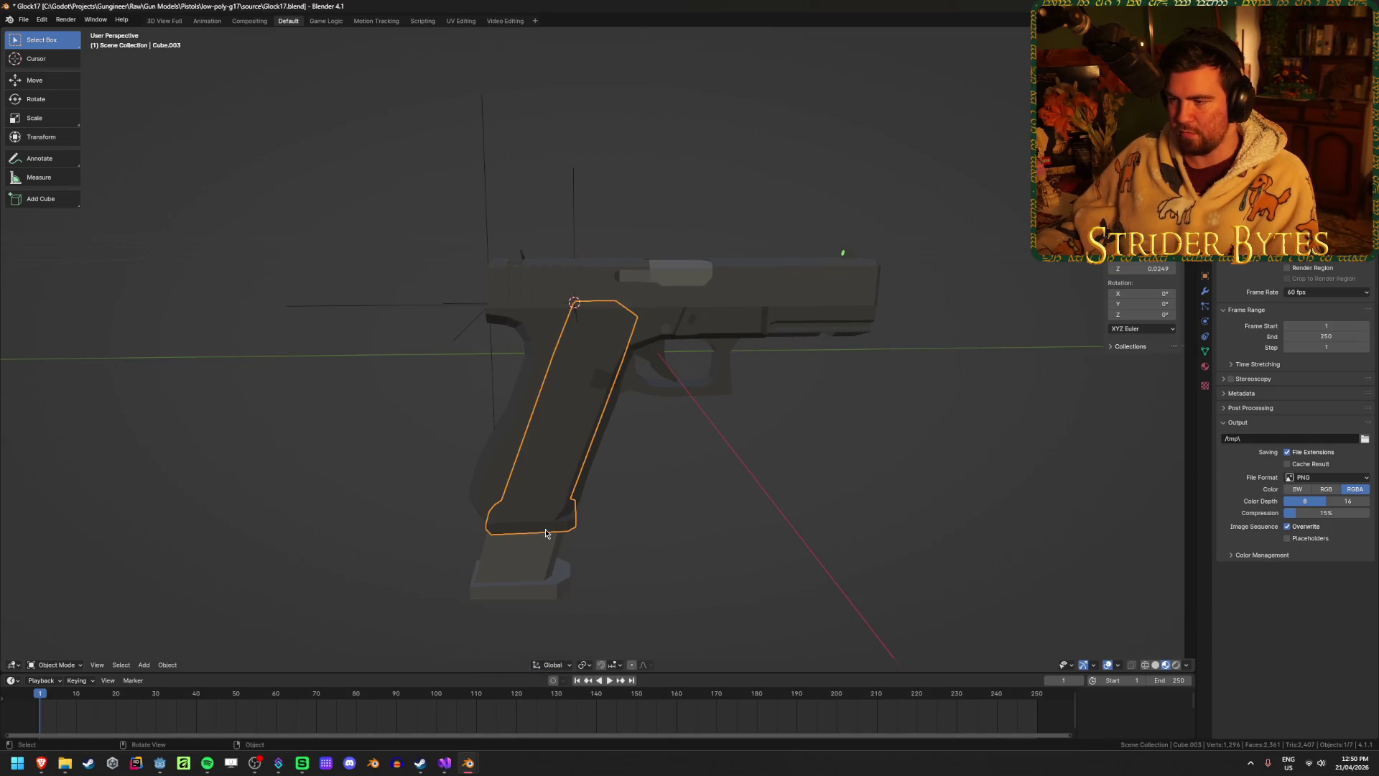
{"action": "left_click", "coordinate": [540, 586]}
{"action": "left_click", "coordinate": [767, 460]}
{"action": "key", "text": "alt+Tab"}
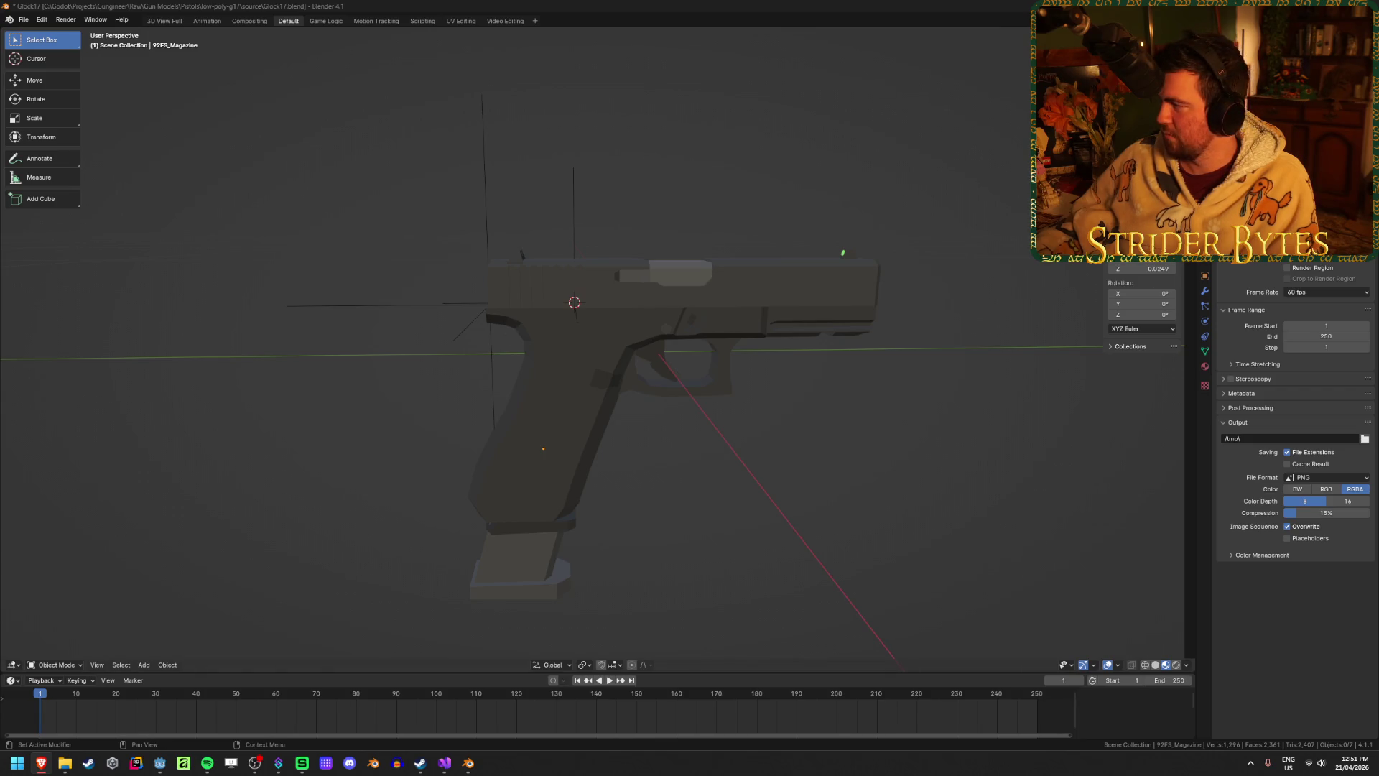
{"action": "key", "text": "alt+Tab"}
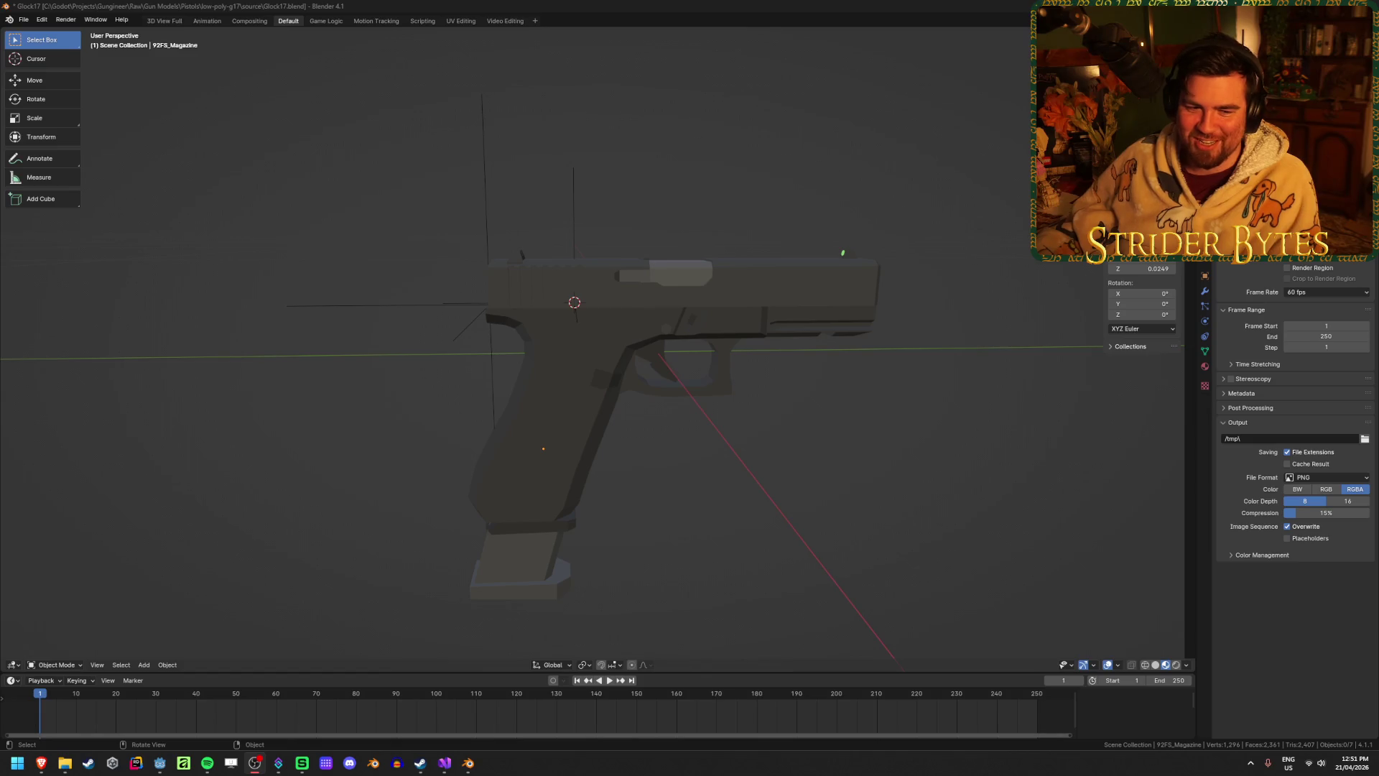
{"action": "left_click", "coordinate": [523, 565]}
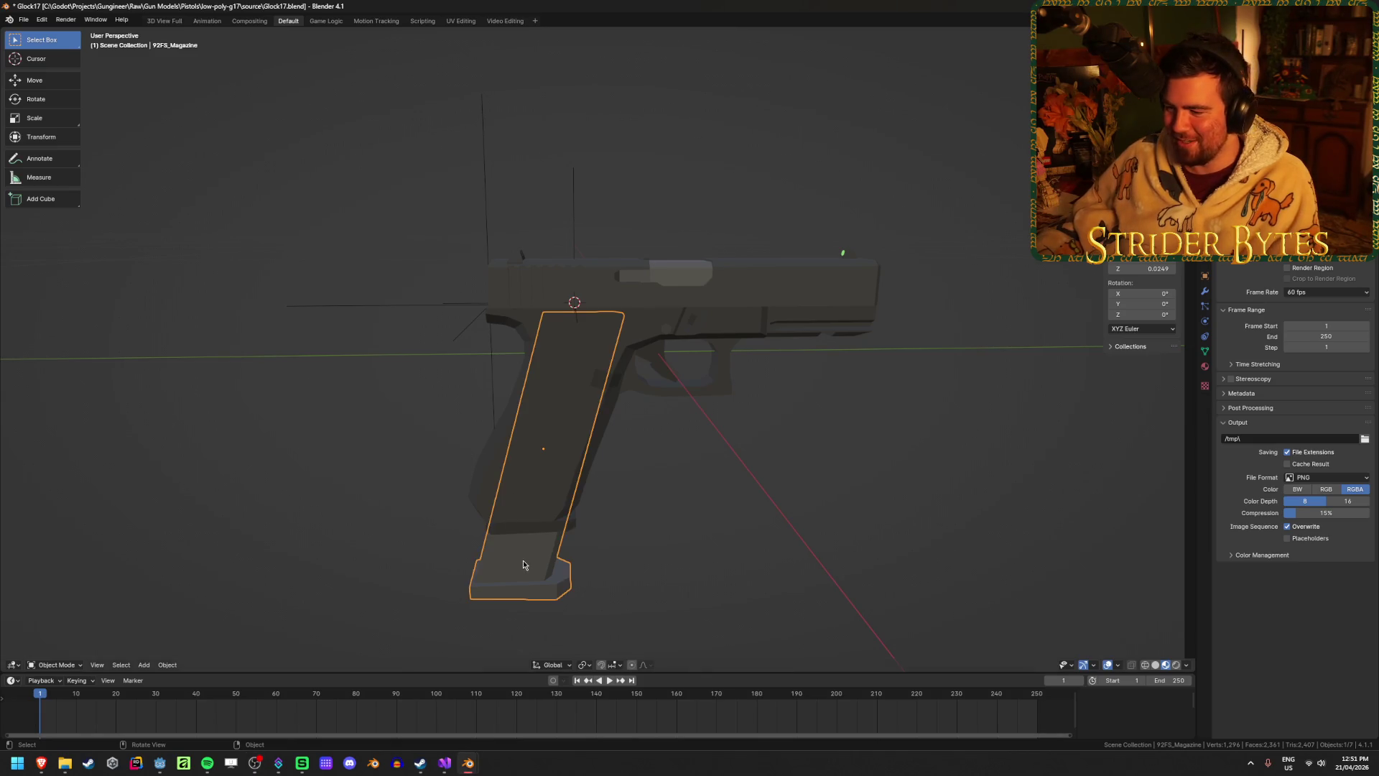
Hide the Glock frame and slide, then raise and shift the 92FS magazine along Y into place.
{"action": "middle_click_drag", "start_coordinate": [532, 500], "coordinate": [611, 479]}
{"action": "left_click", "coordinate": [653, 306]}
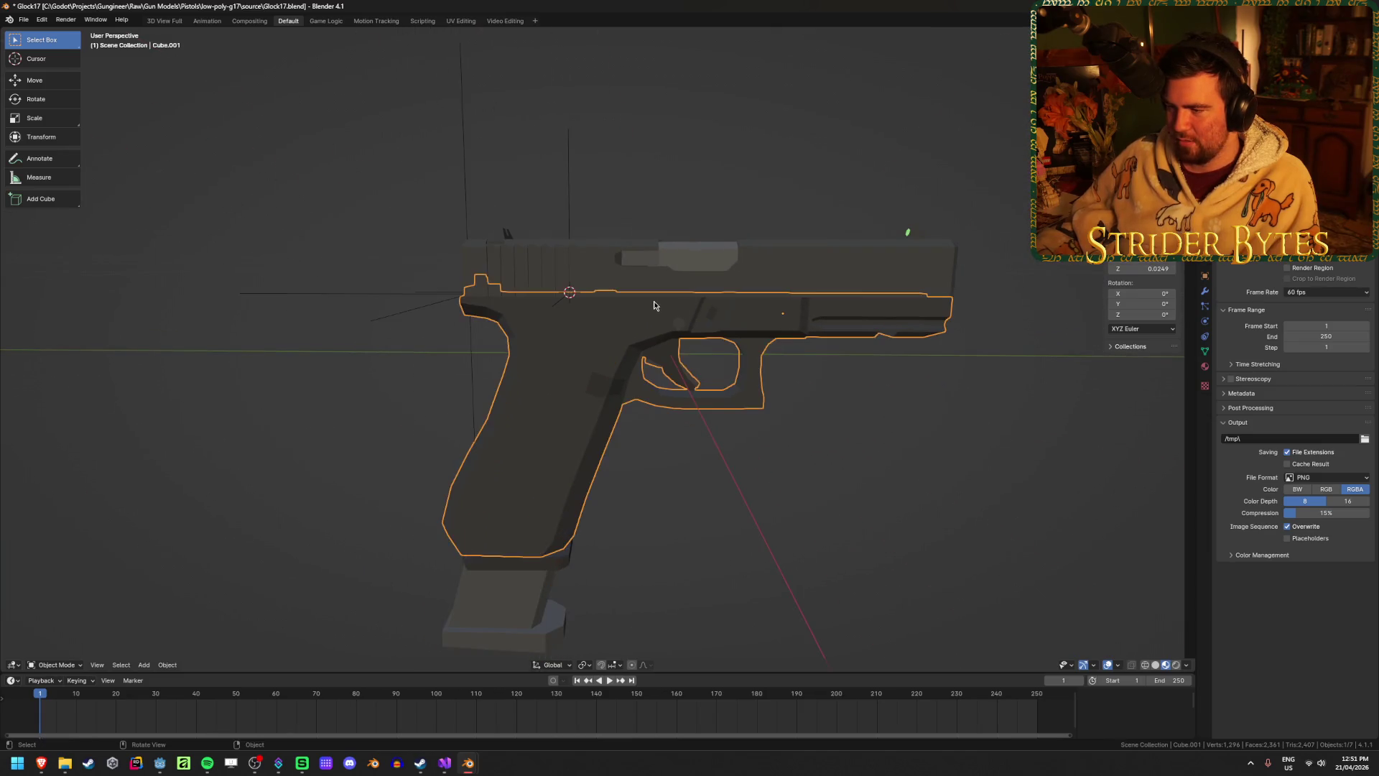
{"action": "key", "text": "Delete"}
{"action": "left_click", "coordinate": [658, 304]}
{"action": "key", "text": "Delete"}
{"action": "left_click", "coordinate": [567, 325]}
{"action": "middle_click_drag", "start_coordinate": [585, 514], "coordinate": [683, 498]}
{"action": "key", "text": "g"}
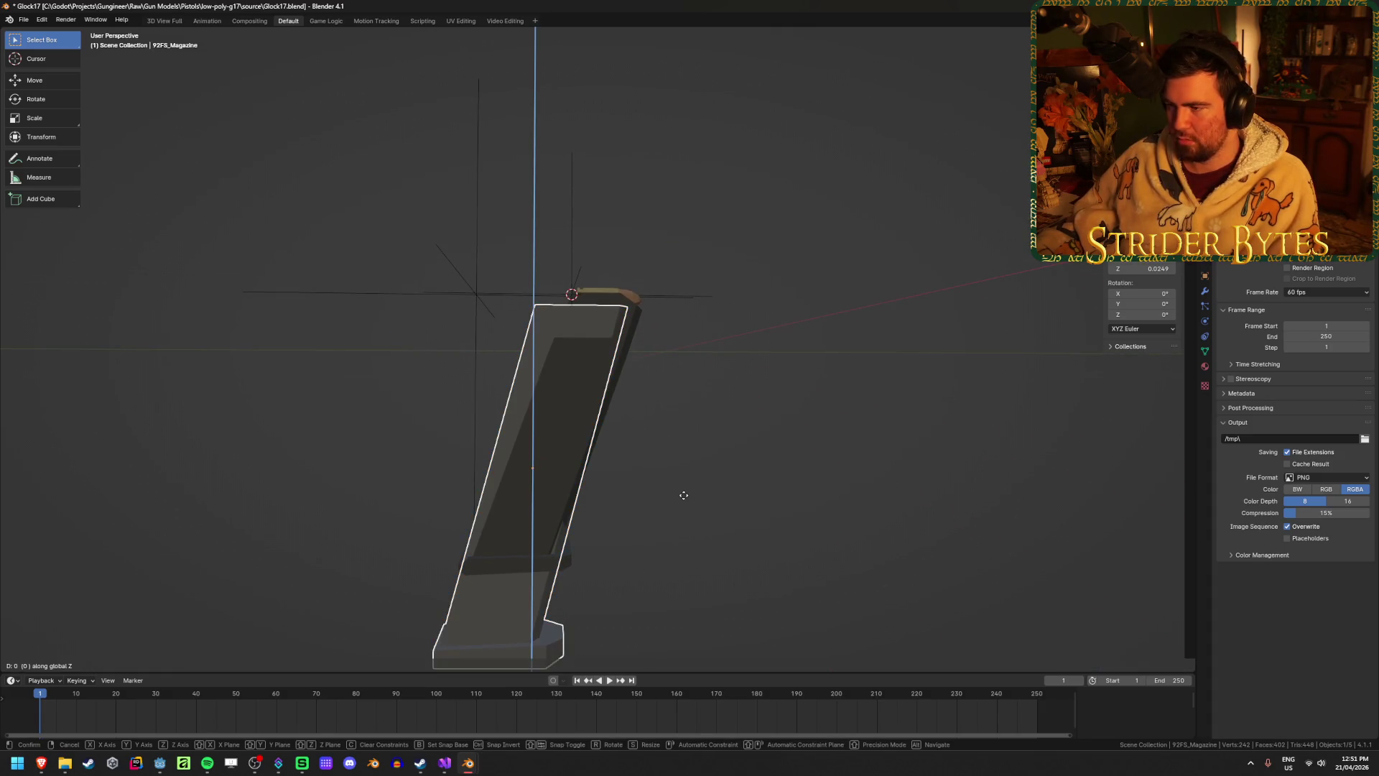
{"action": "left_click", "coordinate": [691, 485]}
{"action": "key", "text": "g"}
{"action": "key", "text": "y"}
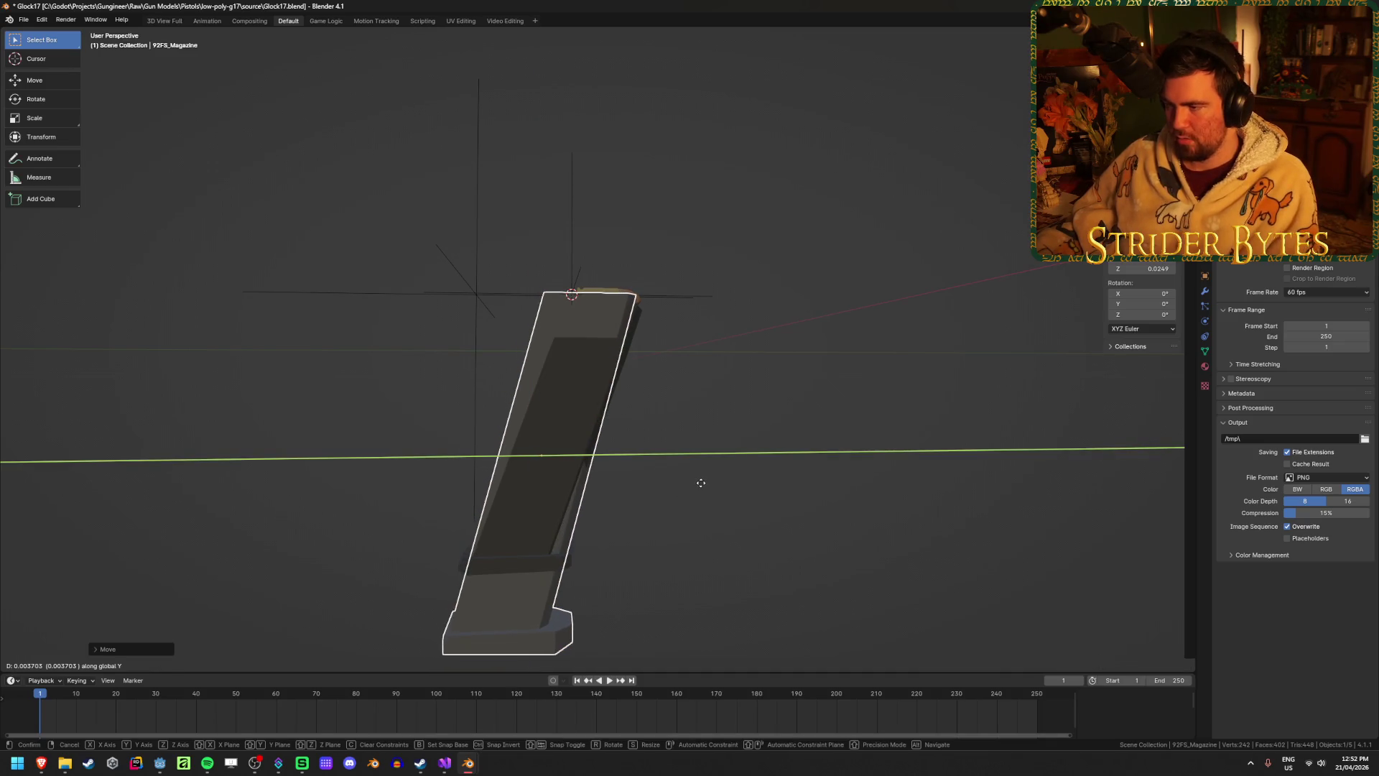
{"action": "left_click", "coordinate": [698, 484]}
Unhide the gun body and check the magazine's fit by hiding and restoring the grip part.
{"action": "left_click", "coordinate": [677, 532]}
{"action": "key", "text": "alt+h"}
{"action": "left_click", "coordinate": [660, 563]}
{"action": "mouse_move", "coordinate": [660, 563]}
{"action": "middle_mouse_down"}
{"action": "mouse_move", "coordinate": [585, 547]}
{"action": "mouse_move", "coordinate": [733, 563]}
{"action": "mouse_move", "coordinate": [598, 559]}
{"action": "mouse_move", "coordinate": [747, 548]}
{"action": "middle_mouse_up"}
{"action": "left_click", "coordinate": [598, 559]}
{"action": "key", "text": "h"}
{"action": "key", "text": "alt+h"}
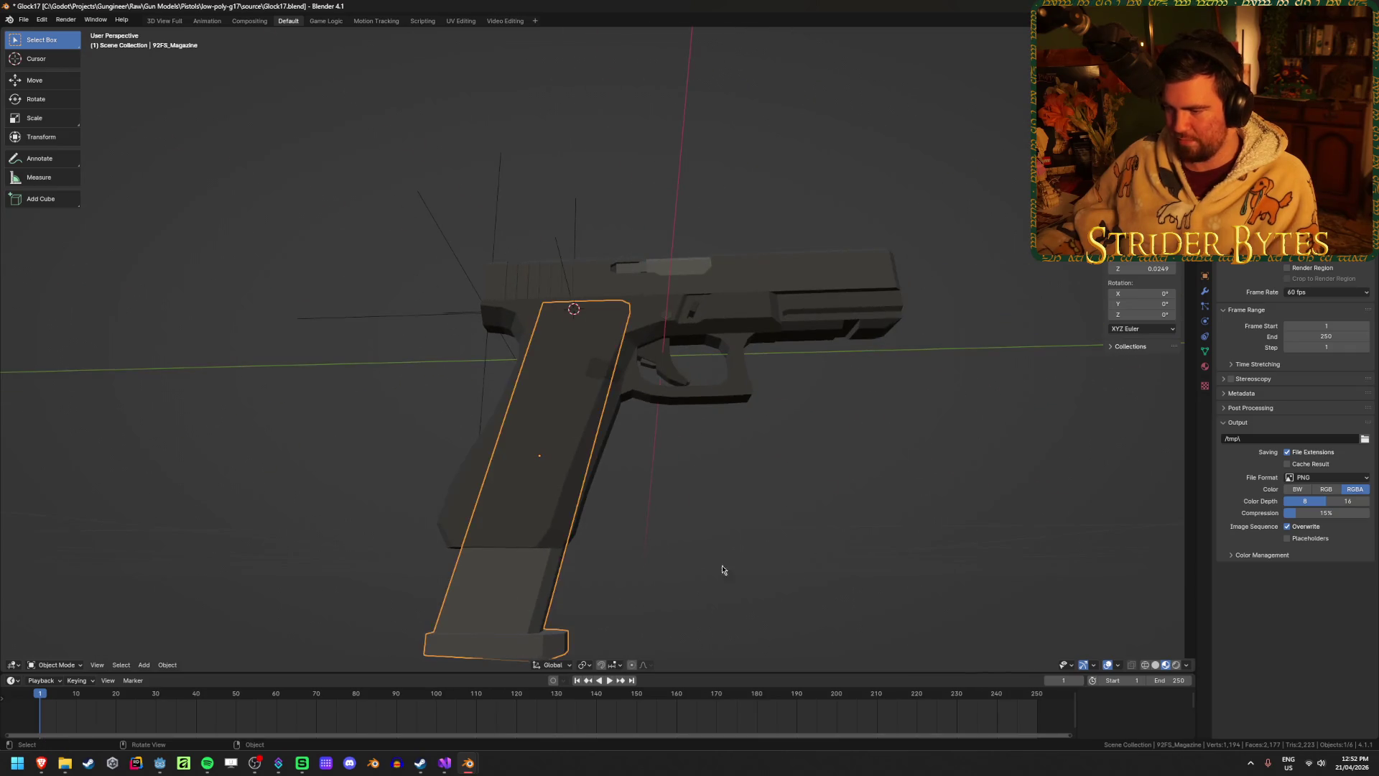
{"action": "left_click", "coordinate": [832, 546]}
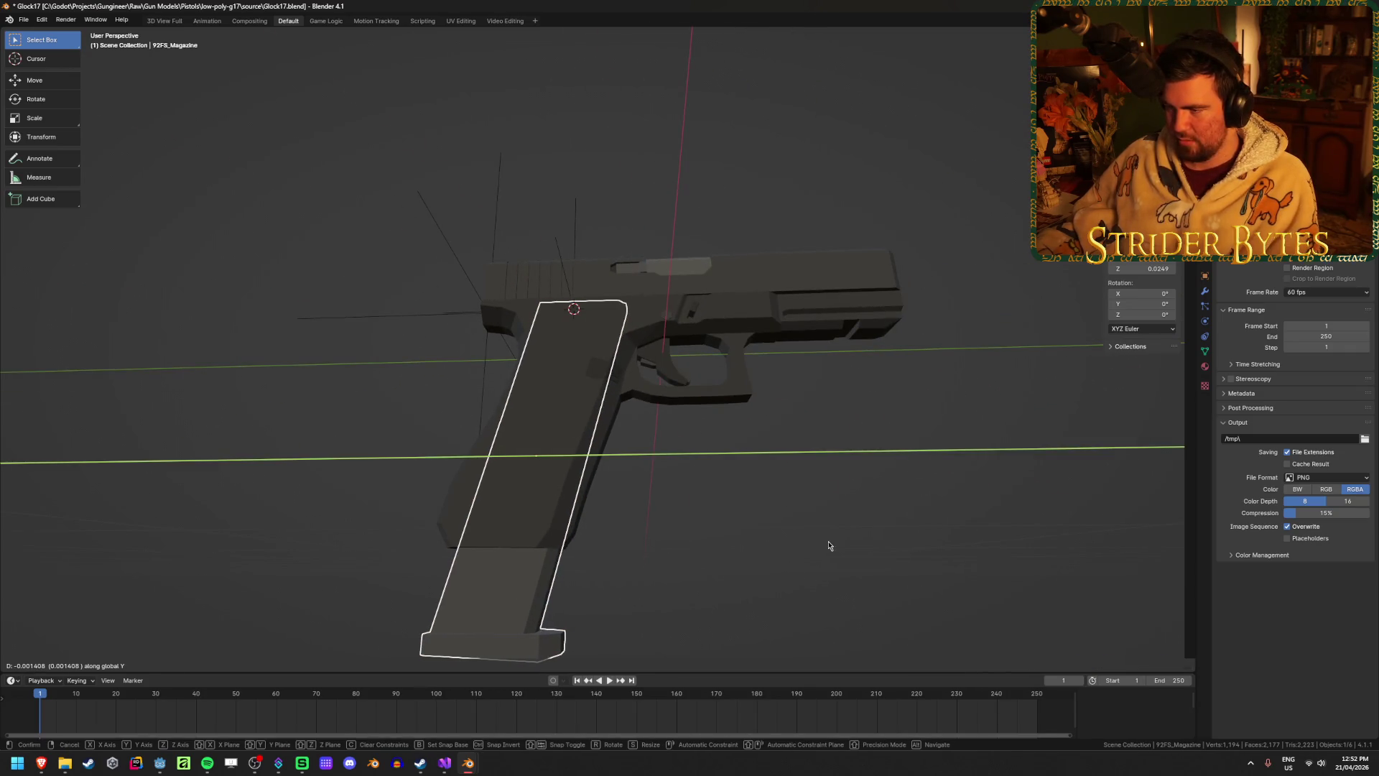
Turn off X-ray and look over the pistol, ending in right-side orthographic view.
{"action": "key", "text": "alt+z"}
{"action": "mouse_move", "coordinate": [678, 558]}
{"action": "middle_mouse_down"}
{"action": "mouse_move", "coordinate": [744, 578]}
{"action": "mouse_move", "coordinate": [702, 580]}
{"action": "middle_mouse_up"}
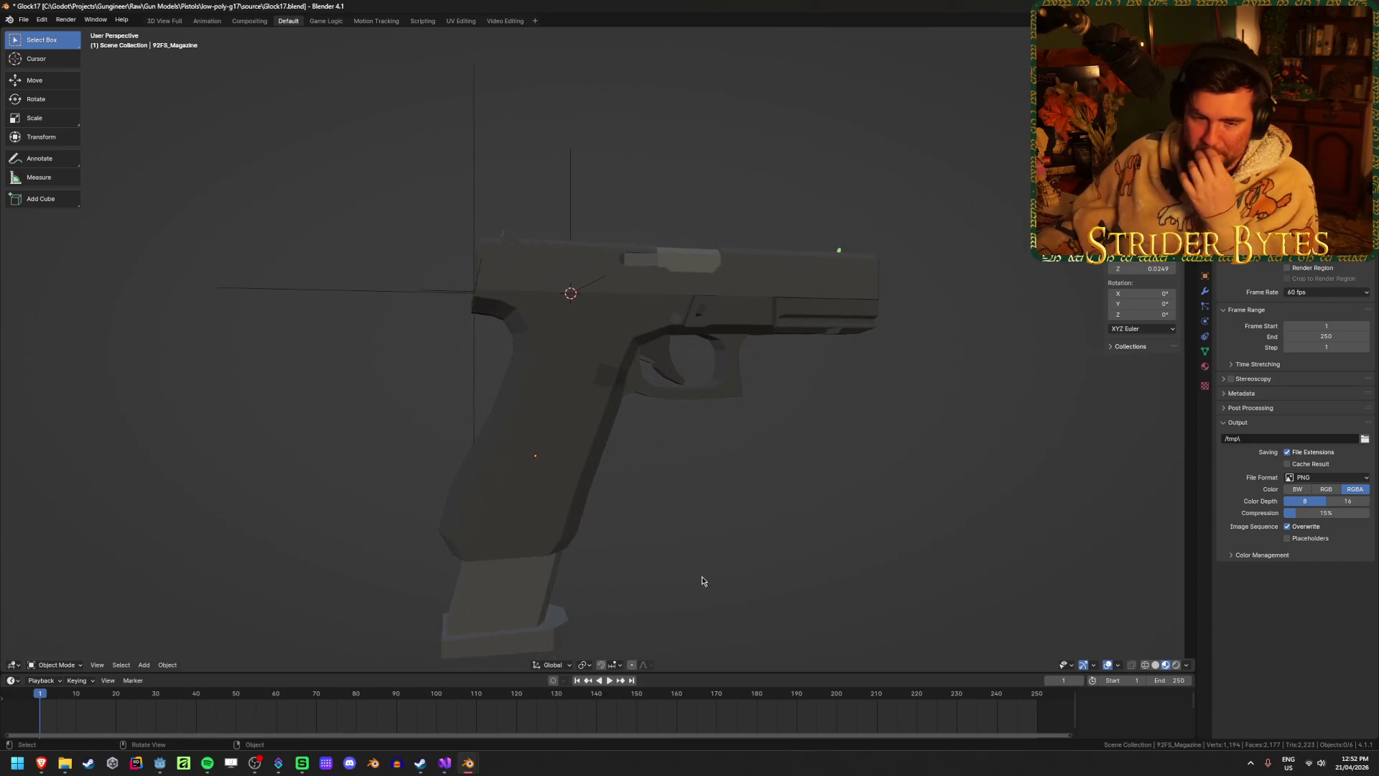
{"action": "mouse_move", "coordinate": [738, 529]}
{"action": "middle_mouse_down"}
{"action": "mouse_move", "coordinate": [653, 530]}
{"action": "mouse_move", "coordinate": [708, 526]}
{"action": "middle_mouse_up"}
{"action": "scroll", "coordinate": [708, 527], "scroll_direction": "down", "scroll_amount": 3}
{"action": "middle_click_drag", "start_coordinate": [740, 466], "coordinate": [763, 451]}
{"action": "scroll", "coordinate": [763, 451], "scroll_direction": "up", "scroll_amount": 1}
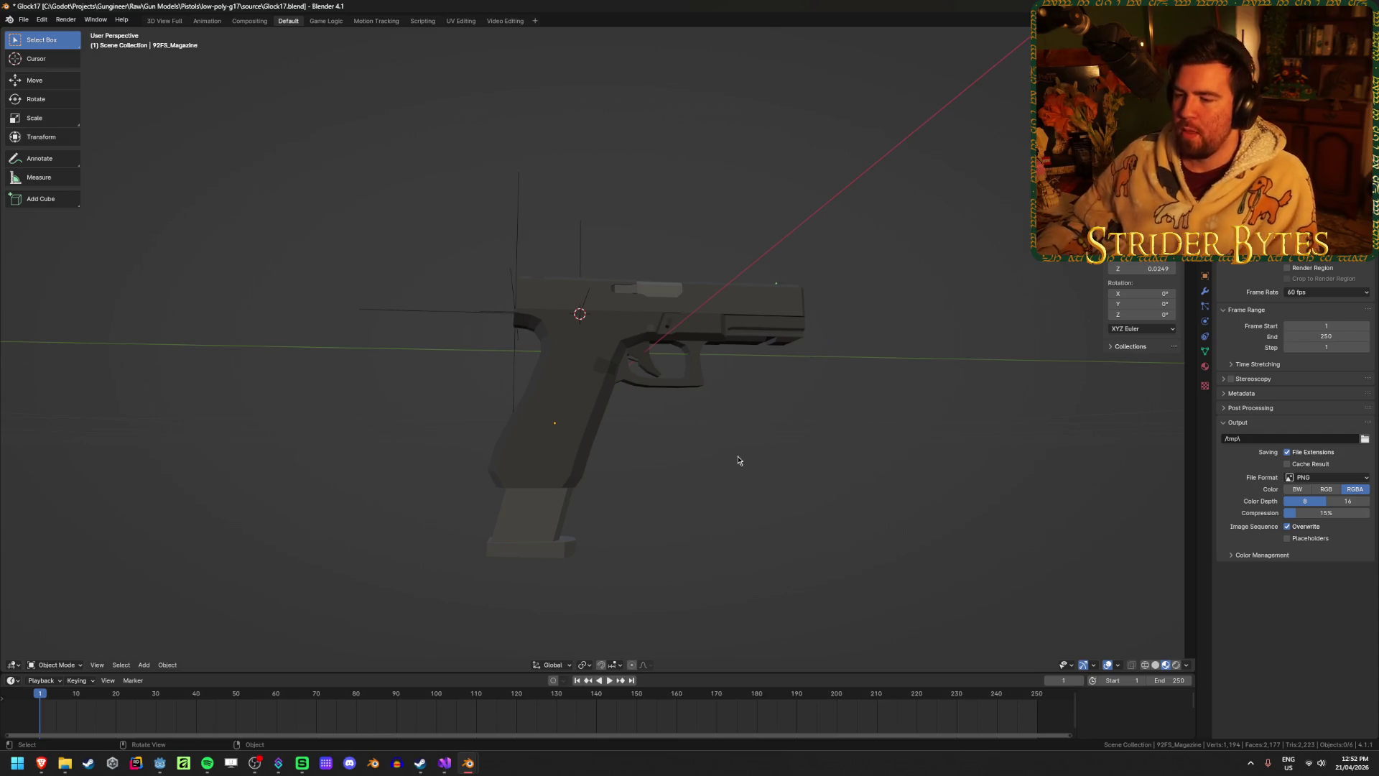
{"action": "key", "text": "KP_3"}
Check the Beretta 92fs window, then return to the Glock17 file in solid shading.
{"action": "key", "text": "shift+z"}
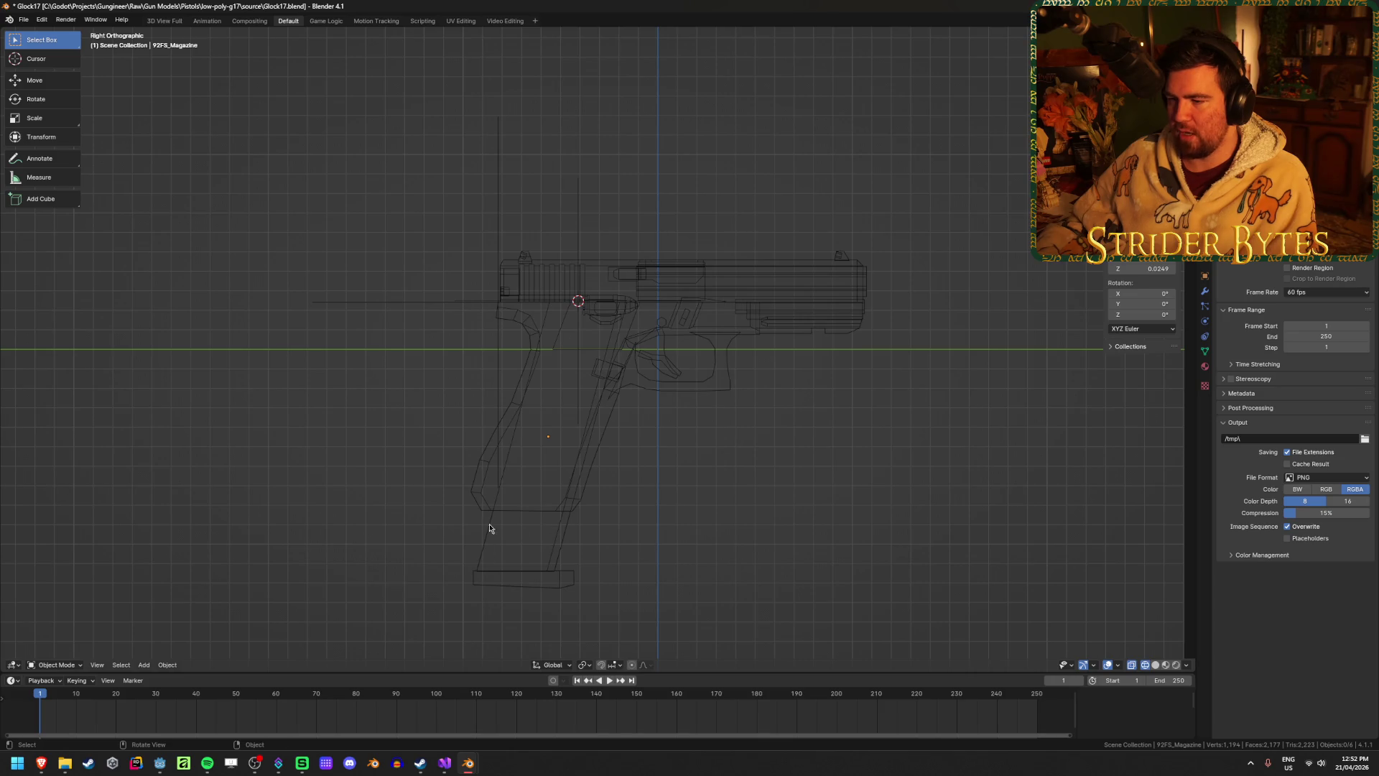
{"action": "mouse_move", "coordinate": [468, 763]}
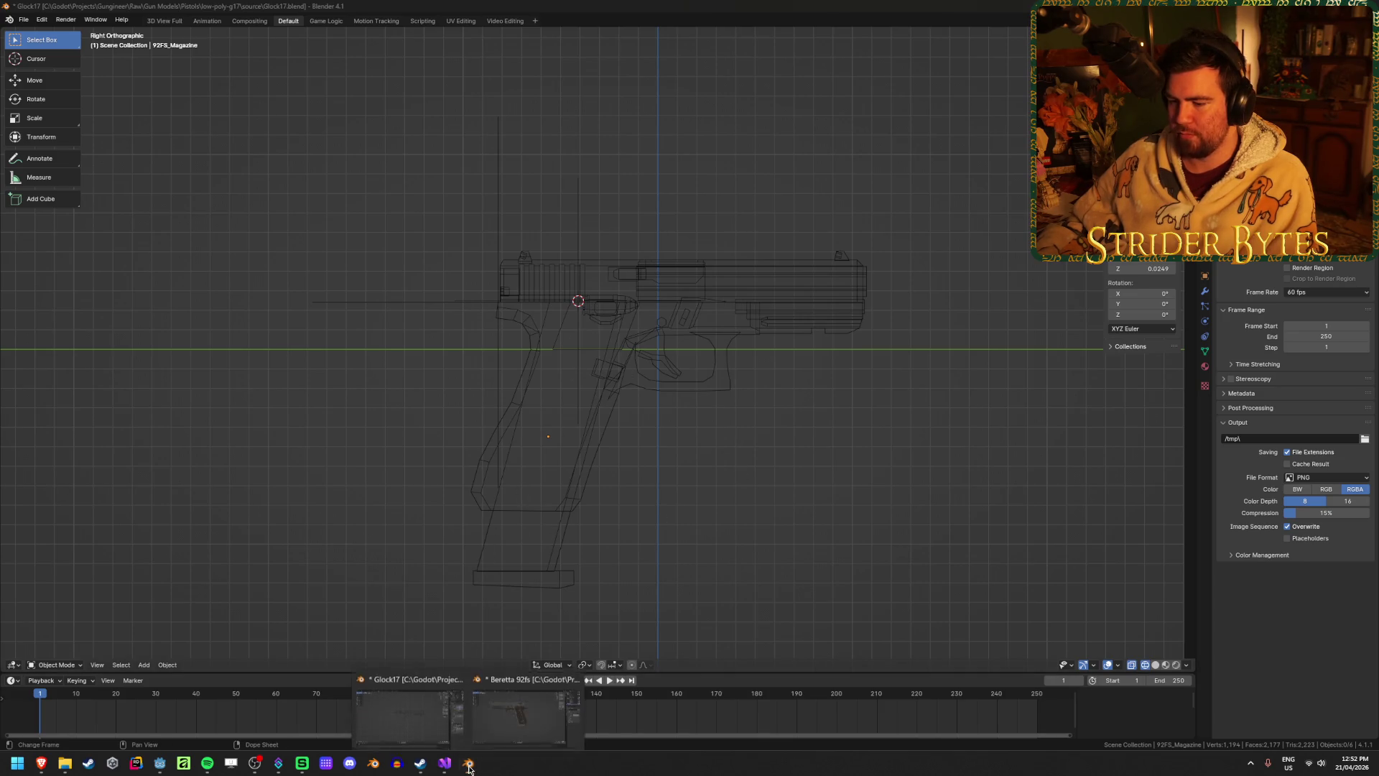
{"action": "left_click", "coordinate": [546, 704]}
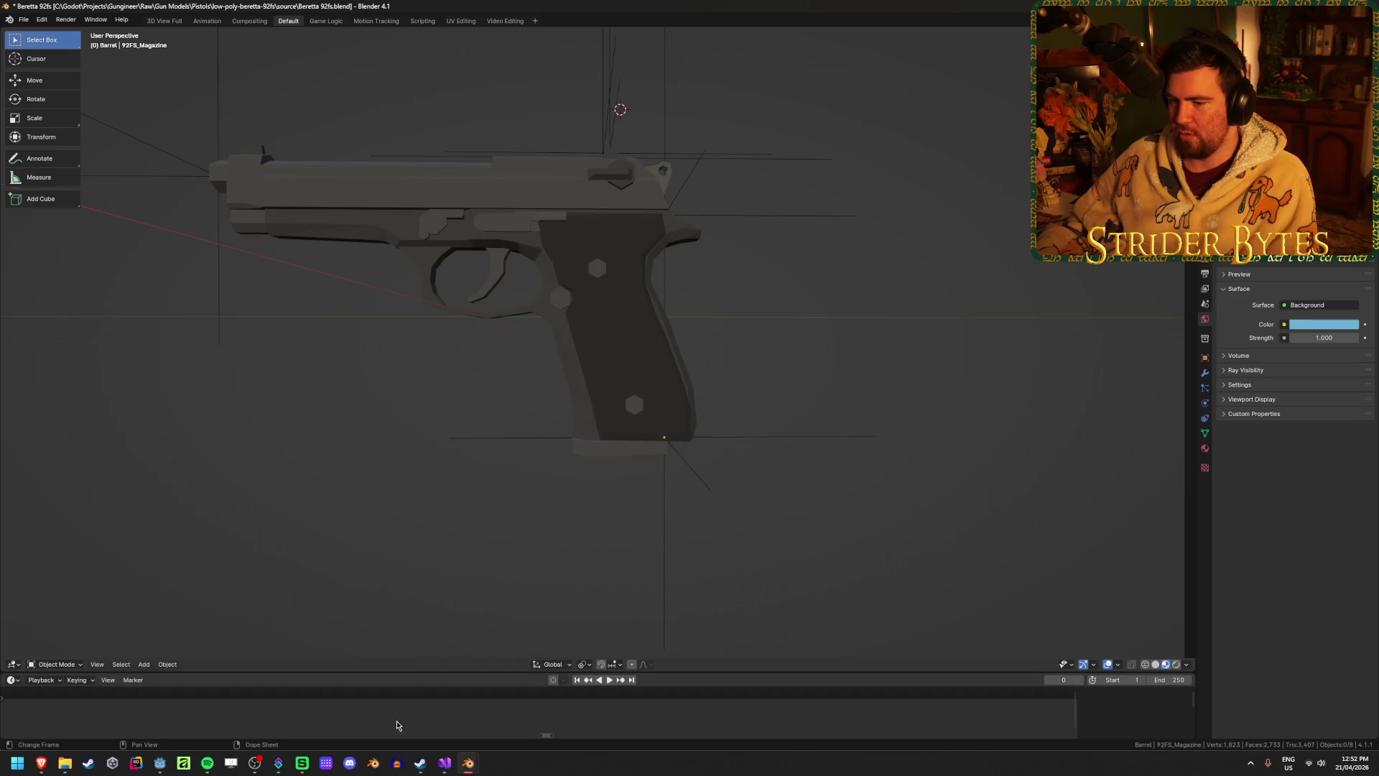
{"action": "mouse_move", "coordinate": [468, 763]}
{"action": "left_click", "coordinate": [400, 693]}
{"action": "key", "text": "shift+z"}
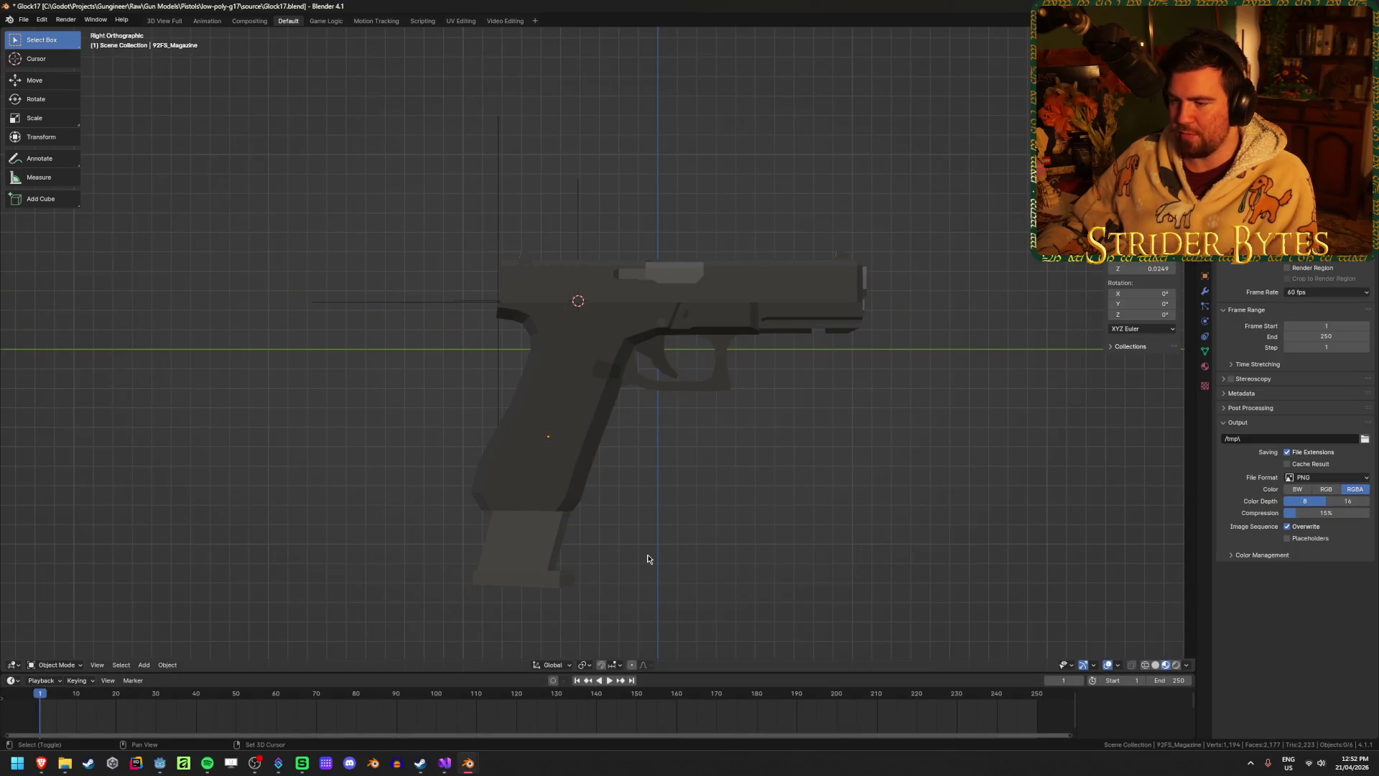
Copy the Glock's magazine and paste it into the Beretta 92fs file.
{"action": "key", "text": "ctrl+z"}
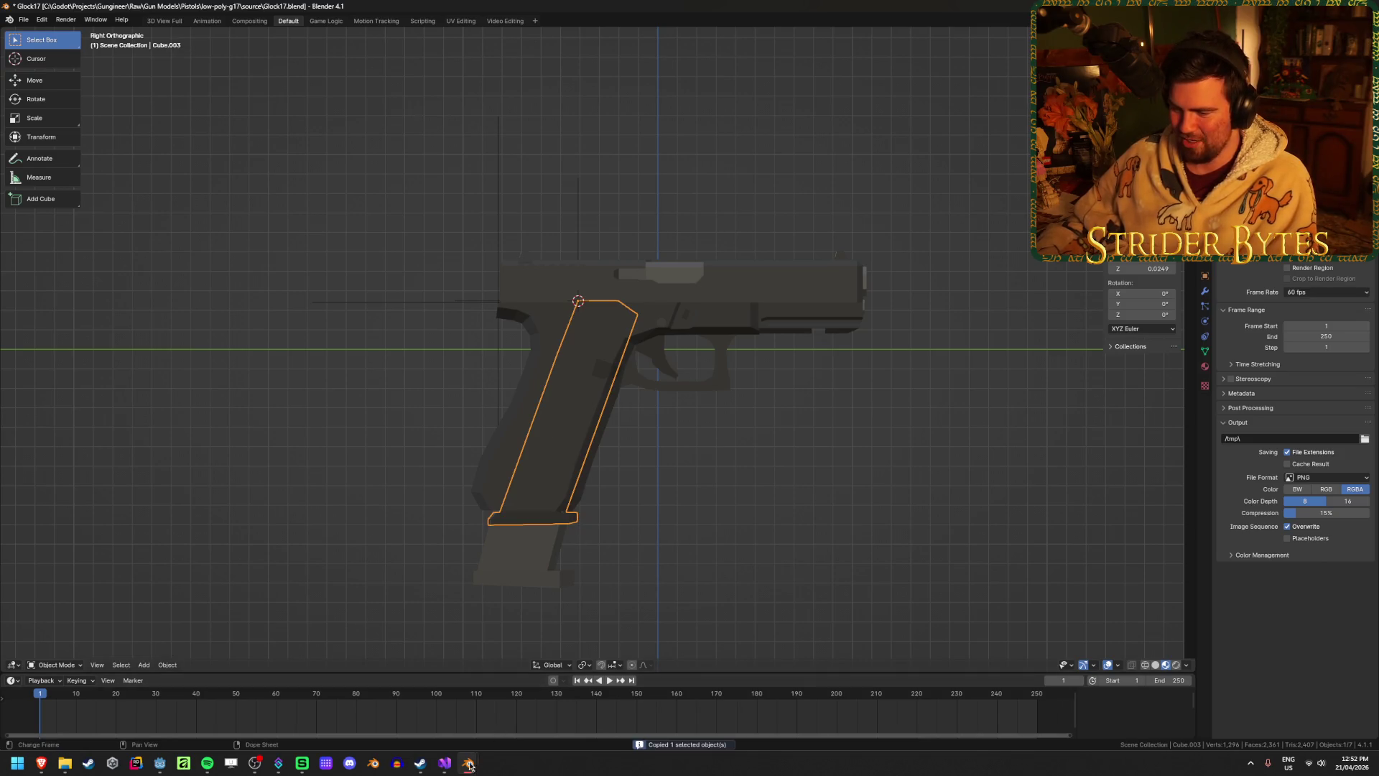
{"action": "mouse_move", "coordinate": [467, 763]}
{"action": "left_click", "coordinate": [531, 716]}
{"action": "key", "text": "ctrl+v"}
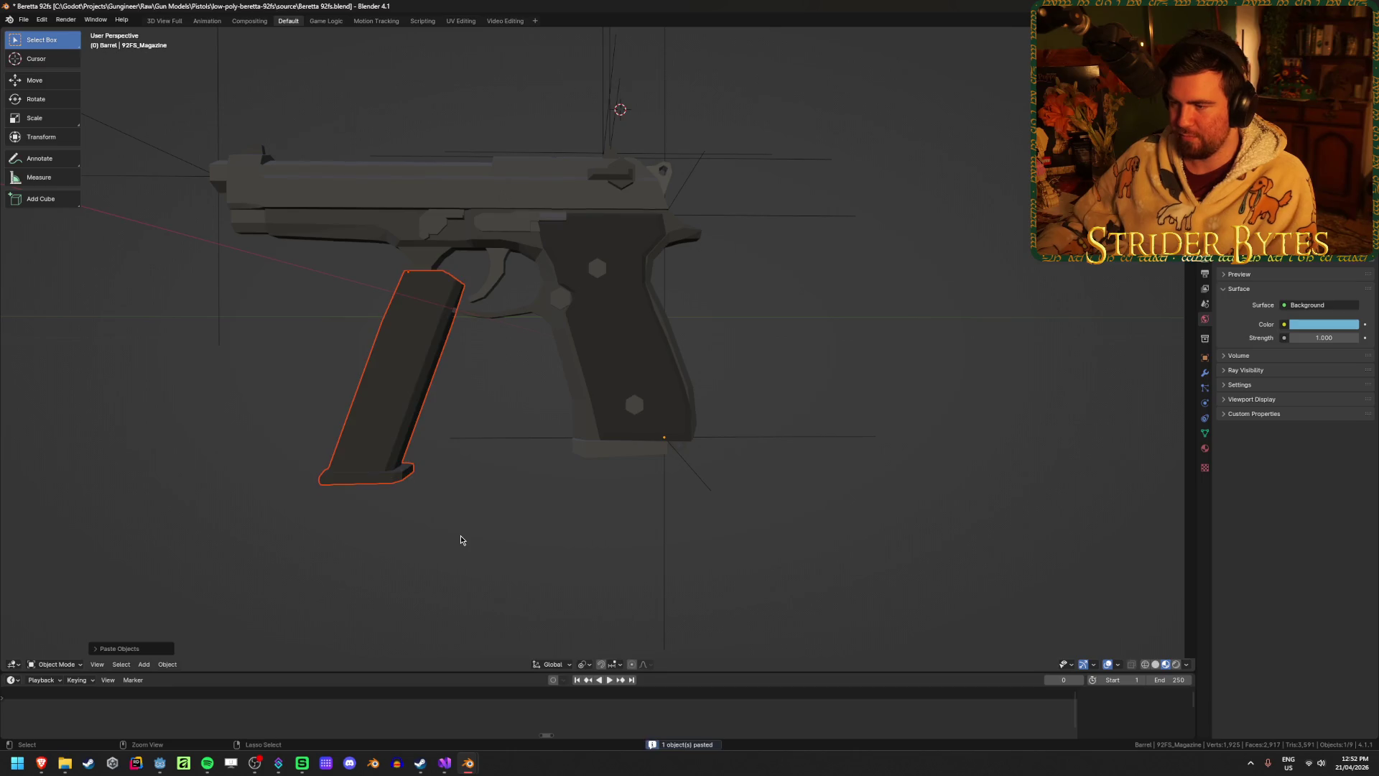
Move the pasted magazine along Y, tilt it 40° on X, and delete the duplicate grip panel.
{"action": "key", "text": "g"}
{"action": "key", "text": "y"}
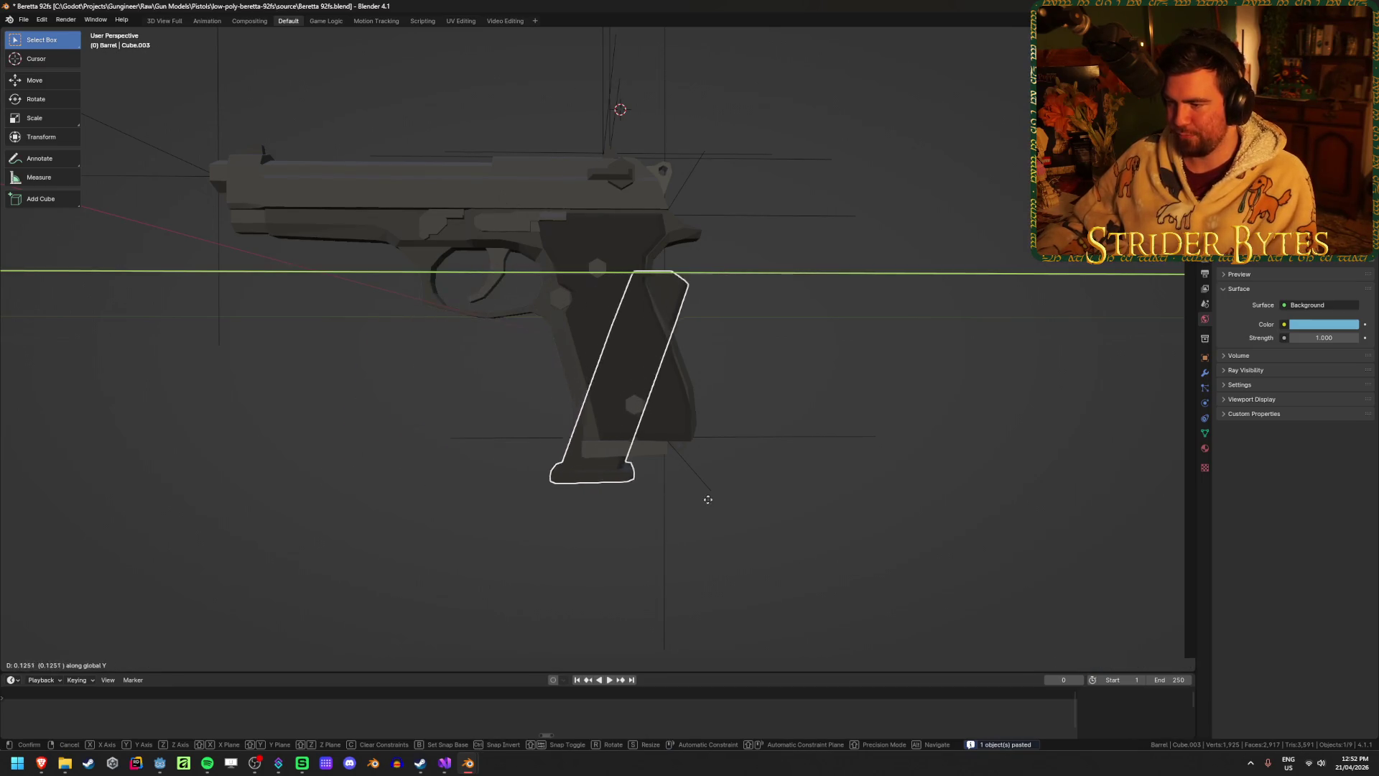
{"action": "left_click", "coordinate": [704, 498]}
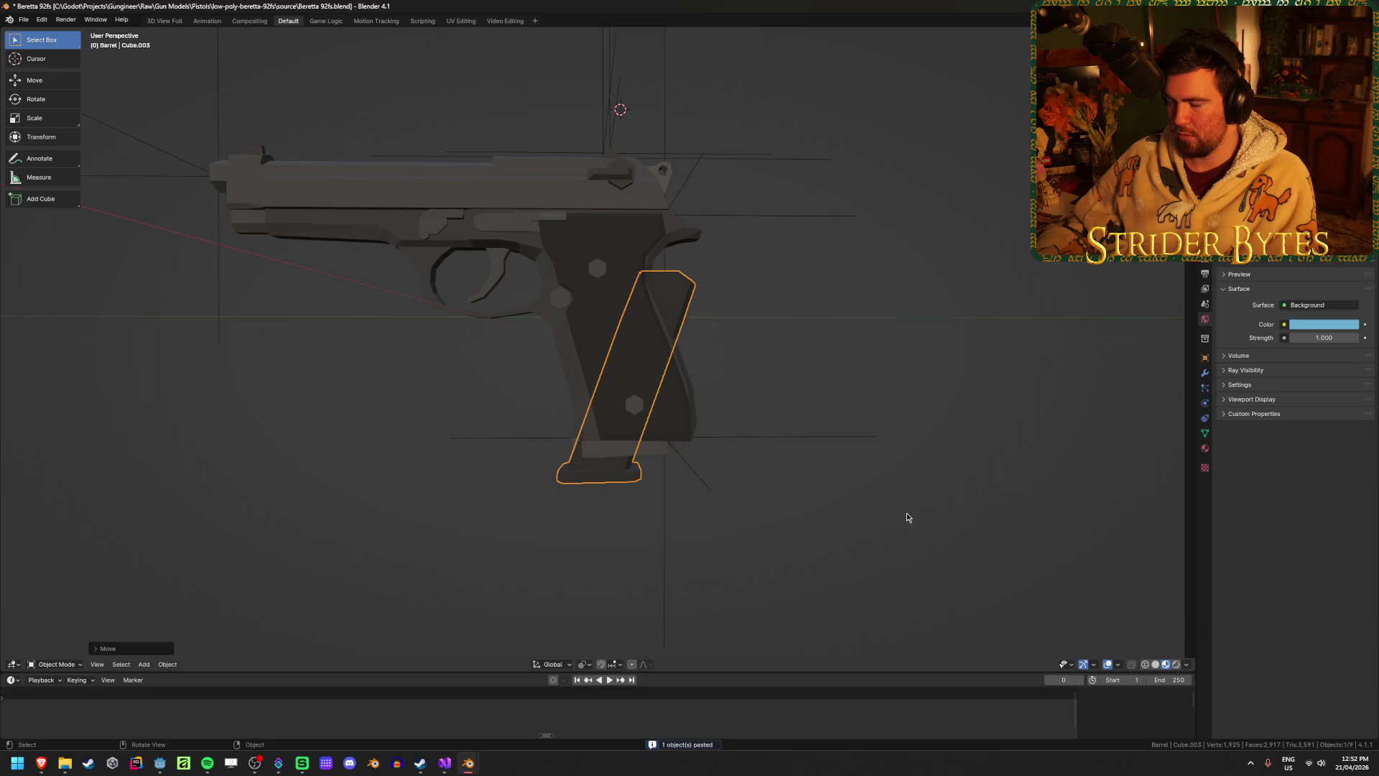
{"action": "type", "text": "rx40"}
{"action": "key", "text": "Return"}
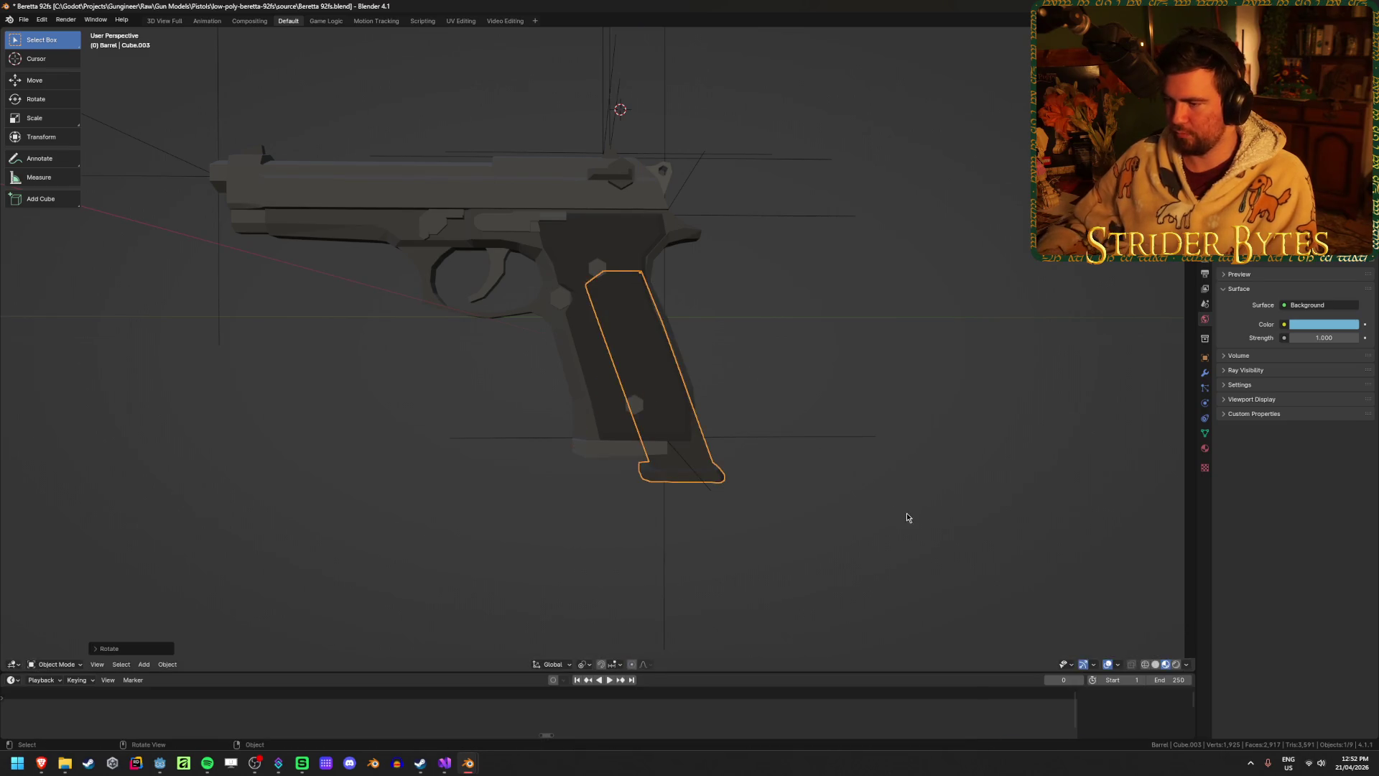
{"action": "scroll", "coordinate": [849, 532], "scroll_direction": "up", "scroll_amount": 2}
{"action": "left_click", "coordinate": [630, 523]}
{"action": "key", "text": "Delete"}
Shift the magazine along X and Z to seat it in the Beretta grip.
{"action": "left_click", "coordinate": [714, 526]}
{"action": "scroll", "coordinate": [714, 525], "scroll_direction": "down", "scroll_amount": 3}
{"action": "middle_click_drag", "start_coordinate": [714, 525], "coordinate": [708, 477]}
{"action": "key", "text": "g"}
{"action": "key", "text": "x"}
{"action": "left_click", "coordinate": [872, 461]}
{"action": "key", "text": "g"}
{"action": "key", "text": "z"}
{"action": "left_click", "coordinate": [879, 427]}
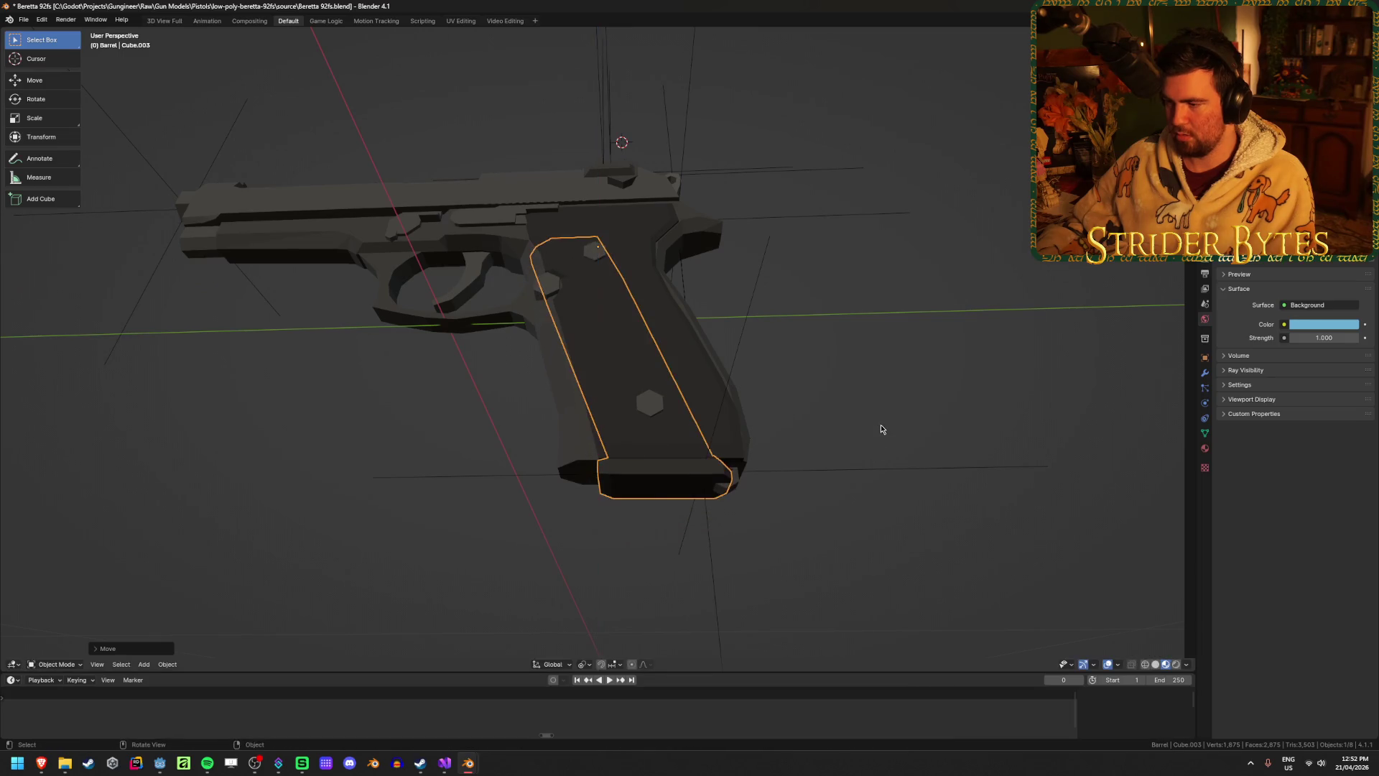
{"action": "scroll", "coordinate": [880, 427], "scroll_direction": "up", "scroll_amount": 2}
{"action": "middle_click_drag", "start_coordinate": [880, 426], "coordinate": [880, 470]}
{"action": "key", "text": "g"}
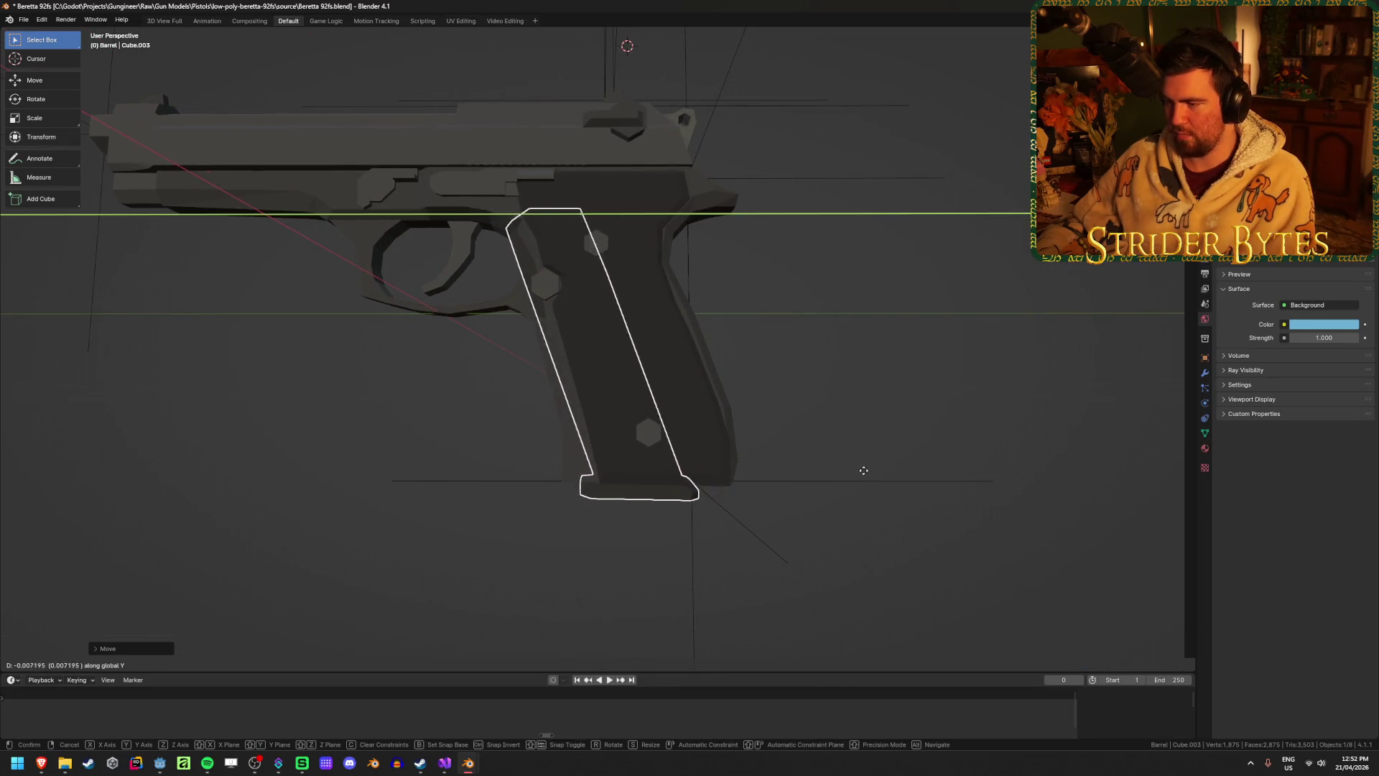
{"action": "left_click", "coordinate": [893, 606]}
Fine-tune the magazine's Y position in the grip, then deselect it.
{"action": "mouse_move", "coordinate": [893, 607]}
{"action": "middle_mouse_down"}
{"action": "mouse_move", "coordinate": [470, 500]}
{"action": "mouse_move", "coordinate": [505, 501]}
{"action": "mouse_move", "coordinate": [437, 499]}
{"action": "middle_mouse_up"}
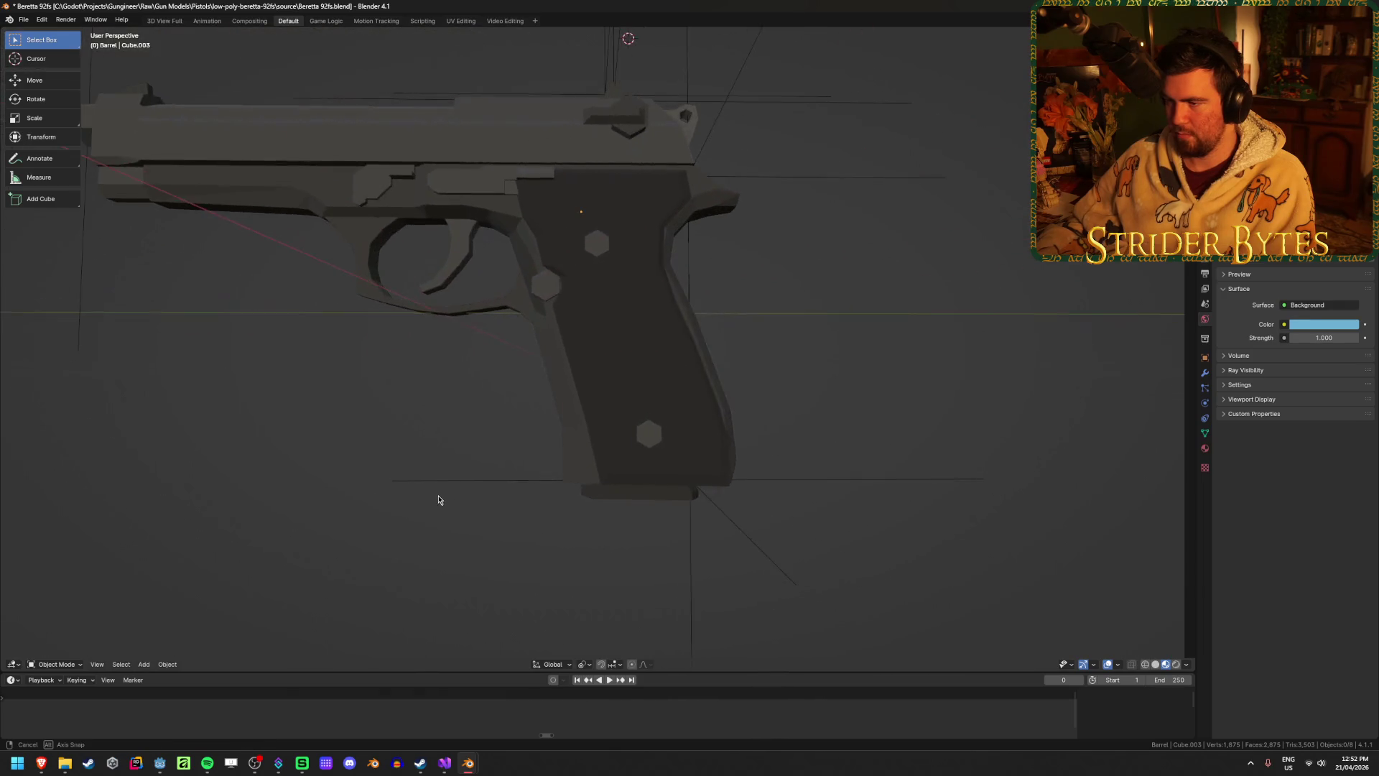
{"action": "left_click", "coordinate": [652, 498]}
{"action": "mouse_move", "coordinate": [652, 497]}
{"action": "middle_mouse_down"}
{"action": "mouse_move", "coordinate": [594, 510]}
{"action": "mouse_move", "coordinate": [563, 493]}
{"action": "middle_mouse_up"}
{"action": "key", "text": "g"}
{"action": "key", "text": "y"}
{"action": "left_click", "coordinate": [572, 484]}
{"action": "middle_click_drag", "start_coordinate": [908, 579], "coordinate": [949, 535]}
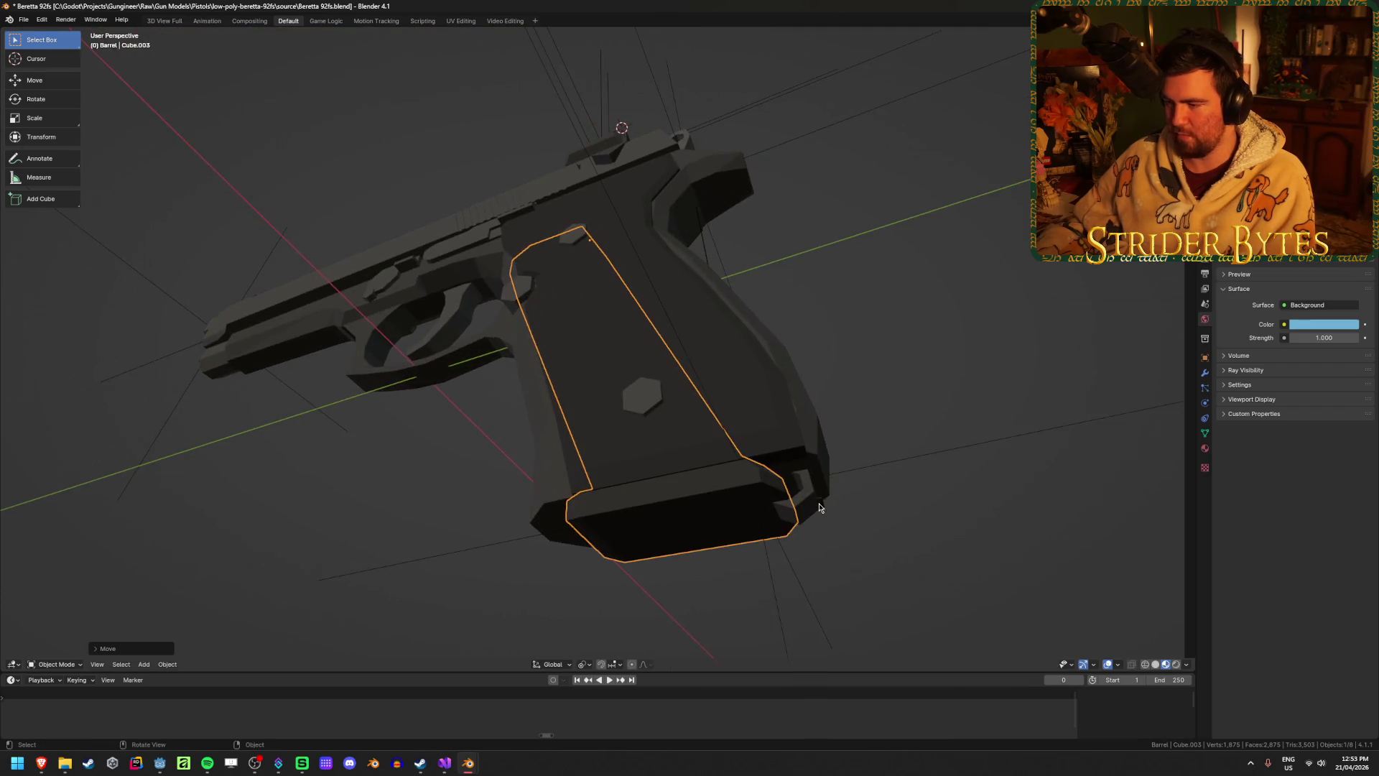
{"action": "left_click", "coordinate": [949, 534]}
Try moving the grip panel along Y, then cancel the move and deselect it.
{"action": "left_click", "coordinate": [797, 514]}
{"action": "key", "text": "KP_Decimal"}
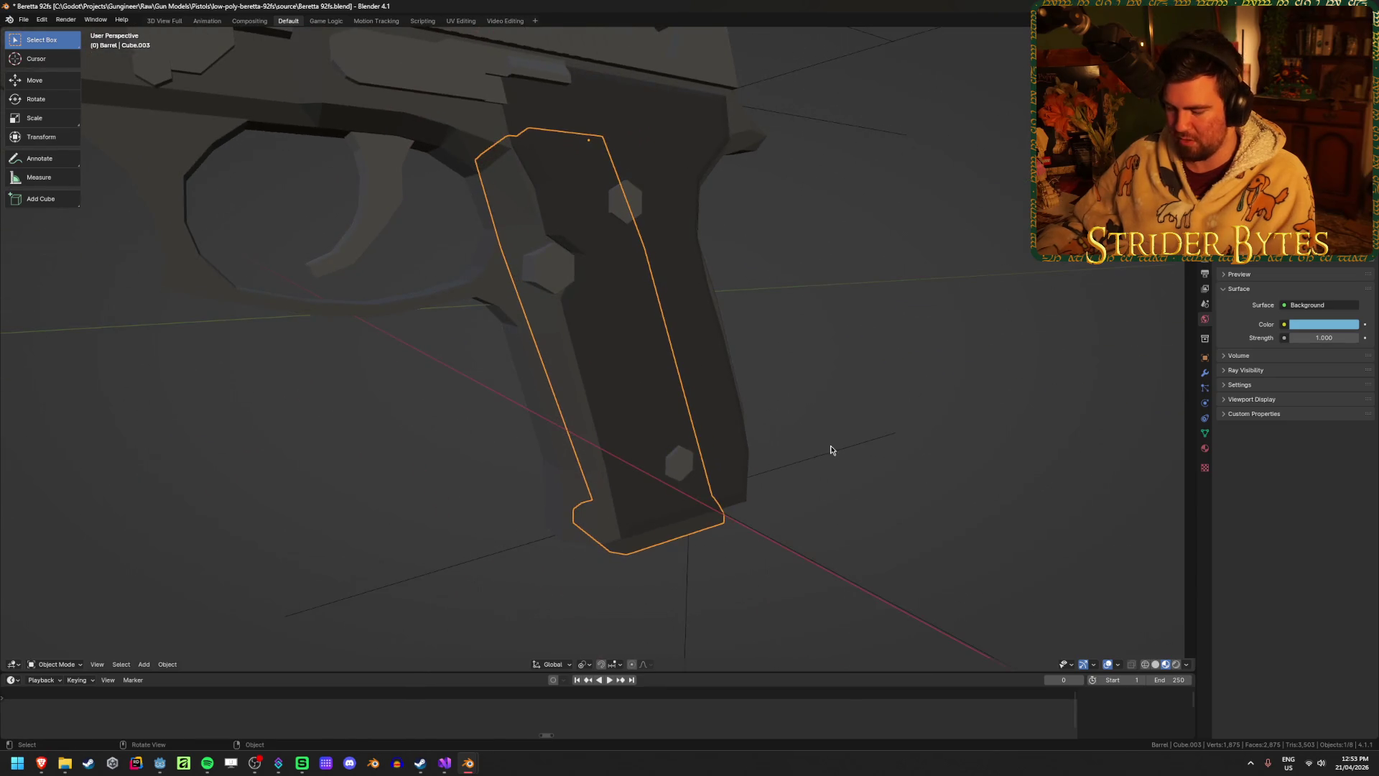
{"action": "key", "text": "g"}
{"action": "key", "text": "y"}
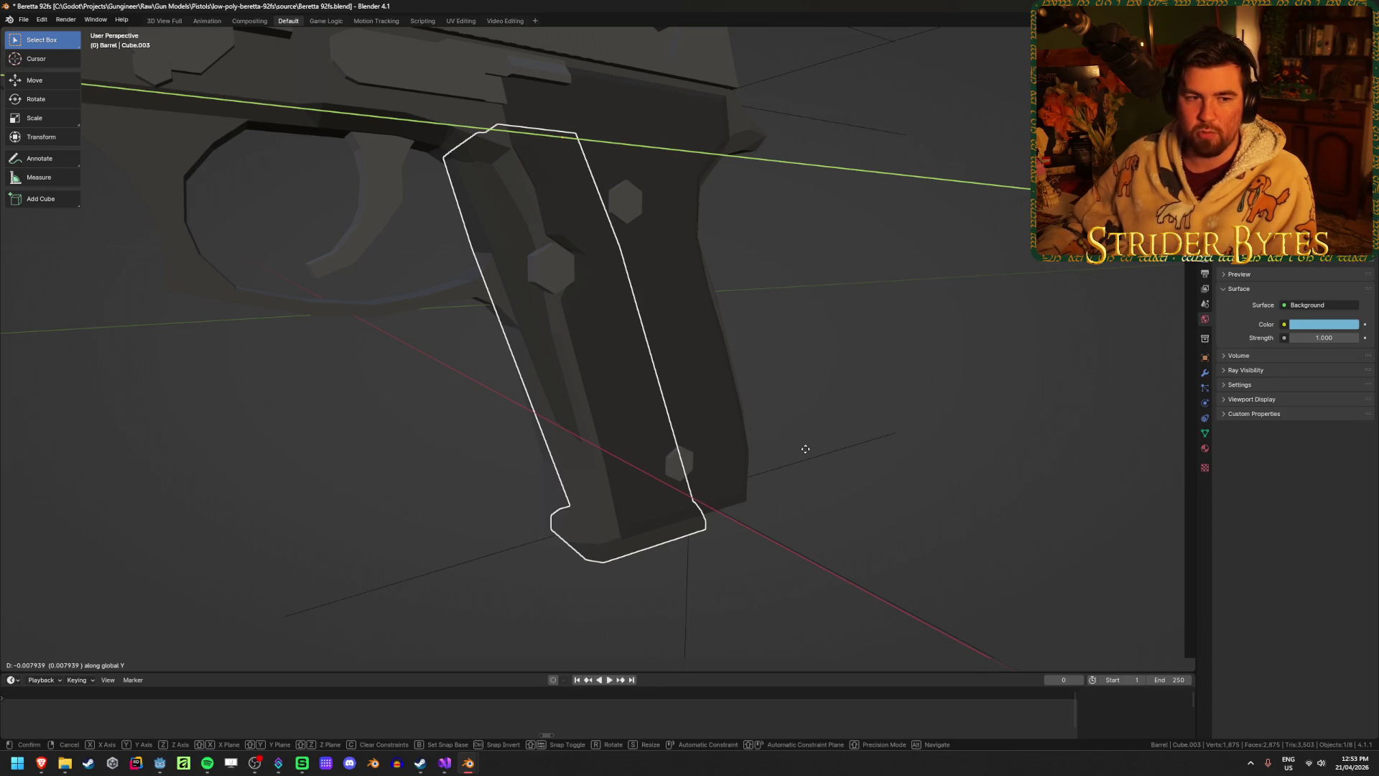
{"action": "right_click", "coordinate": [805, 449]}
{"action": "left_click", "coordinate": [903, 508]}
{"action": "scroll", "coordinate": [902, 509], "scroll_direction": "down", "scroll_amount": 3}
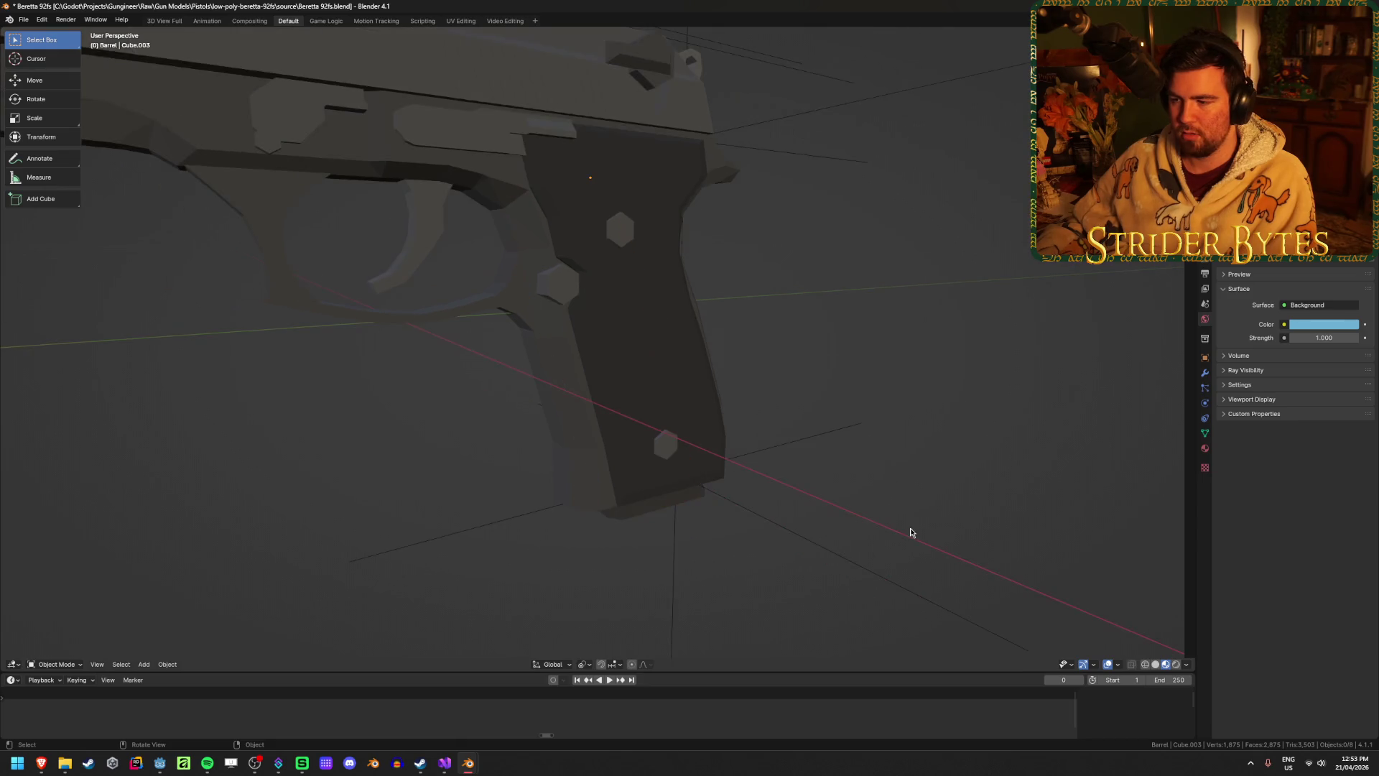
{"action": "mouse_move", "coordinate": [855, 507]}
{"action": "middle_mouse_down"}
{"action": "mouse_move", "coordinate": [787, 443]}
{"action": "mouse_move", "coordinate": [790, 530]}
{"action": "middle_mouse_up"}
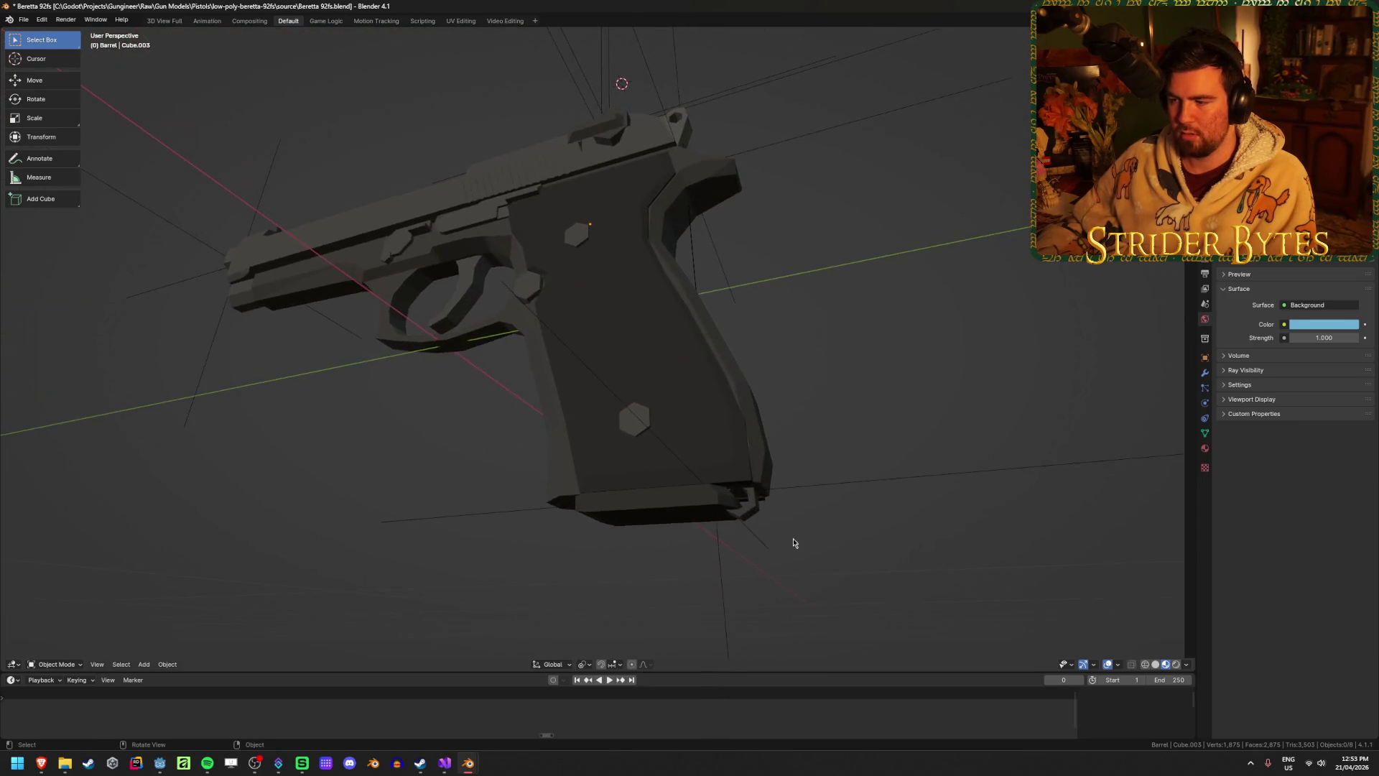
Try a Z move of the grip panel, cancel it, and save the Beretta 92fs file.
{"action": "mouse_move", "coordinate": [887, 565]}
{"action": "middle_mouse_down"}
{"action": "mouse_move", "coordinate": [717, 606]}
{"action": "mouse_move", "coordinate": [549, 584]}
{"action": "mouse_move", "coordinate": [791, 499]}
{"action": "mouse_move", "coordinate": [731, 461]}
{"action": "mouse_move", "coordinate": [619, 500]}
{"action": "middle_mouse_up"}
{"action": "left_click", "coordinate": [619, 500]}
{"action": "middle_click_drag", "start_coordinate": [791, 502], "coordinate": [885, 484]}
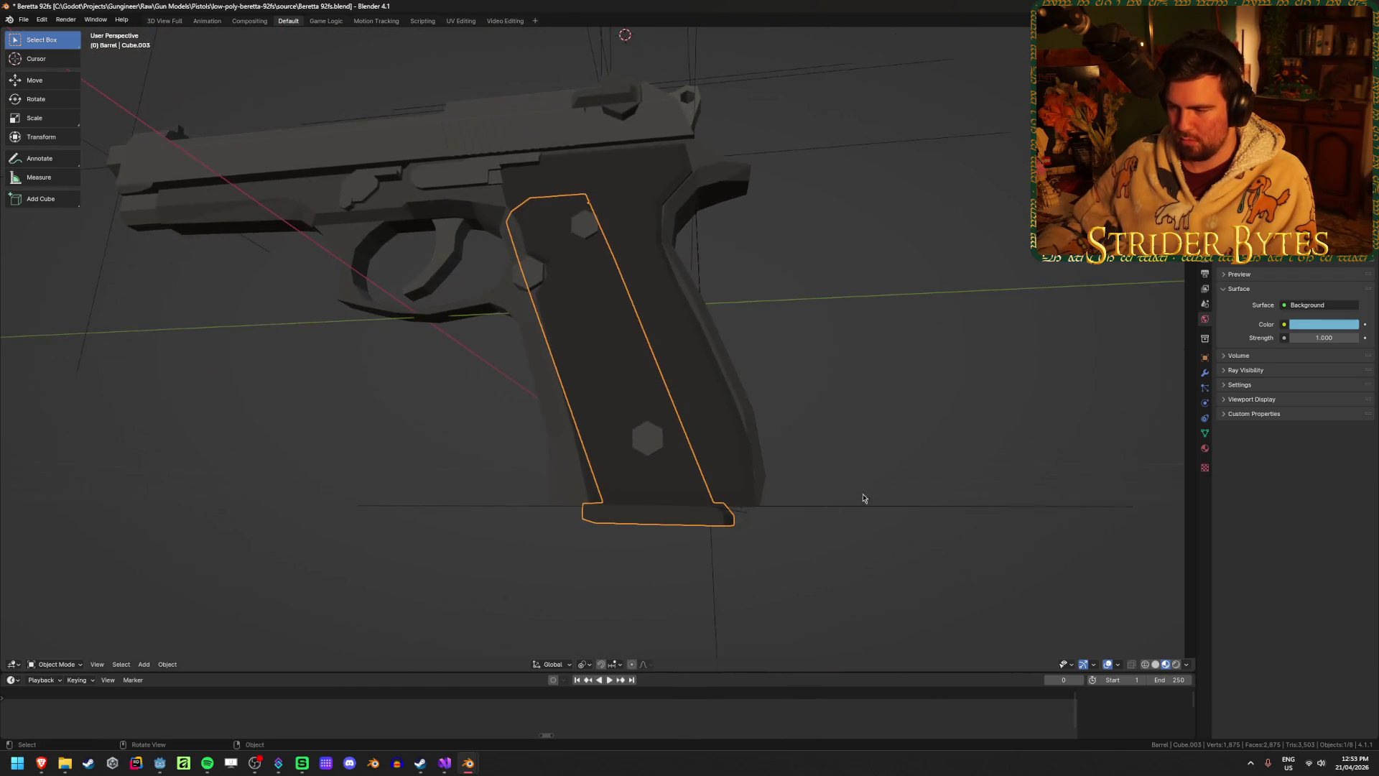
{"action": "key", "text": "g"}
{"action": "key", "text": "z"}
{"action": "key", "text": "Escape"}
{"action": "left_click", "coordinate": [760, 553]}
{"action": "scroll", "coordinate": [760, 552], "scroll_direction": "down", "scroll_amount": 1}
{"action": "key", "text": "ctrl+s"}
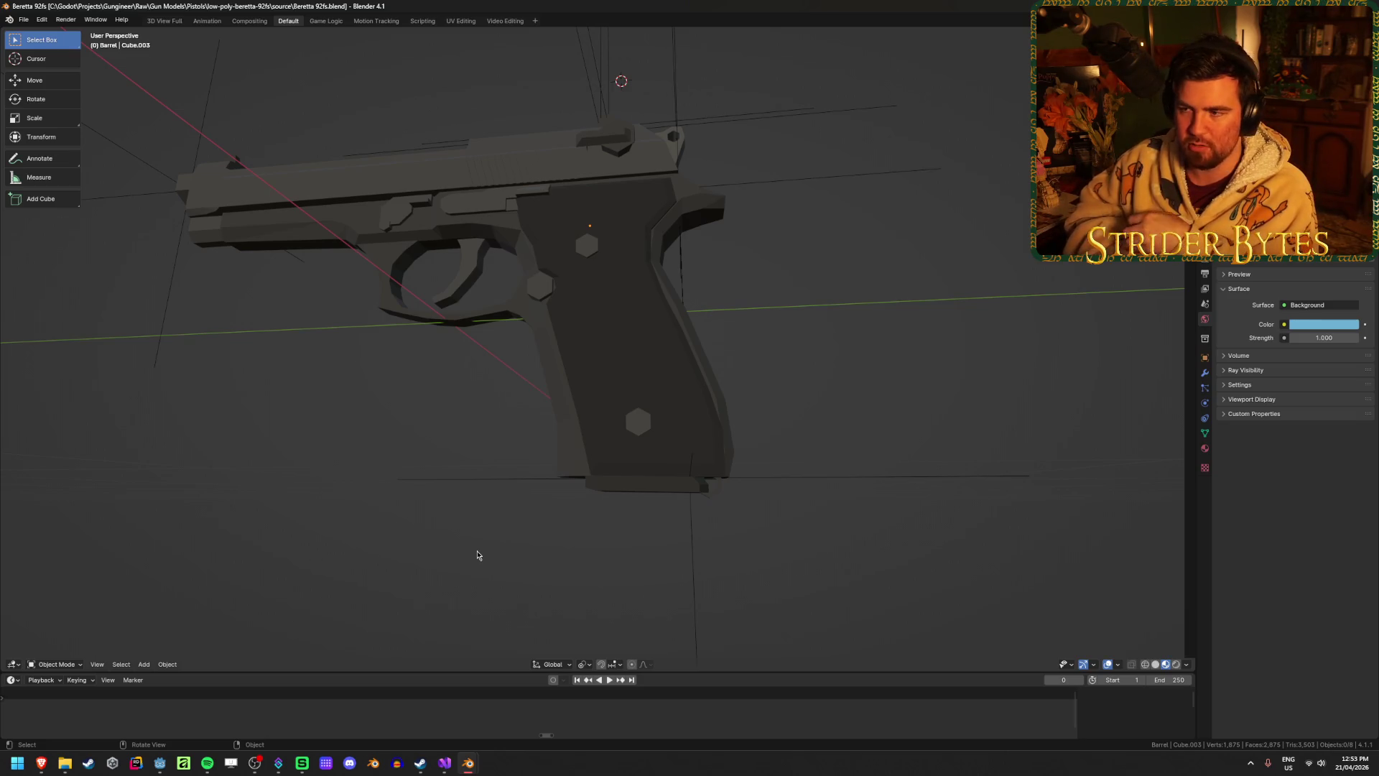
{"action": "middle_click_drag", "start_coordinate": [402, 436], "coordinate": [449, 471]}
{"action": "left_click", "coordinate": [559, 256]}
{"action": "left_click", "coordinate": [1000, 410]}
{"action": "mouse_move", "coordinate": [1000, 410]}
{"action": "middle_mouse_down"}
{"action": "mouse_move", "coordinate": [954, 363]}
{"action": "mouse_move", "coordinate": [831, 340]}
{"action": "mouse_move", "coordinate": [979, 345]}
{"action": "mouse_move", "coordinate": [956, 350]}
{"action": "middle_mouse_up"}
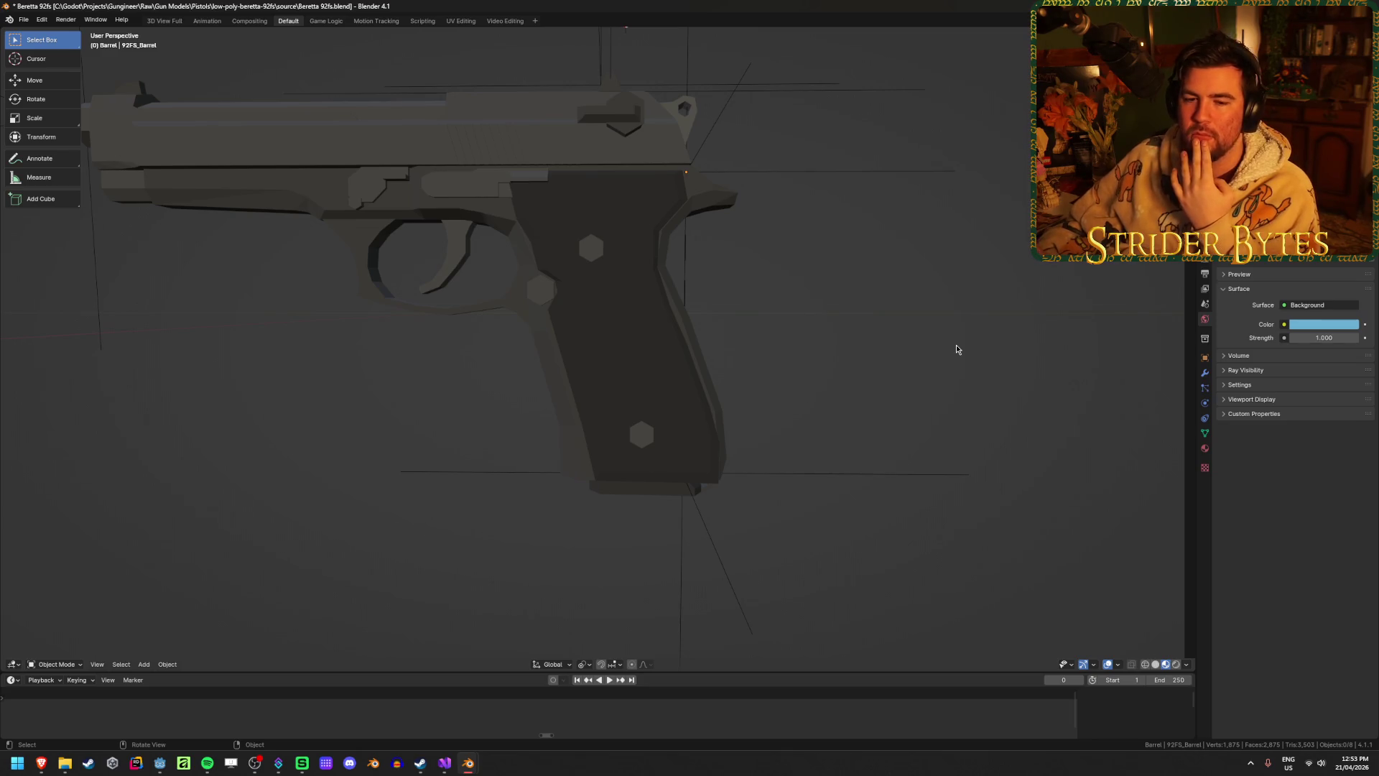
{"action": "scroll", "coordinate": [956, 350], "scroll_direction": "down", "scroll_amount": 1}
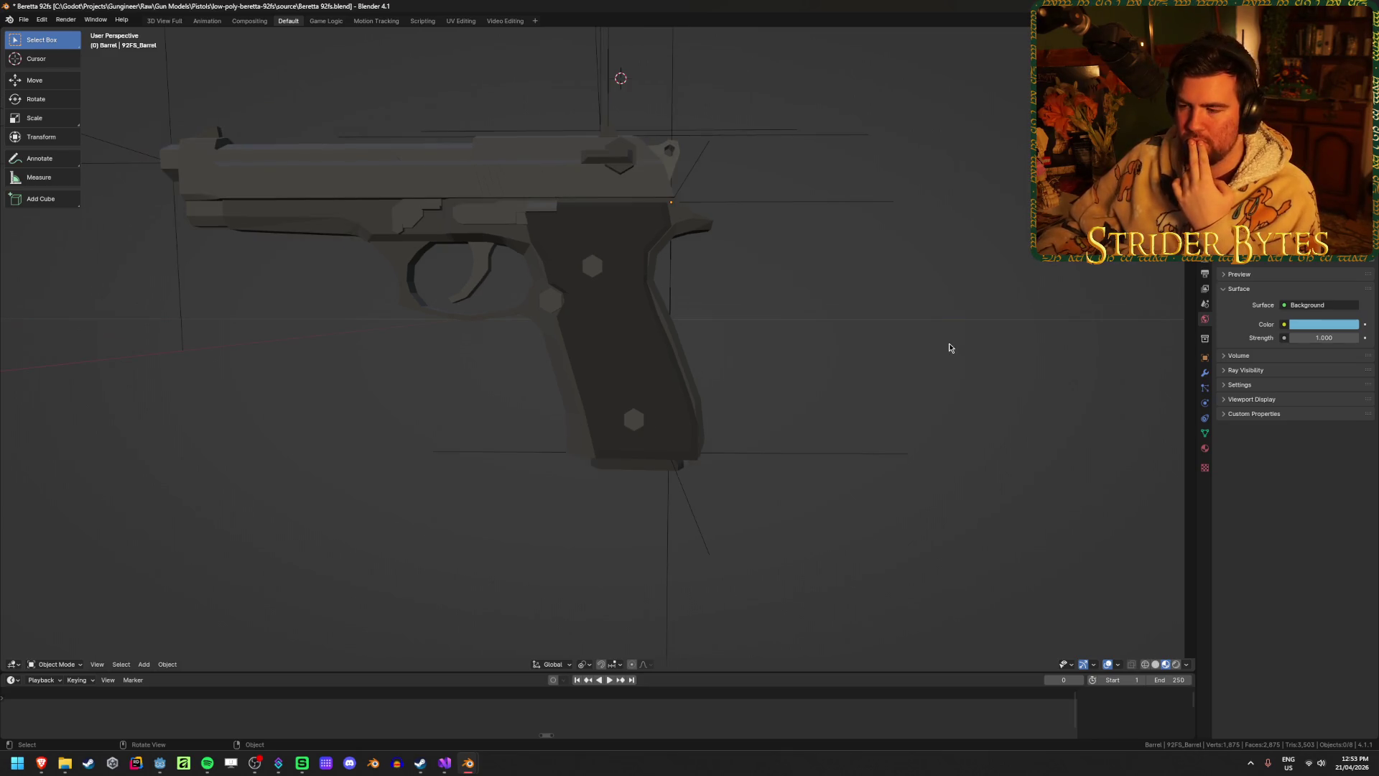
{"action": "scroll", "coordinate": [944, 347], "scroll_direction": "up", "scroll_amount": 2}
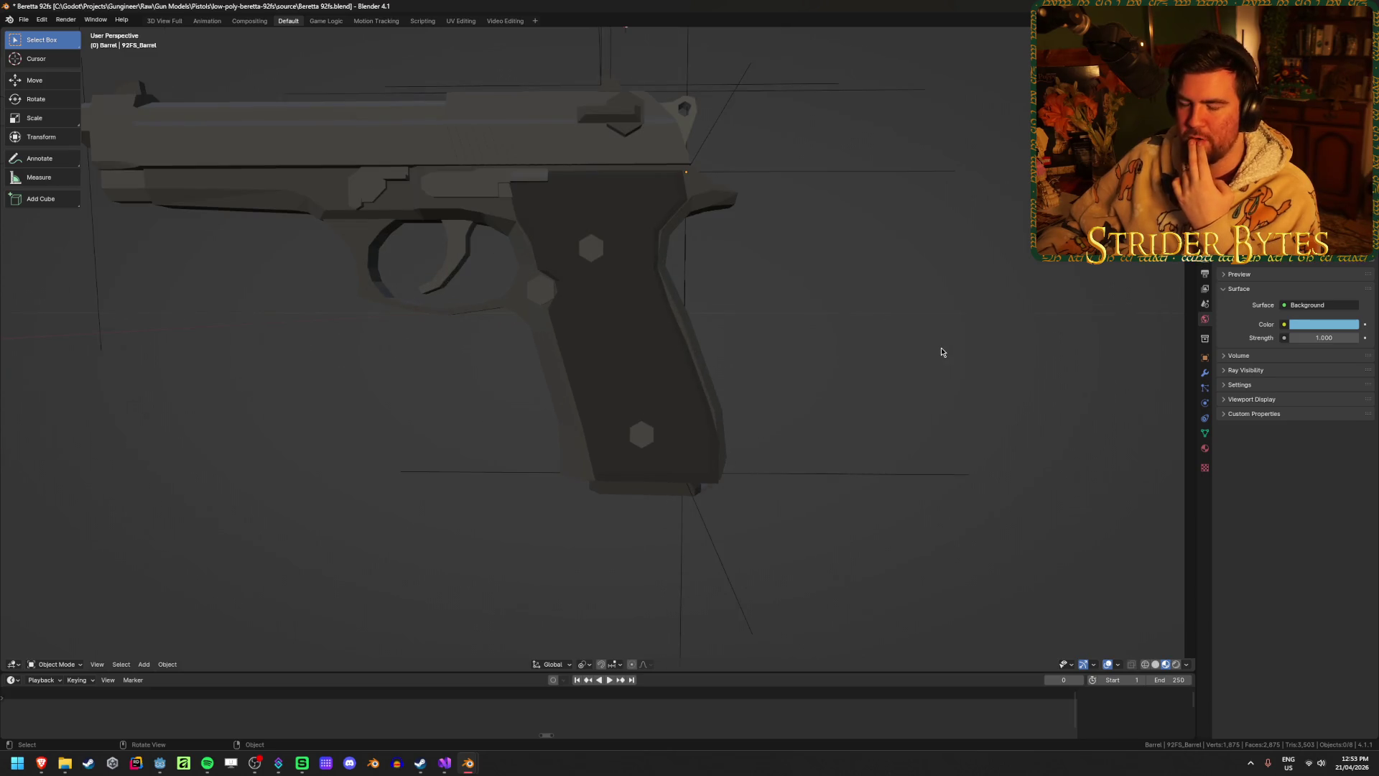
{"action": "scroll", "coordinate": [943, 352], "scroll_direction": "down", "scroll_amount": 2}
{"action": "middle_click_drag", "start_coordinate": [942, 351], "coordinate": [877, 366]}
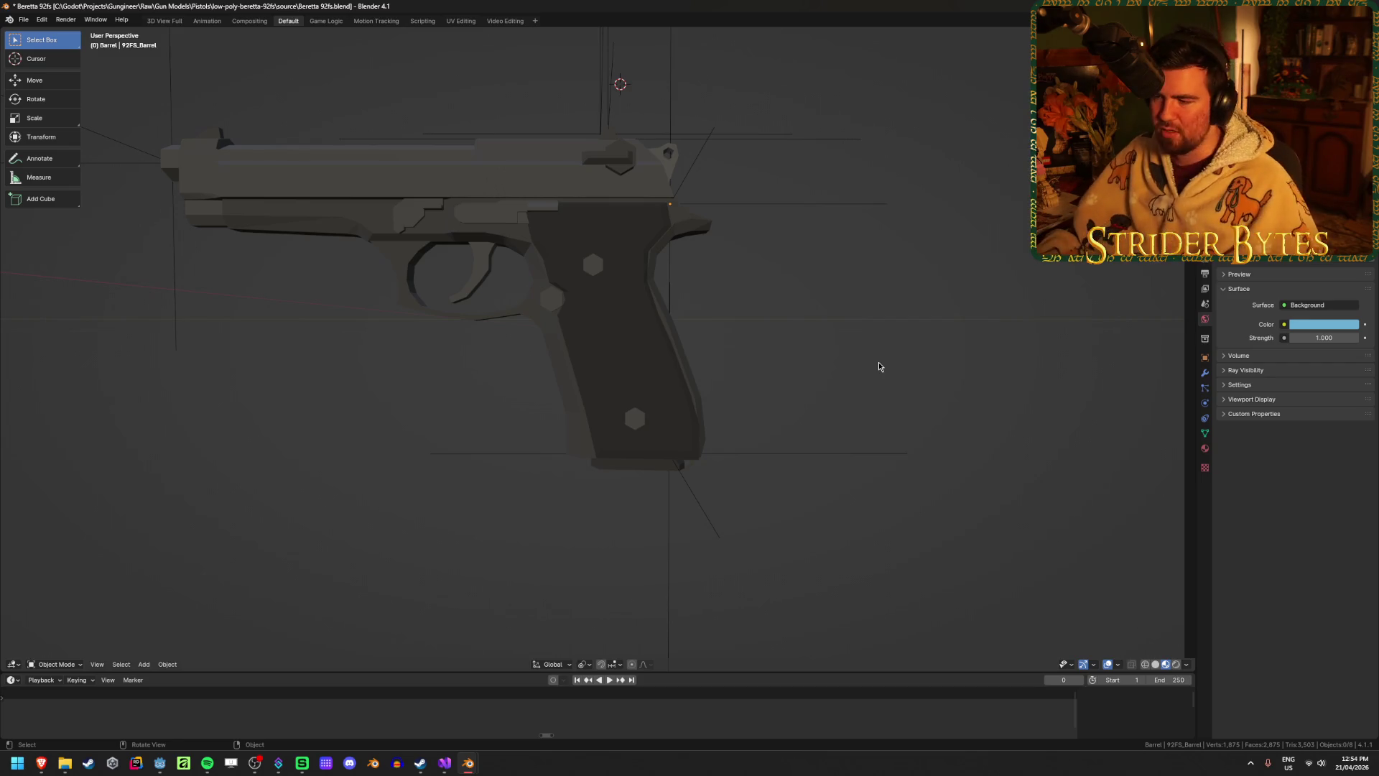
{"action": "left_click", "coordinate": [622, 476]}
Orbit the Beretta back to a side view and save the Beretta 92fs file.
{"action": "left_click", "coordinate": [607, 497]}
{"action": "key", "text": "ctrl+z"}
{"action": "middle_click_drag", "start_coordinate": [625, 548], "coordinate": [576, 495]}
{"action": "left_click", "coordinate": [473, 529]}
{"action": "middle_click_drag", "start_coordinate": [497, 408], "coordinate": [520, 441]}
{"action": "key", "text": "ctrl+s"}
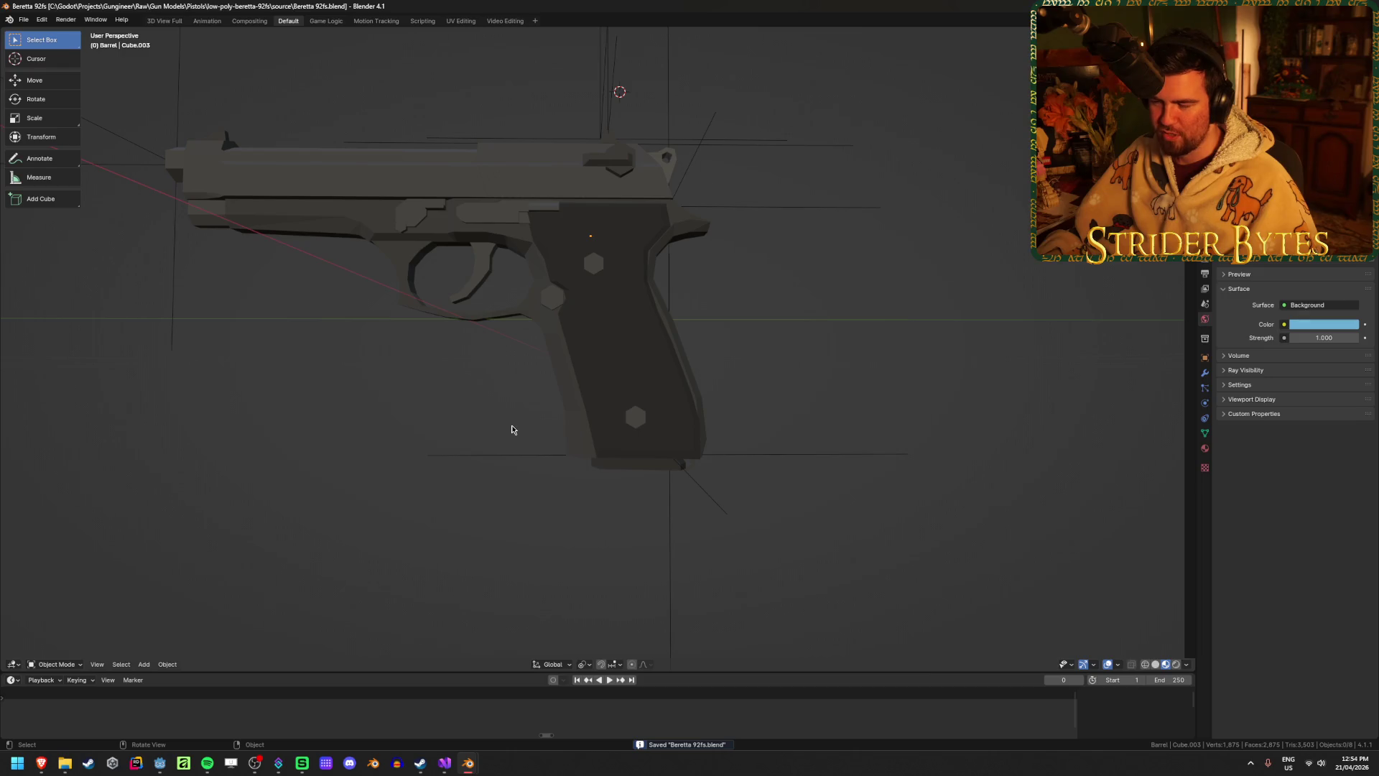
Reveal the hidden 92FS_Magazine in the Beretta grip and select it.
{"action": "left_click", "coordinate": [622, 463]}
{"action": "key", "text": "ctrl+z"}
{"action": "left_click", "coordinate": [643, 383]}
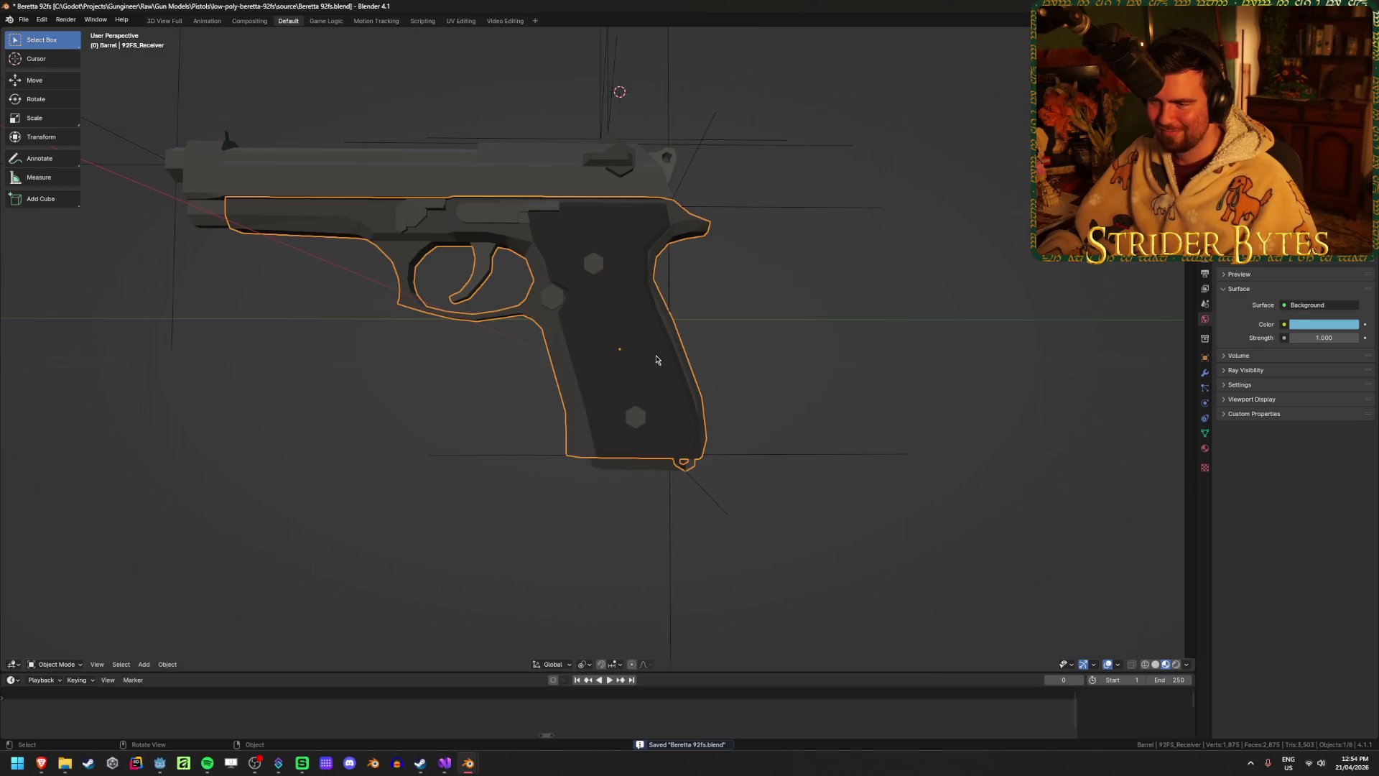
{"action": "key", "text": "h"}
{"action": "key", "text": "ctrl+z"}
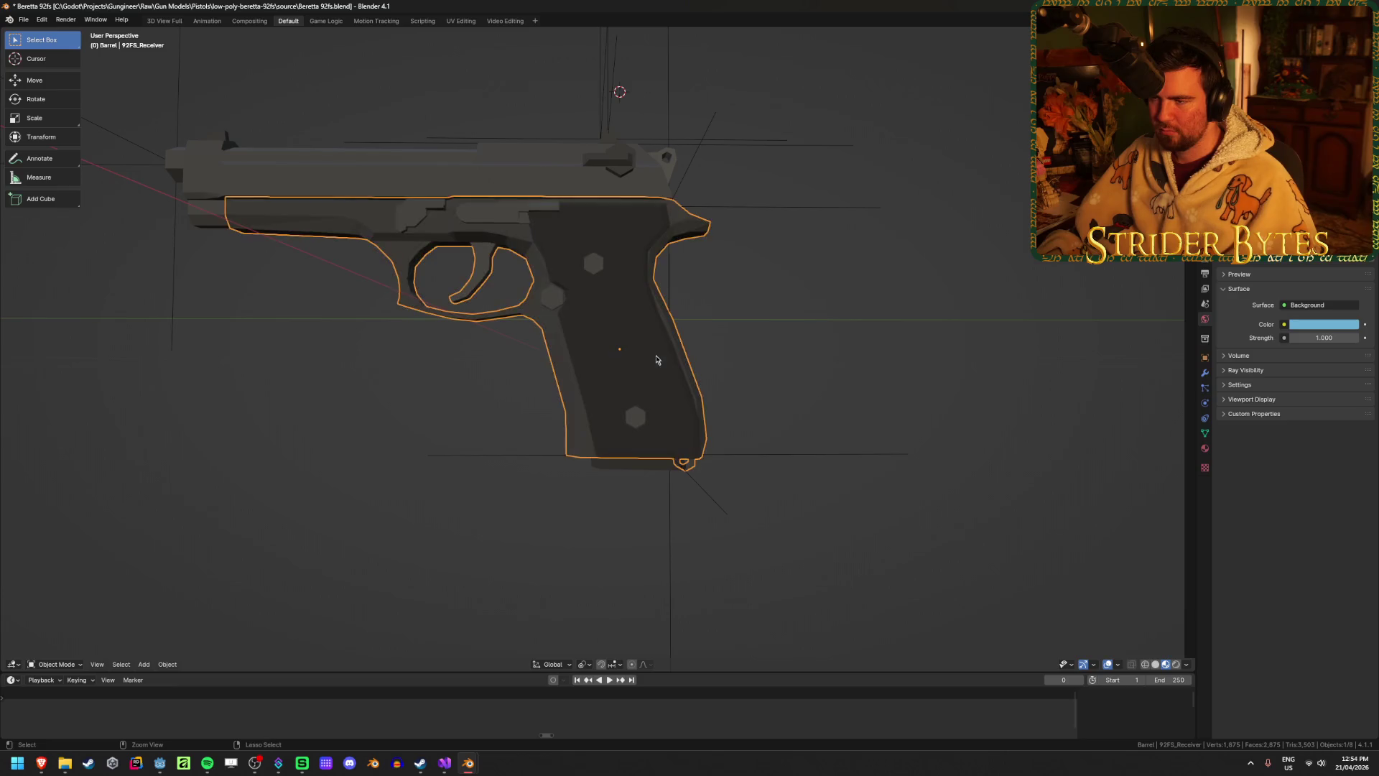
{"action": "left_click", "coordinate": [809, 381]}
{"action": "key", "text": "alt+h"}
{"action": "left_click", "coordinate": [806, 381]}
{"action": "left_click", "coordinate": [582, 478]}
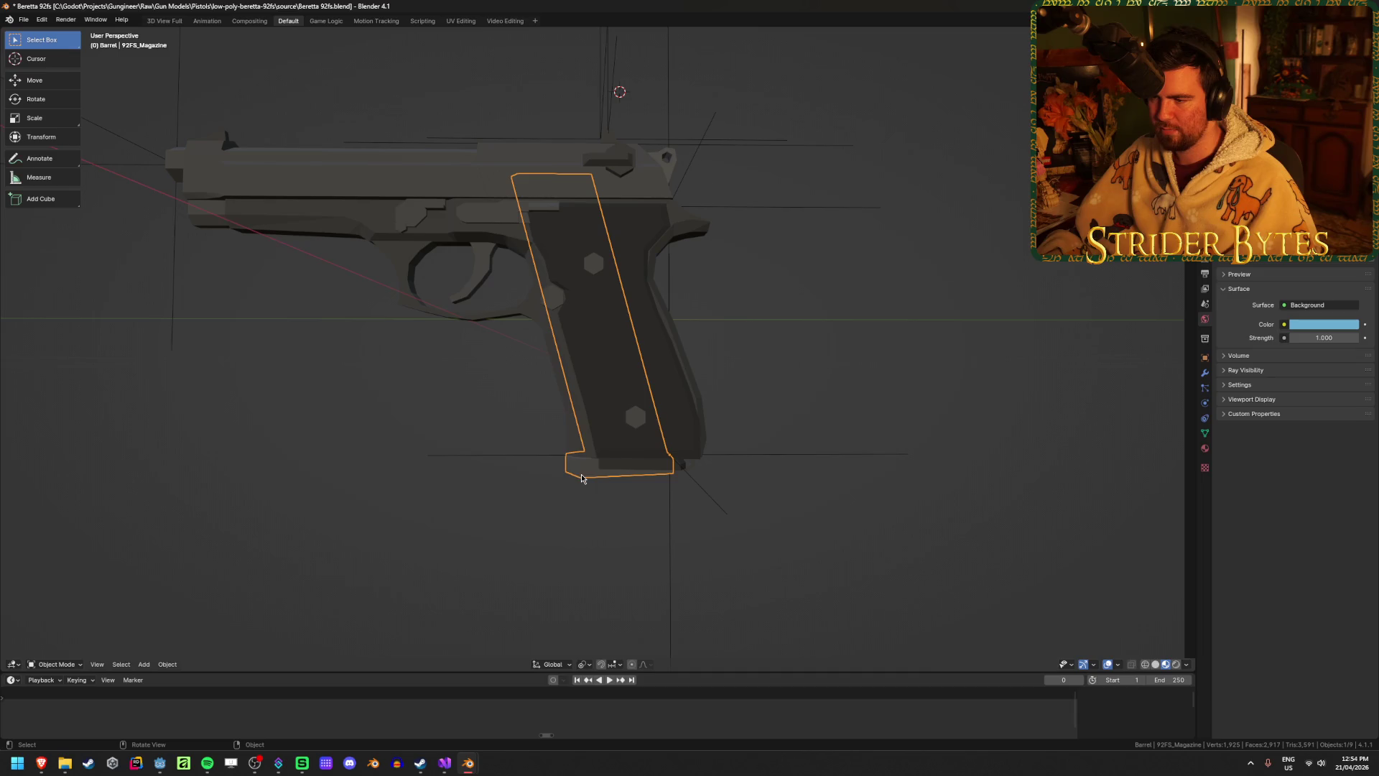
Give the grip panel Cube.003 a slight rotation against the magazine.
{"action": "left_click", "coordinate": [658, 471]}
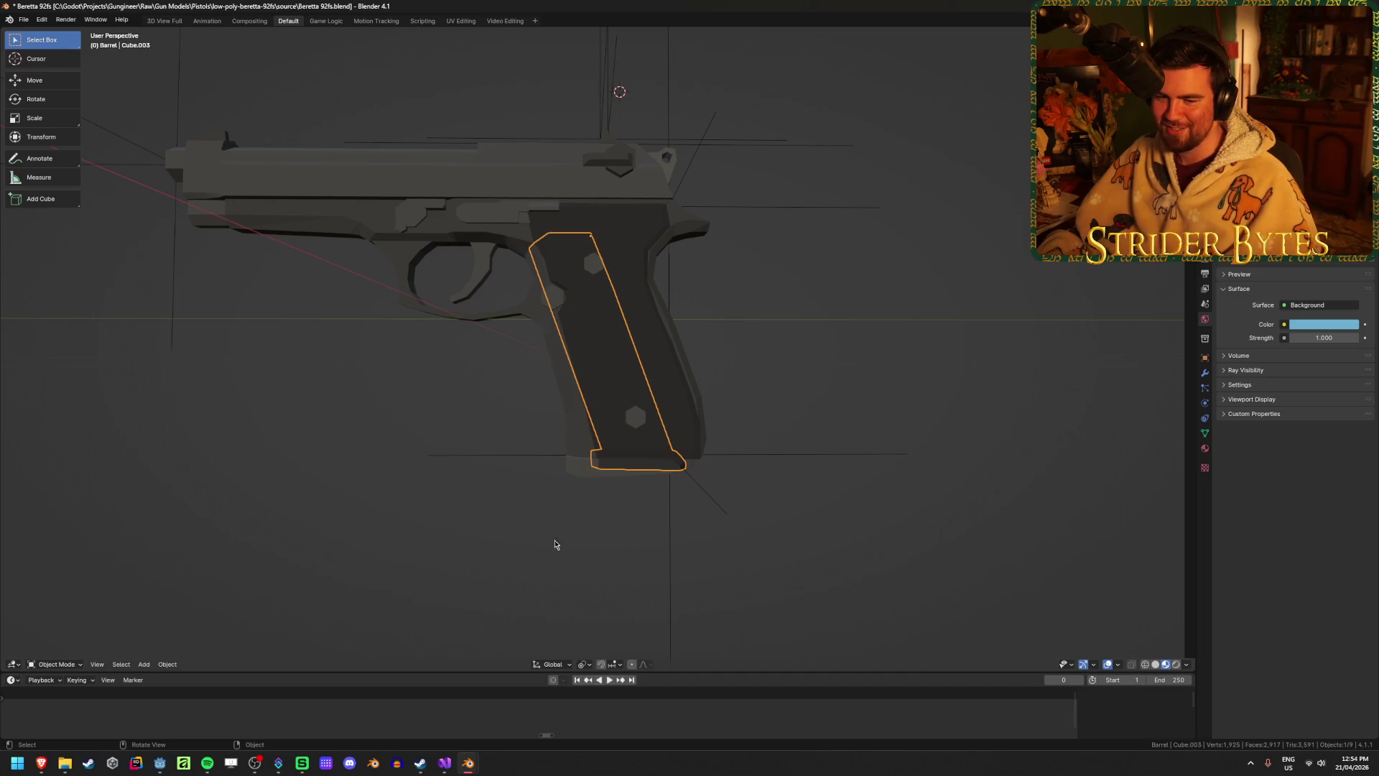
{"action": "left_click", "coordinate": [511, 536]}
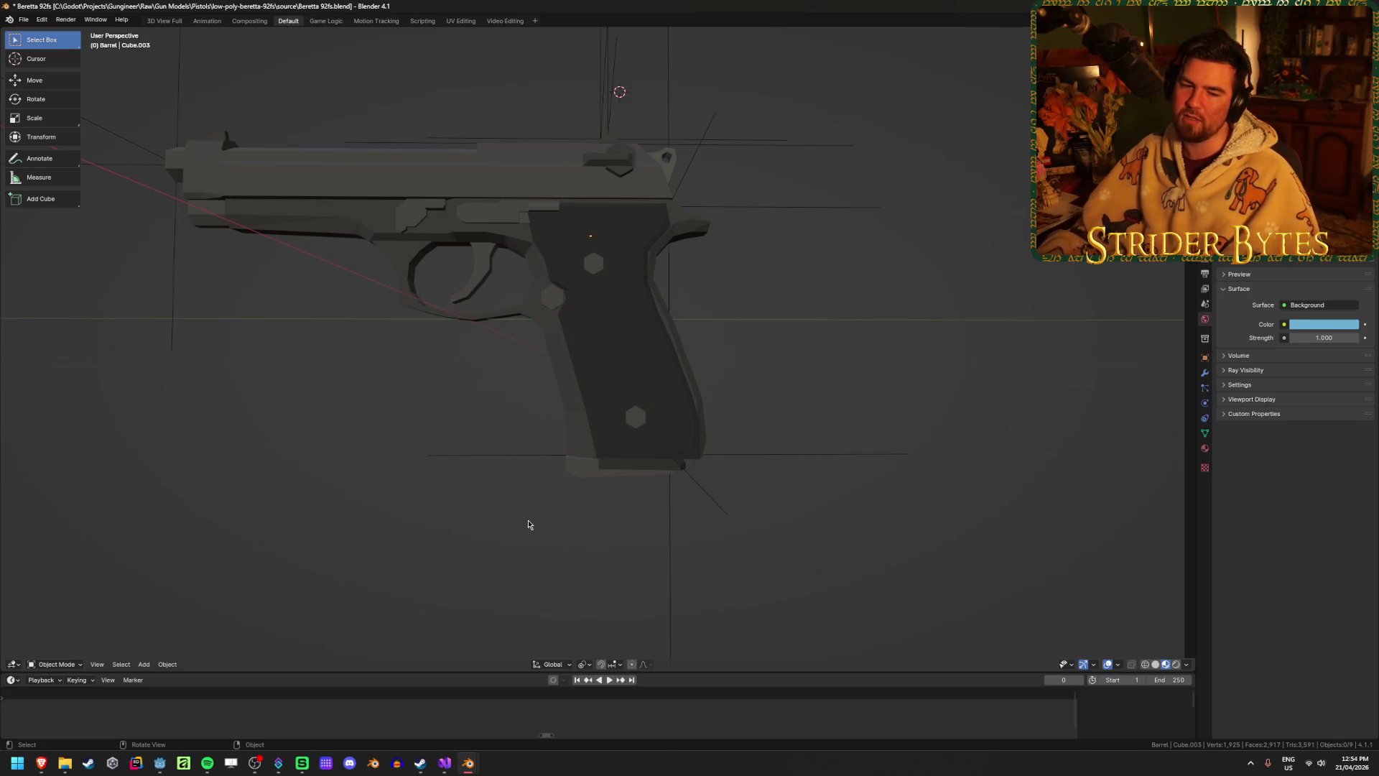
{"action": "left_click", "coordinate": [640, 466]}
{"action": "left_click", "coordinate": [524, 611]}
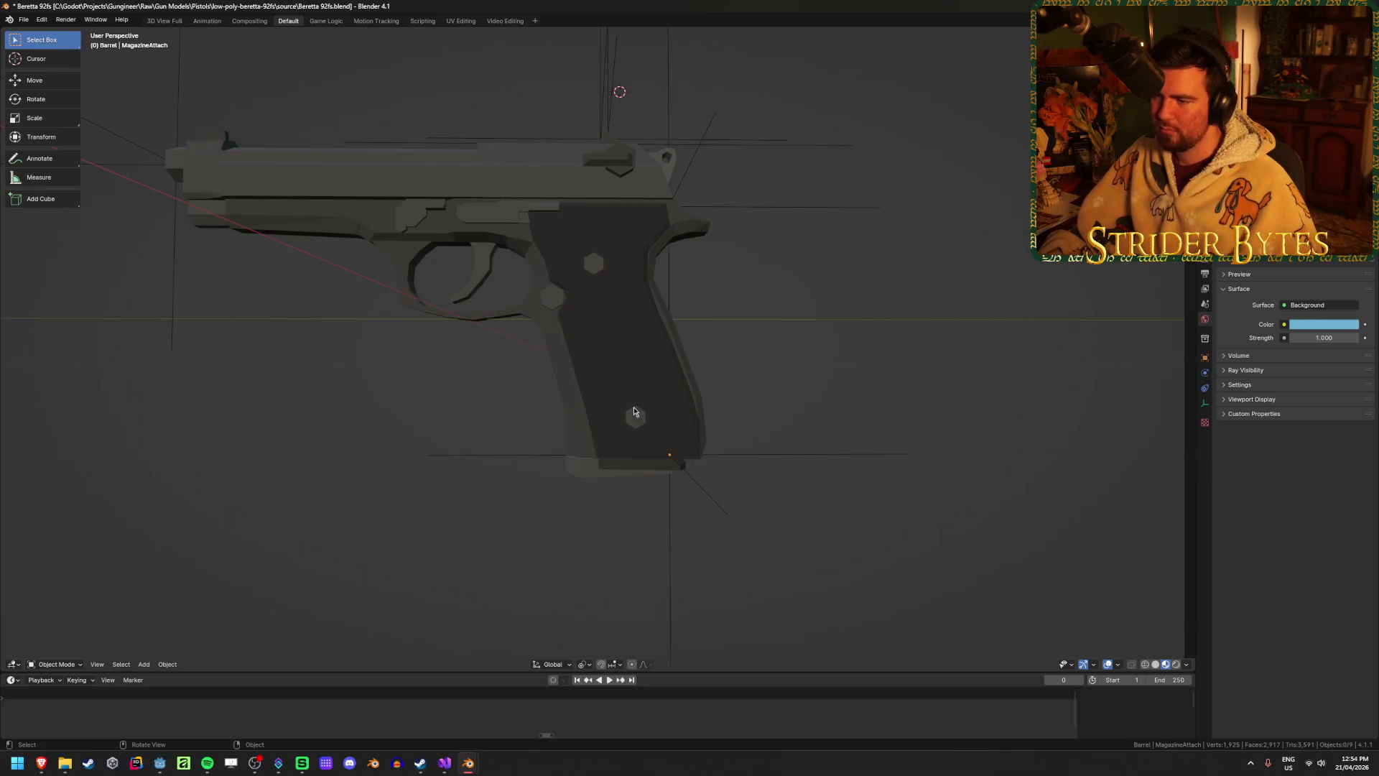
{"action": "left_click", "coordinate": [623, 472]}
{"action": "left_click", "coordinate": [641, 471]}
{"action": "key", "text": "r"}
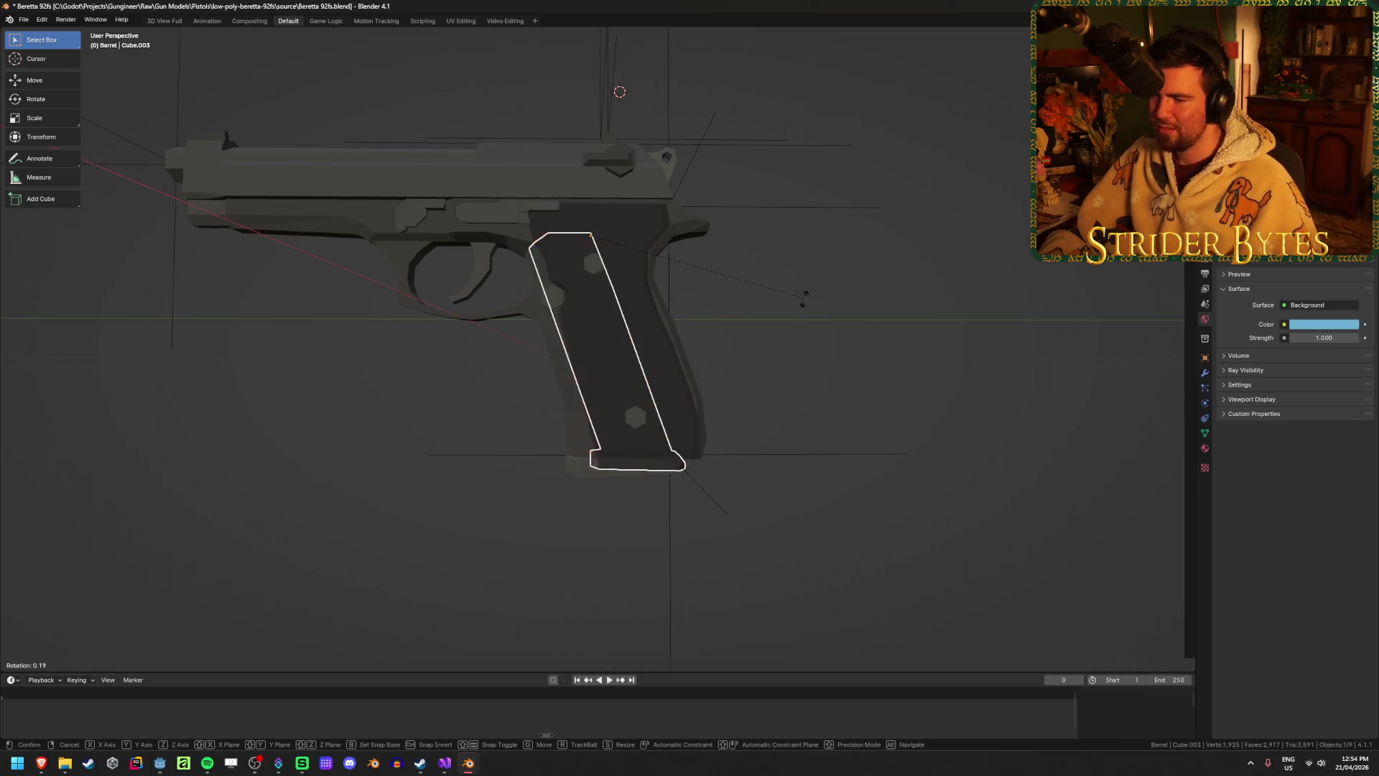
{"action": "left_click", "coordinate": [790, 349]}
Check the tilted grip panel against the 92FS magazine up close, then go to the Glock 17 file.
{"action": "middle_click_drag", "start_coordinate": [790, 349], "coordinate": [646, 467]}
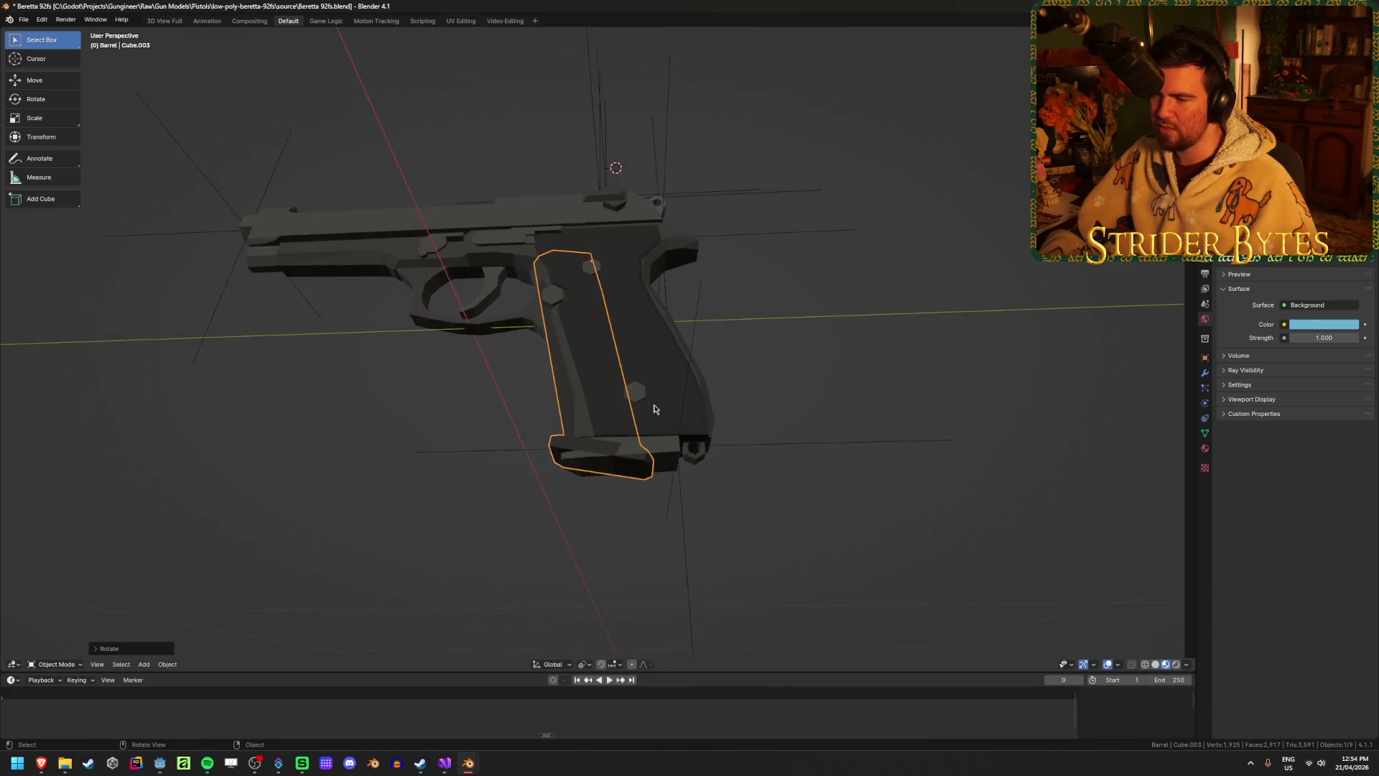
{"action": "scroll", "coordinate": [574, 546], "scroll_direction": "up", "scroll_amount": 3}
{"action": "left_click", "coordinate": [557, 580]}
{"action": "left_click", "coordinate": [682, 532]}
{"action": "left_click", "coordinate": [653, 547]}
{"action": "left_click", "coordinate": [654, 540]}
{"action": "left_click", "coordinate": [939, 450]}
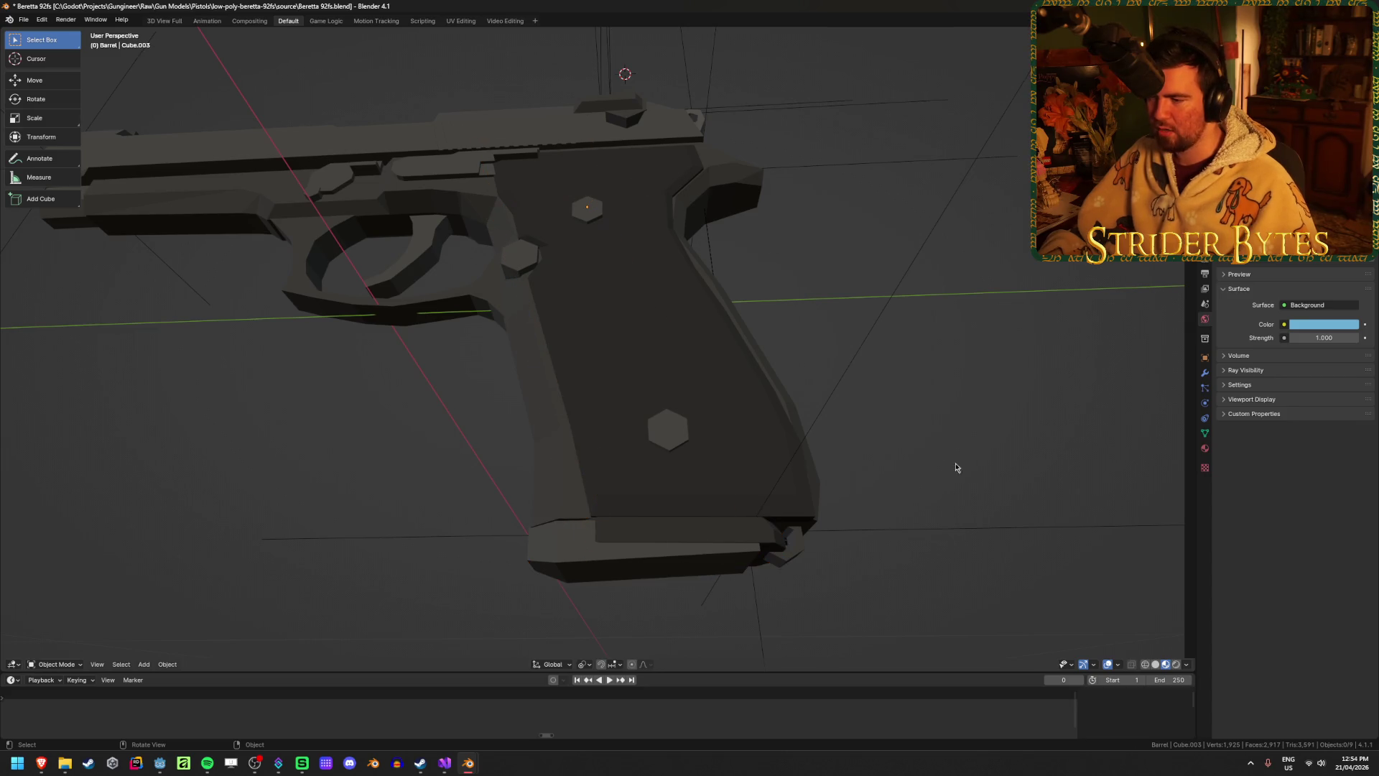
{"action": "scroll", "coordinate": [955, 463], "scroll_direction": "down", "scroll_amount": 3}
{"action": "middle_click_drag", "start_coordinate": [963, 474], "coordinate": [693, 417]}
{"action": "key", "text": "alt+Tab"}
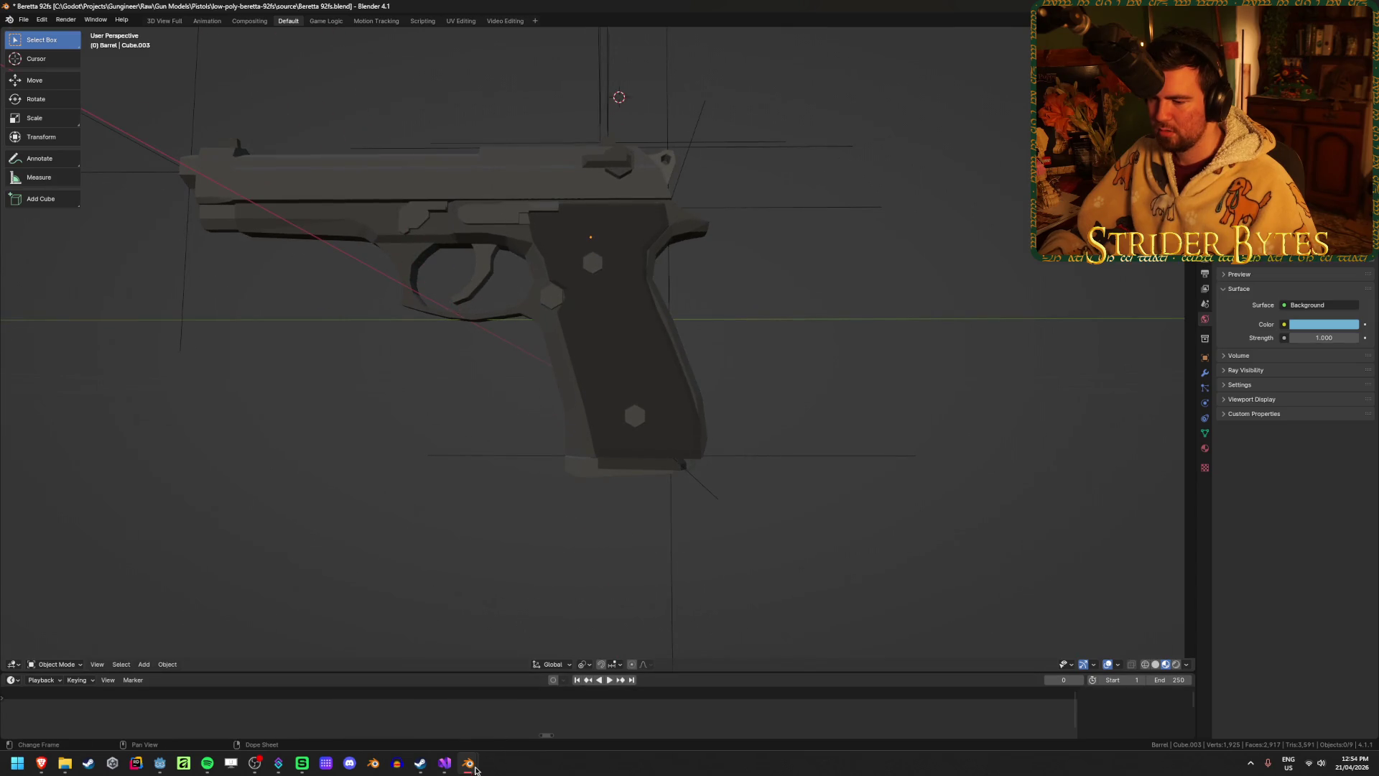
Delete the old magazine sitting below the Glock's grip.
{"action": "left_click", "coordinate": [680, 524]}
{"action": "key", "text": "ctrl+z"}
{"action": "middle_click_drag", "start_coordinate": [605, 536], "coordinate": [637, 501], "text": "shift"}
{"action": "scroll", "coordinate": [637, 501], "scroll_direction": "up", "scroll_amount": 2}
{"action": "left_click", "coordinate": [561, 603]}
{"action": "key", "text": "Delete"}
In wireframe Edit Mode, move Cube.003's top vertices along Y to follow the grip angle.
{"action": "left_click", "coordinate": [564, 550]}
{"action": "key", "text": "shift+z"}
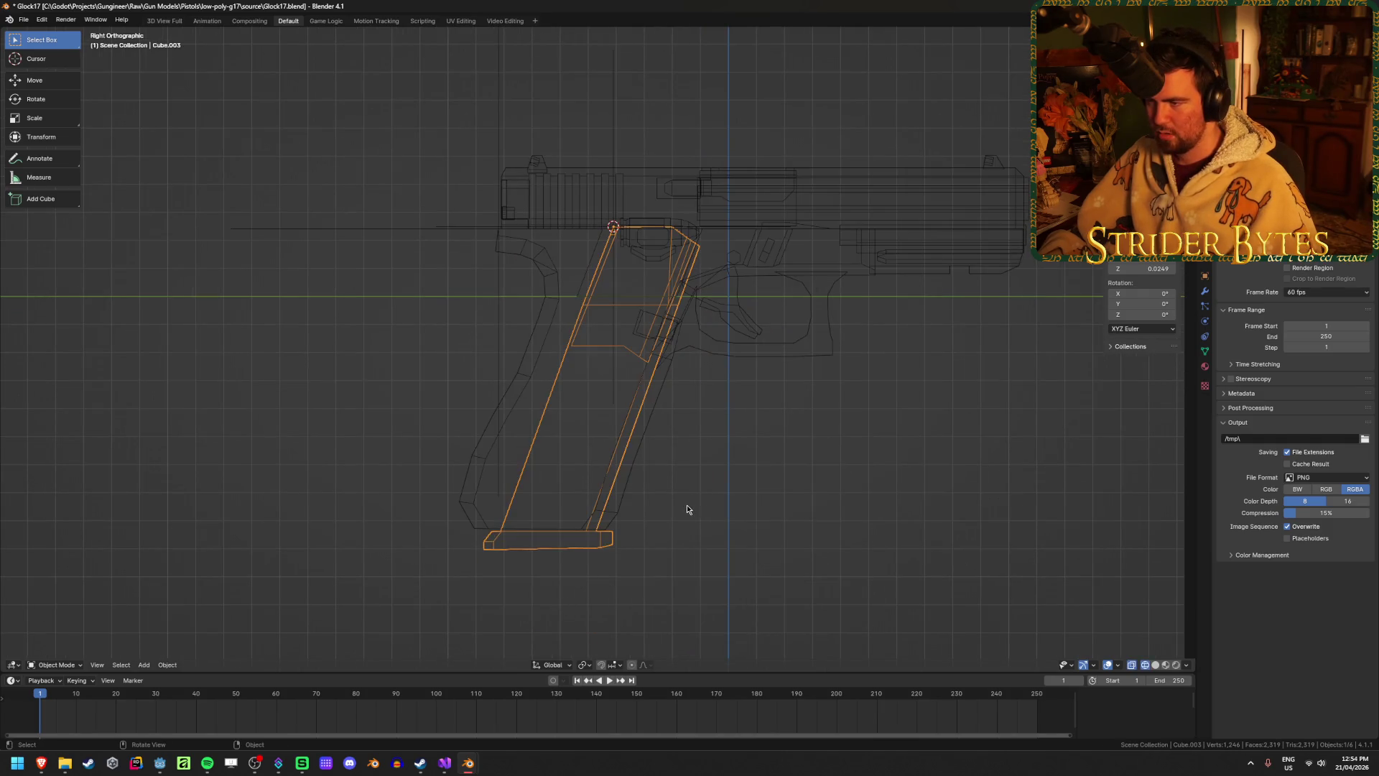
{"action": "key", "text": "Tab"}
{"action": "key", "text": "shift+z"}
{"action": "key", "text": "shift+z"}
{"action": "left_click_drag", "start_coordinate": [564, 170], "coordinate": [797, 283]}
{"action": "key", "text": "g"}
{"action": "key", "text": "y"}
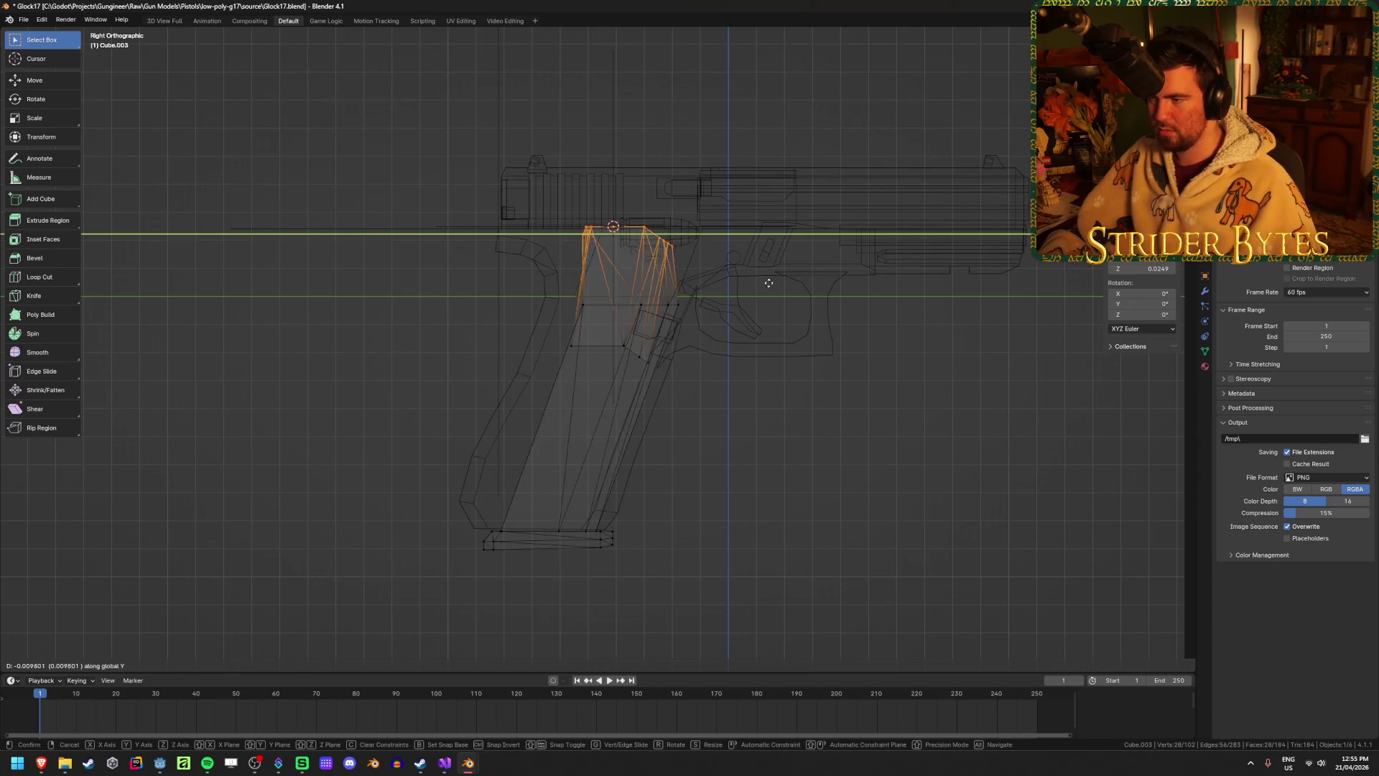
{"action": "key", "text": "Escape"}
{"action": "left_click_drag", "start_coordinate": [522, 381], "coordinate": [845, 144]}
{"action": "key", "text": "g"}
{"action": "key", "text": "y"}
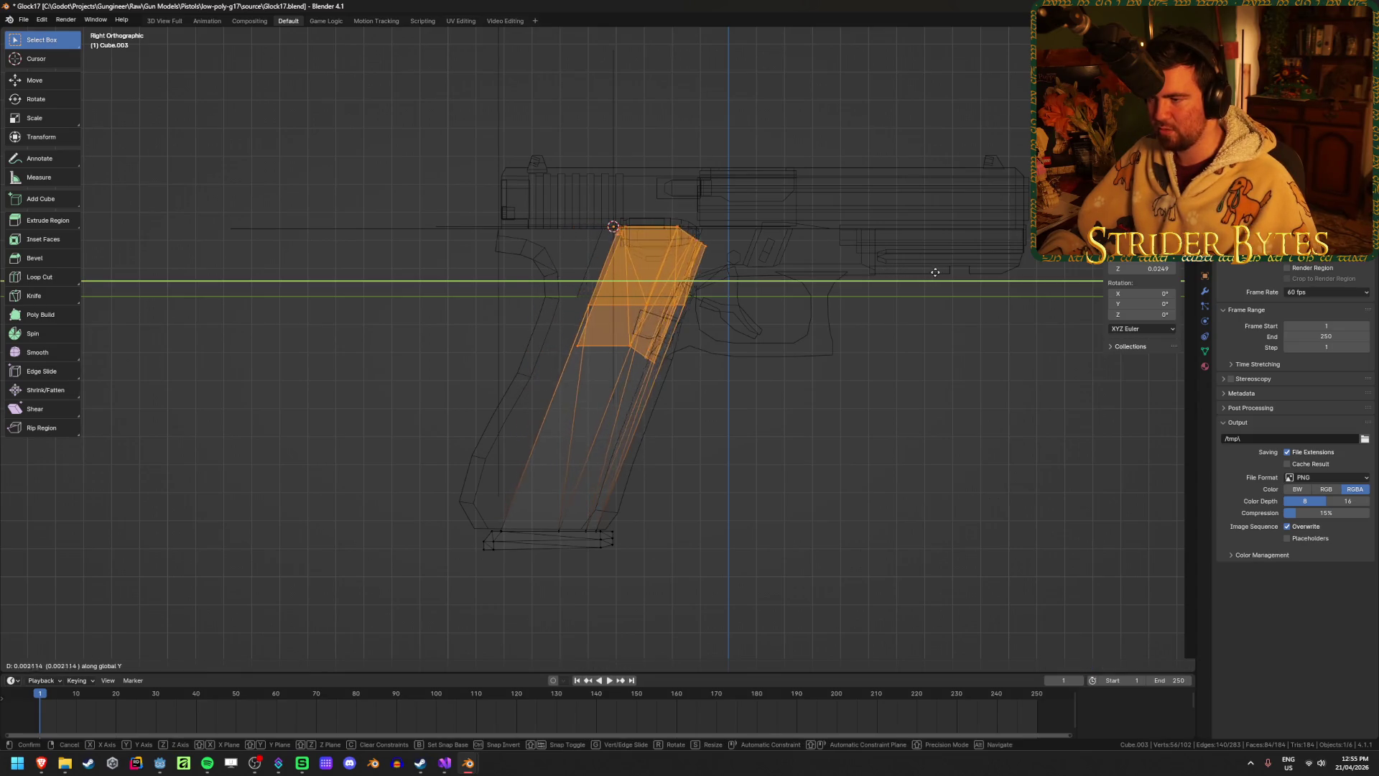
{"action": "left_click", "coordinate": [915, 272]}
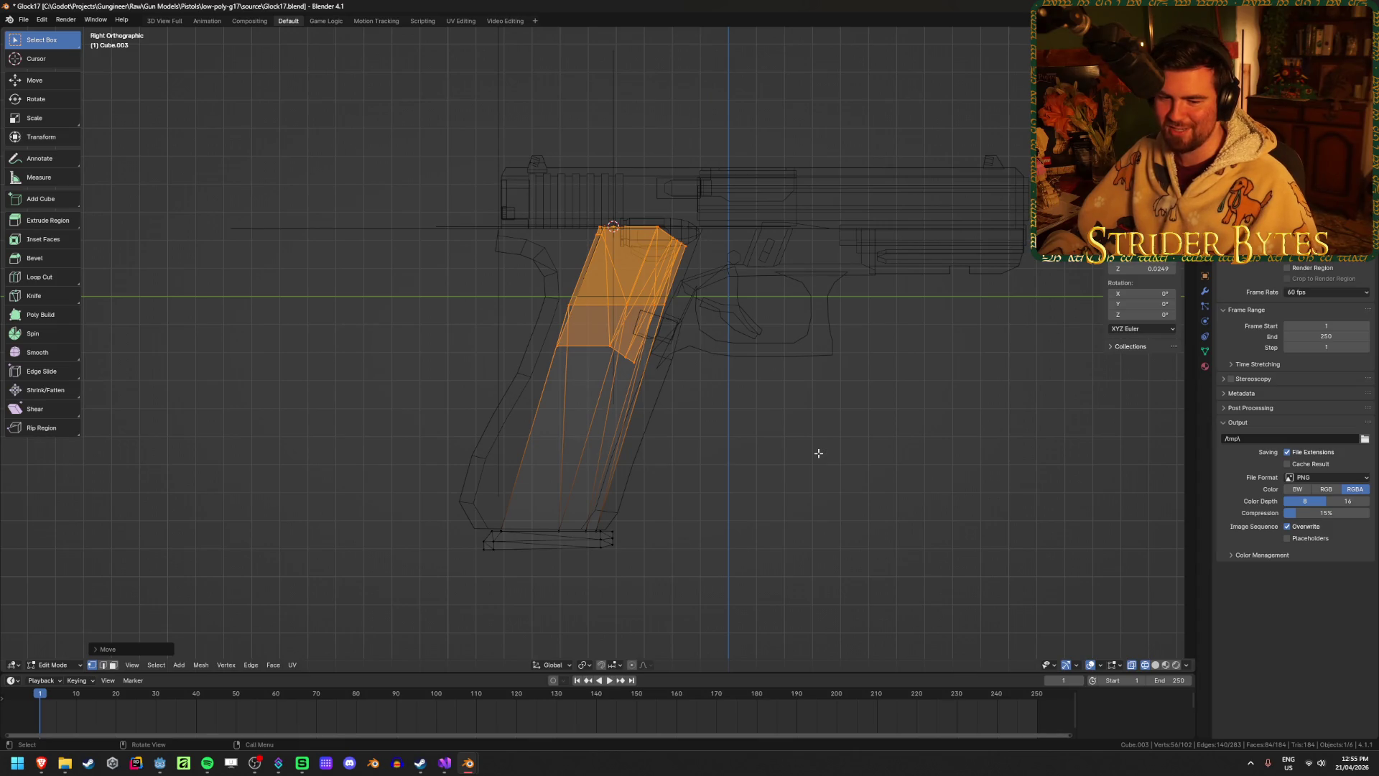
Reselect the upper part of the magazine mesh and exit Edit Mode.
{"action": "left_click", "coordinate": [808, 466]}
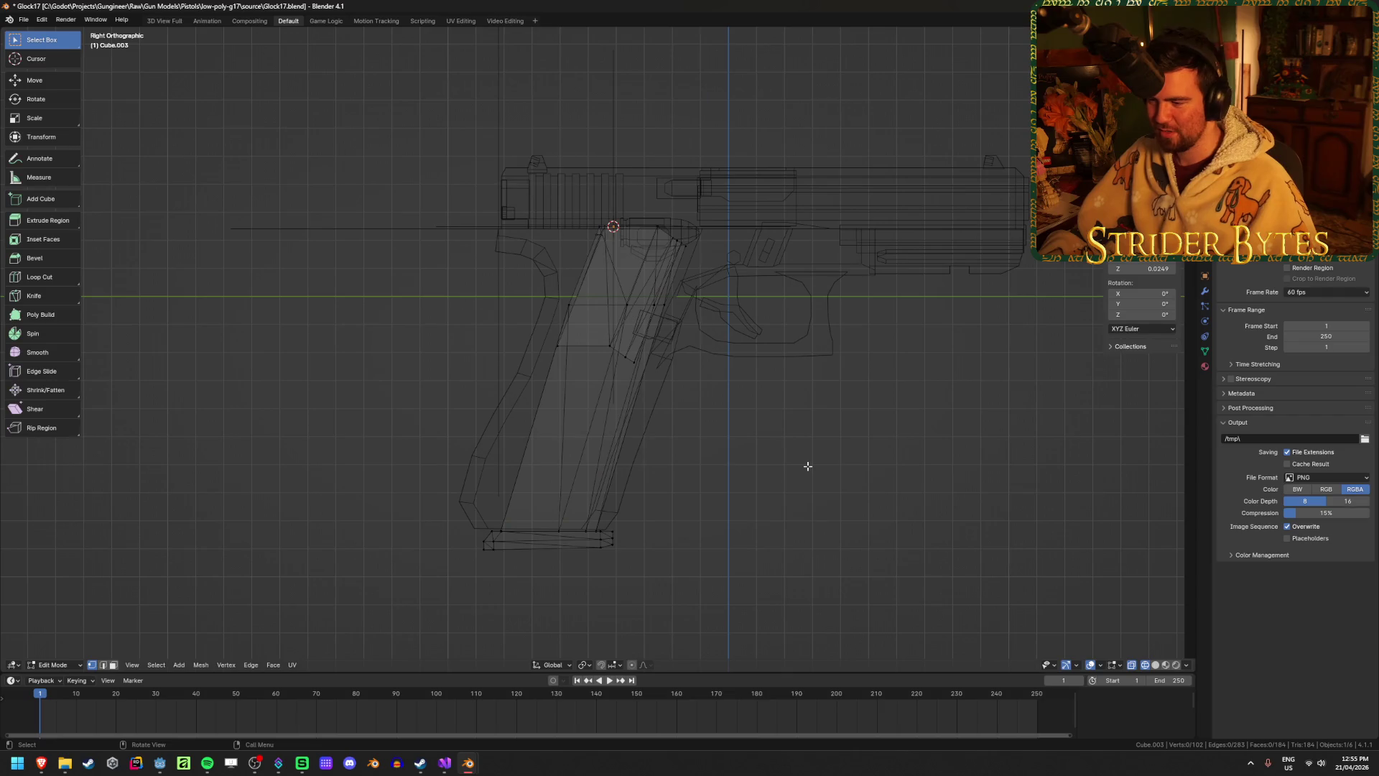
{"action": "key", "text": "ctrl+z"}
{"action": "key", "text": "ctrl+shift+z"}
{"action": "key", "text": "shift+z"}
{"action": "key", "text": "shift+z"}
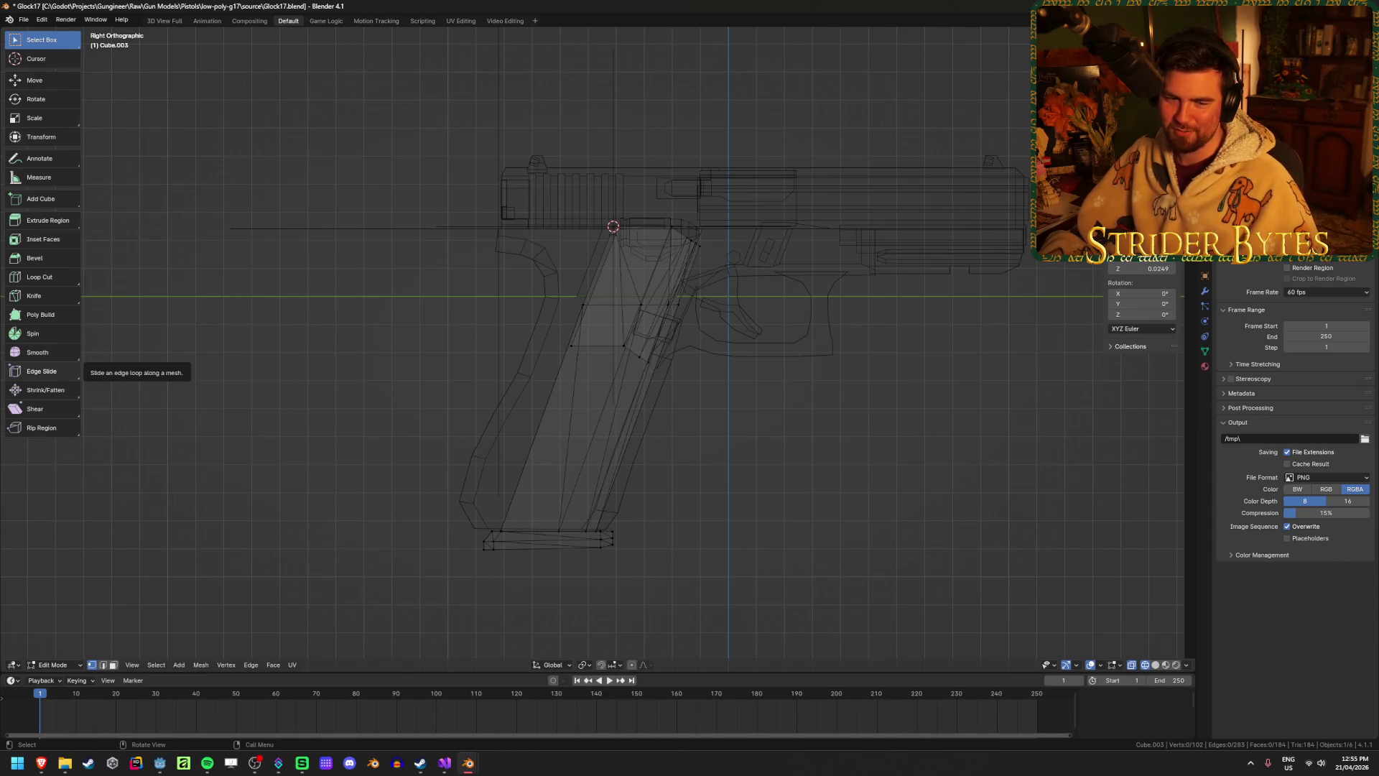
{"action": "left_click_drag", "start_coordinate": [487, 453], "coordinate": [708, 219]}
{"action": "key", "text": "shift+z"}
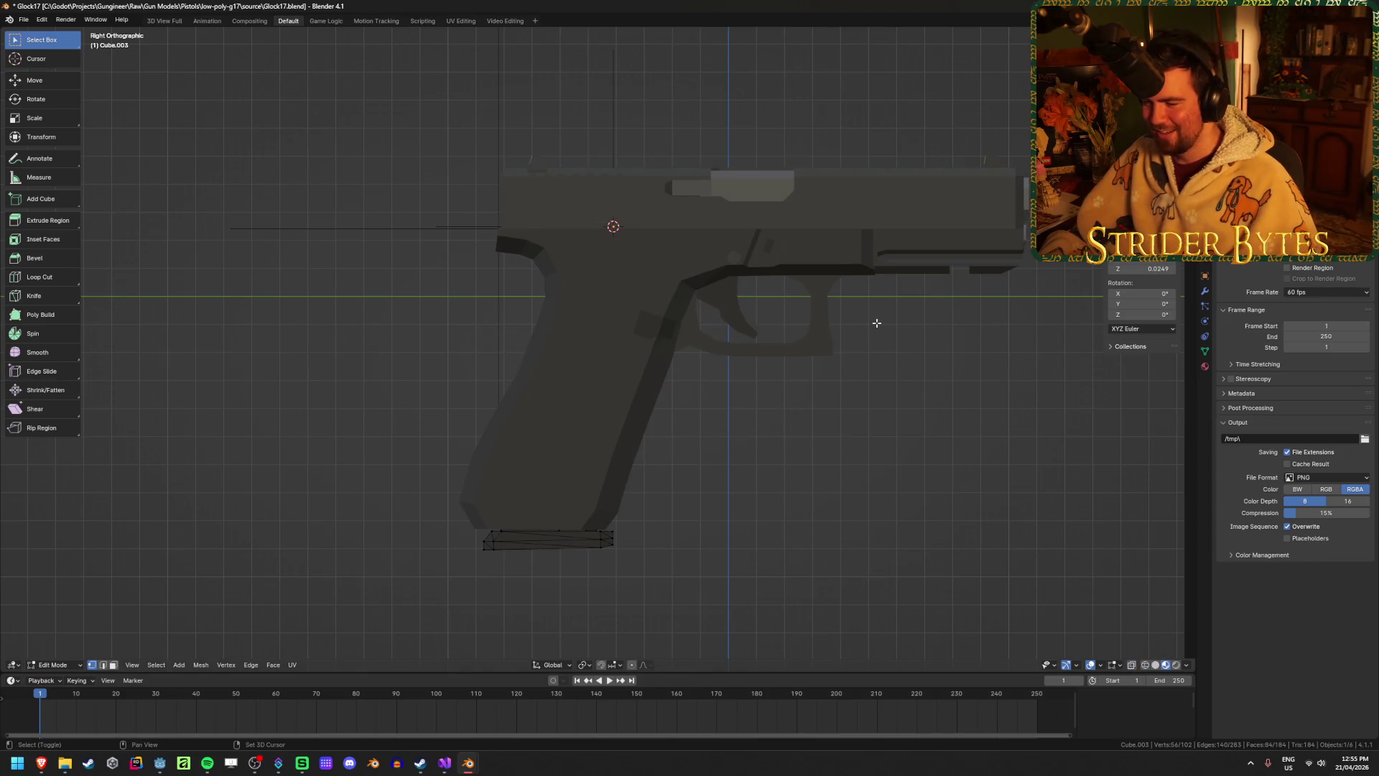
{"action": "key", "text": "shift+z"}
{"action": "key", "text": "Tab"}
Slide the magazine Cube.003's selected faces along Y, then return to solid shading.
{"action": "left_click", "coordinate": [598, 354]}
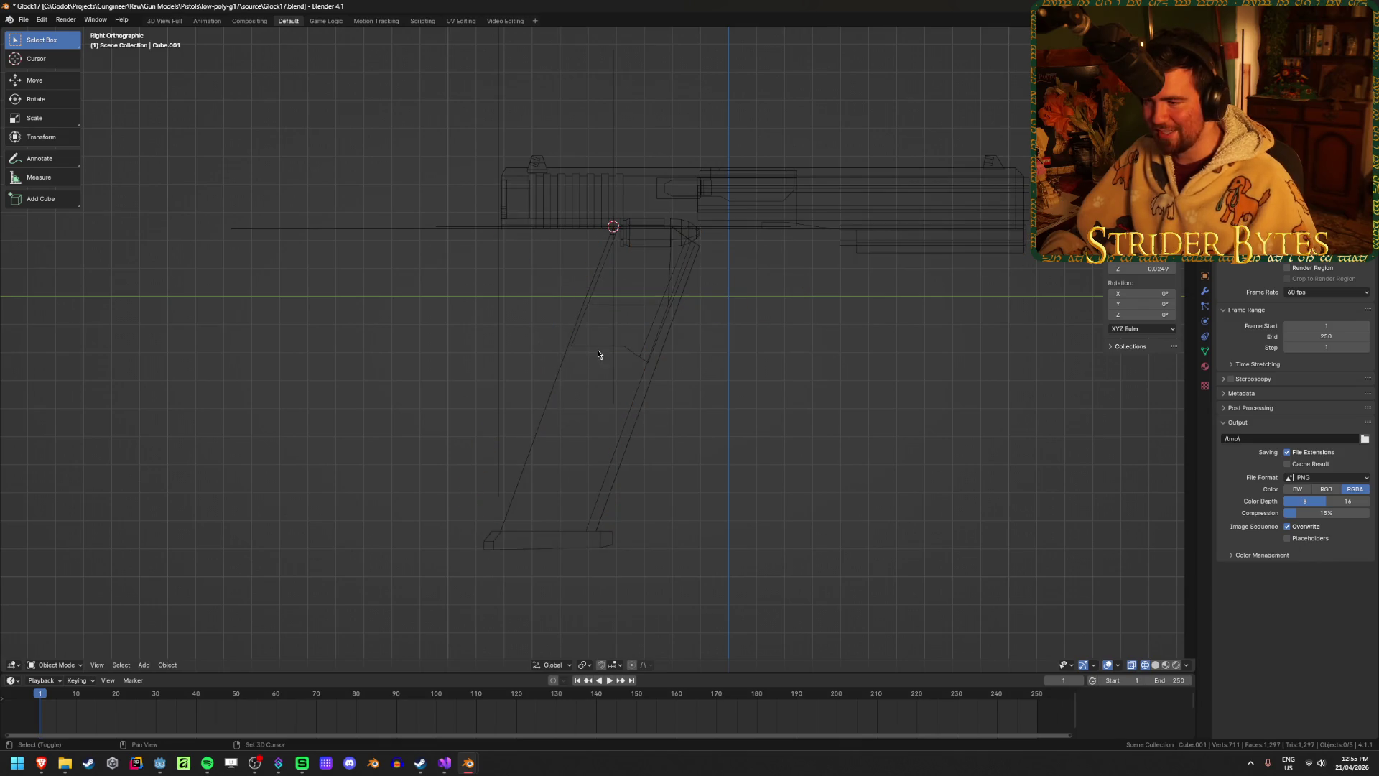
{"action": "key", "text": "shift+z"}
{"action": "left_click", "coordinate": [646, 381]}
{"action": "key", "text": "Tab"}
{"action": "key", "text": "shift+z"}
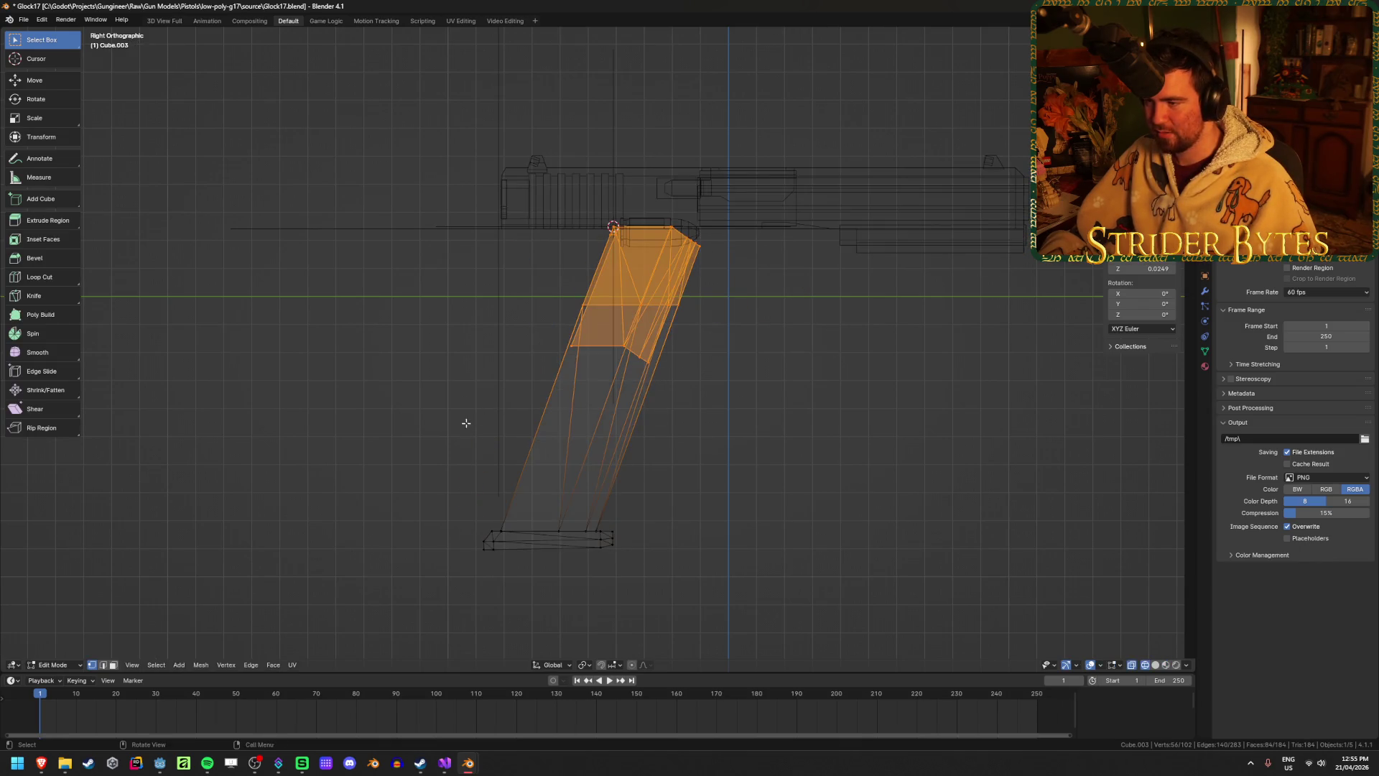
{"action": "key", "text": "g"}
{"action": "key", "text": "y"}
{"action": "left_click", "coordinate": [848, 280]}
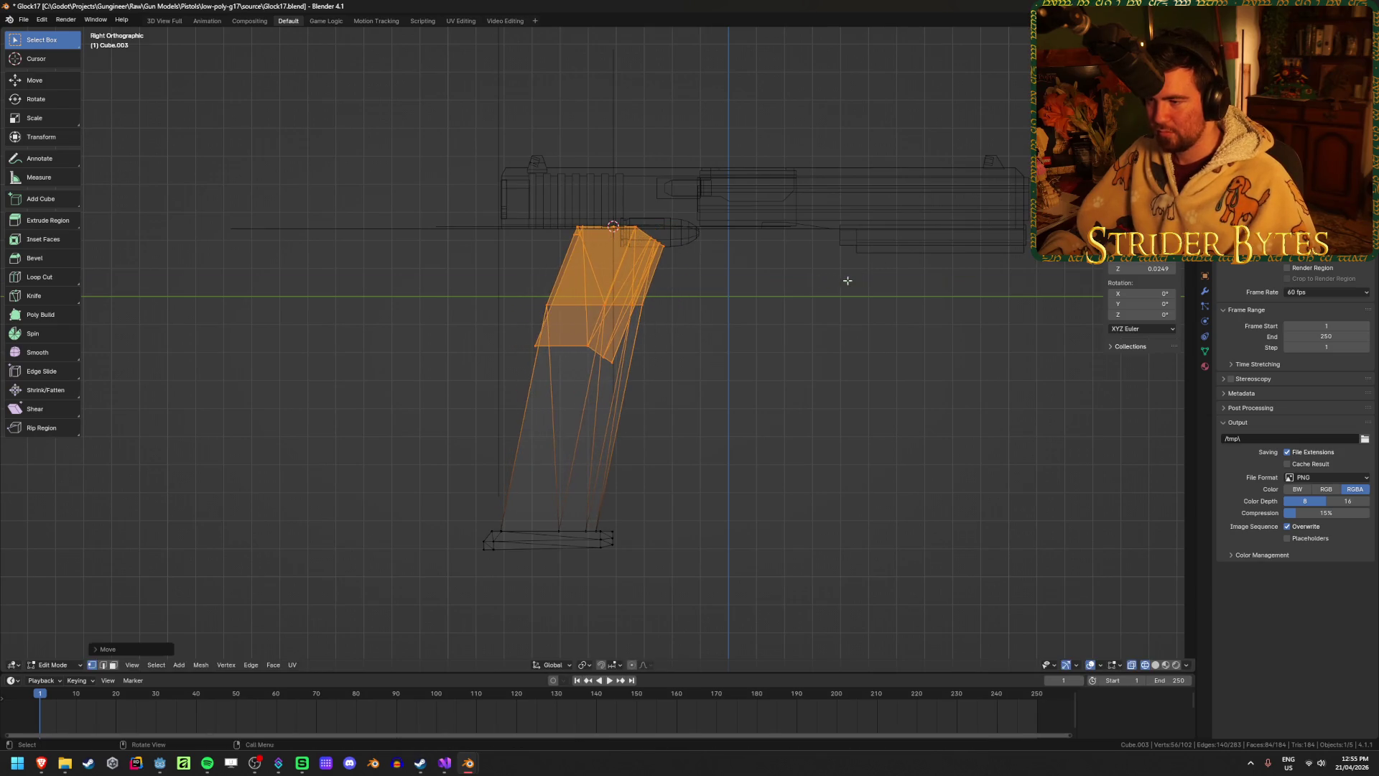
{"action": "key", "text": "shift+z"}
{"action": "key", "text": "alt+z"}
{"action": "key", "text": "Tab"}
Orbit around the grip to check the reshaped magazine and unhide the other gun parts.
{"action": "left_click", "coordinate": [752, 396]}
{"action": "mouse_move", "coordinate": [753, 396]}
{"action": "middle_mouse_down"}
{"action": "mouse_move", "coordinate": [665, 367]}
{"action": "mouse_move", "coordinate": [522, 376]}
{"action": "middle_mouse_up"}
{"action": "mouse_move", "coordinate": [705, 349]}
{"action": "middle_mouse_down"}
{"action": "mouse_move", "coordinate": [644, 348]}
{"action": "mouse_move", "coordinate": [634, 422]}
{"action": "mouse_move", "coordinate": [663, 422]}
{"action": "middle_mouse_up"}
{"action": "left_click", "coordinate": [643, 348]}
{"action": "key", "text": "Tab"}
{"action": "left_click", "coordinate": [699, 360]}
{"action": "key", "text": "Tab"}
{"action": "key", "text": "alt+h"}
{"action": "left_click", "coordinate": [815, 428]}
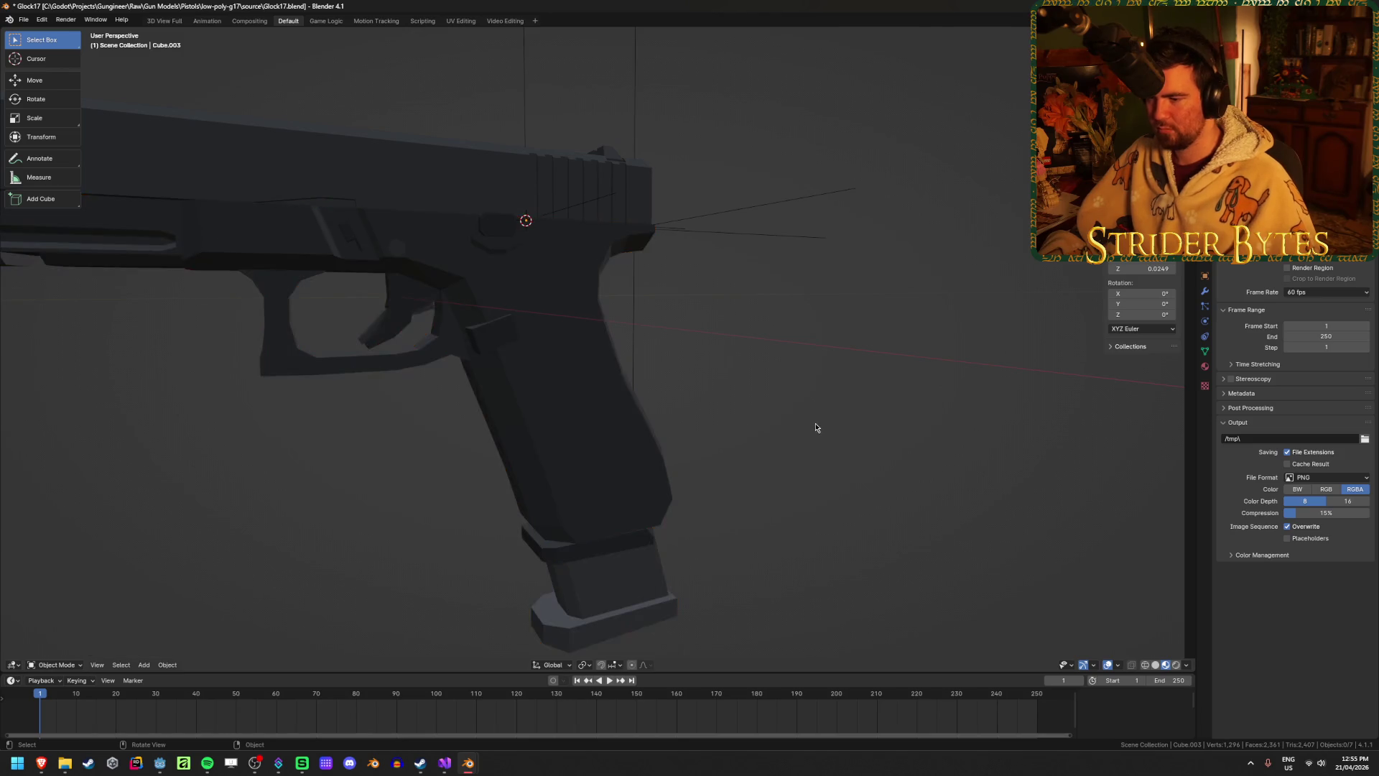
Inspect the Glock from several angles, checking the frame, Cube.003 and 92FS_Magazine.
{"action": "scroll", "coordinate": [816, 427], "scroll_direction": "down", "scroll_amount": 5}
{"action": "mouse_move", "coordinate": [800, 410]}
{"action": "middle_mouse_down"}
{"action": "mouse_move", "coordinate": [656, 400]}
{"action": "mouse_move", "coordinate": [690, 392]}
{"action": "middle_mouse_up"}
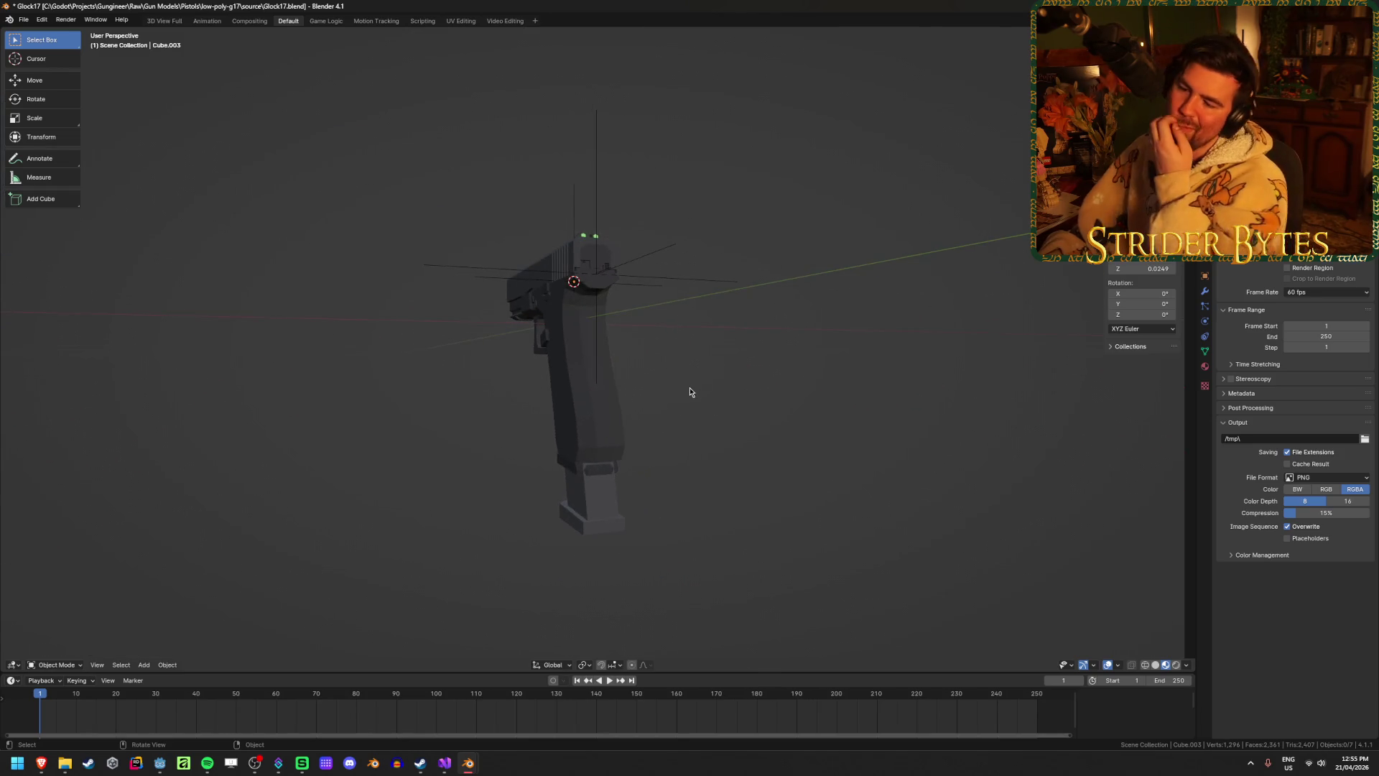
{"action": "mouse_move", "coordinate": [687, 455]}
{"action": "middle_mouse_down"}
{"action": "mouse_move", "coordinate": [657, 395]}
{"action": "mouse_move", "coordinate": [723, 385]}
{"action": "mouse_move", "coordinate": [643, 446]}
{"action": "middle_mouse_up"}
{"action": "left_click", "coordinate": [609, 456]}
{"action": "left_click", "coordinate": [604, 469]}
{"action": "scroll", "coordinate": [602, 503], "scroll_direction": "up", "scroll_amount": 4}
{"action": "left_click", "coordinate": [601, 586]}
{"action": "mouse_move", "coordinate": [694, 489]}
{"action": "middle_mouse_down"}
{"action": "mouse_move", "coordinate": [684, 450]}
{"action": "mouse_move", "coordinate": [648, 442]}
{"action": "mouse_move", "coordinate": [737, 434]}
{"action": "middle_mouse_up"}
{"action": "left_click", "coordinate": [737, 434]}
Delete the extra 92FS_Magazine protruding under the grip, keeping Cube.003 as the only magazine.
{"action": "middle_click_drag", "start_coordinate": [487, 416], "coordinate": [488, 431]}
{"action": "scroll", "coordinate": [501, 434], "scroll_direction": "down", "scroll_amount": 2}
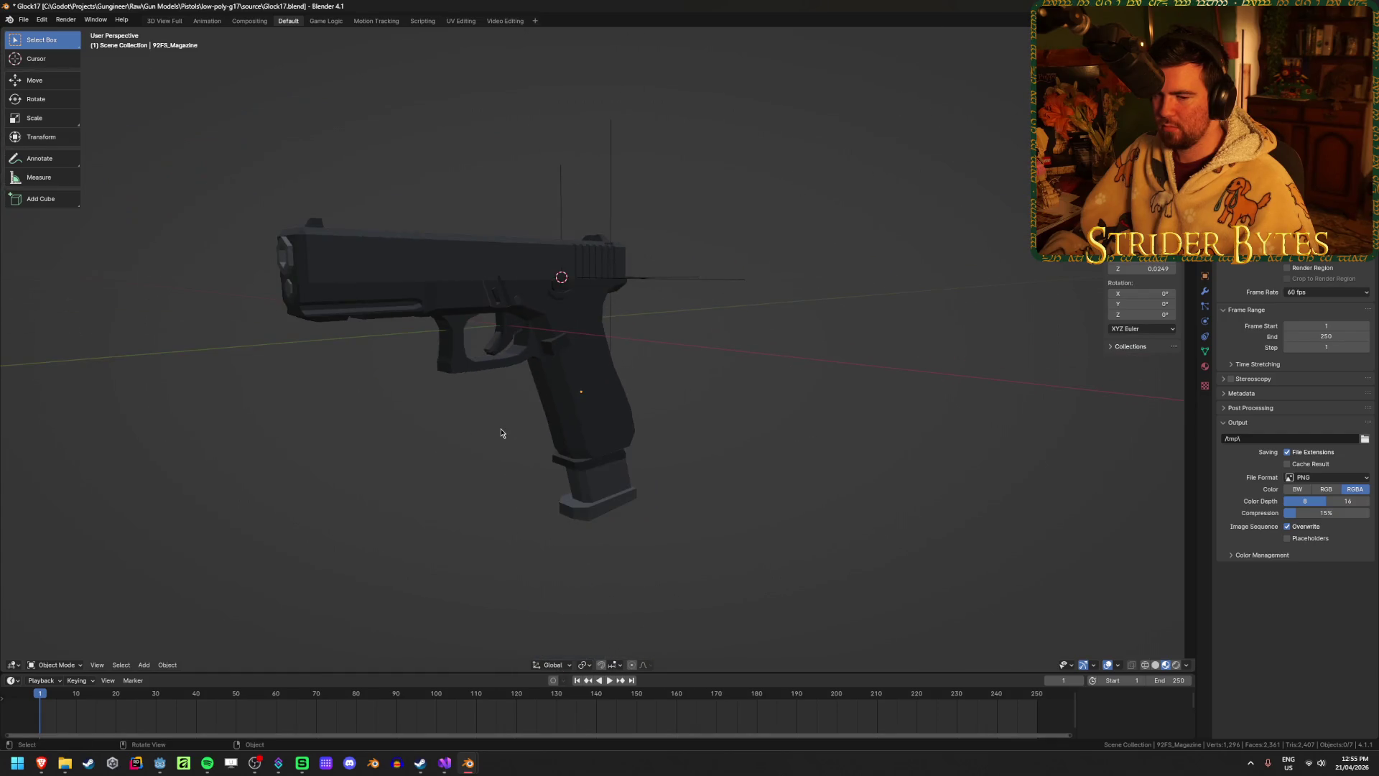
{"action": "scroll", "coordinate": [501, 433], "scroll_direction": "up", "scroll_amount": 4}
{"action": "scroll", "coordinate": [501, 433], "scroll_direction": "down", "scroll_amount": 2}
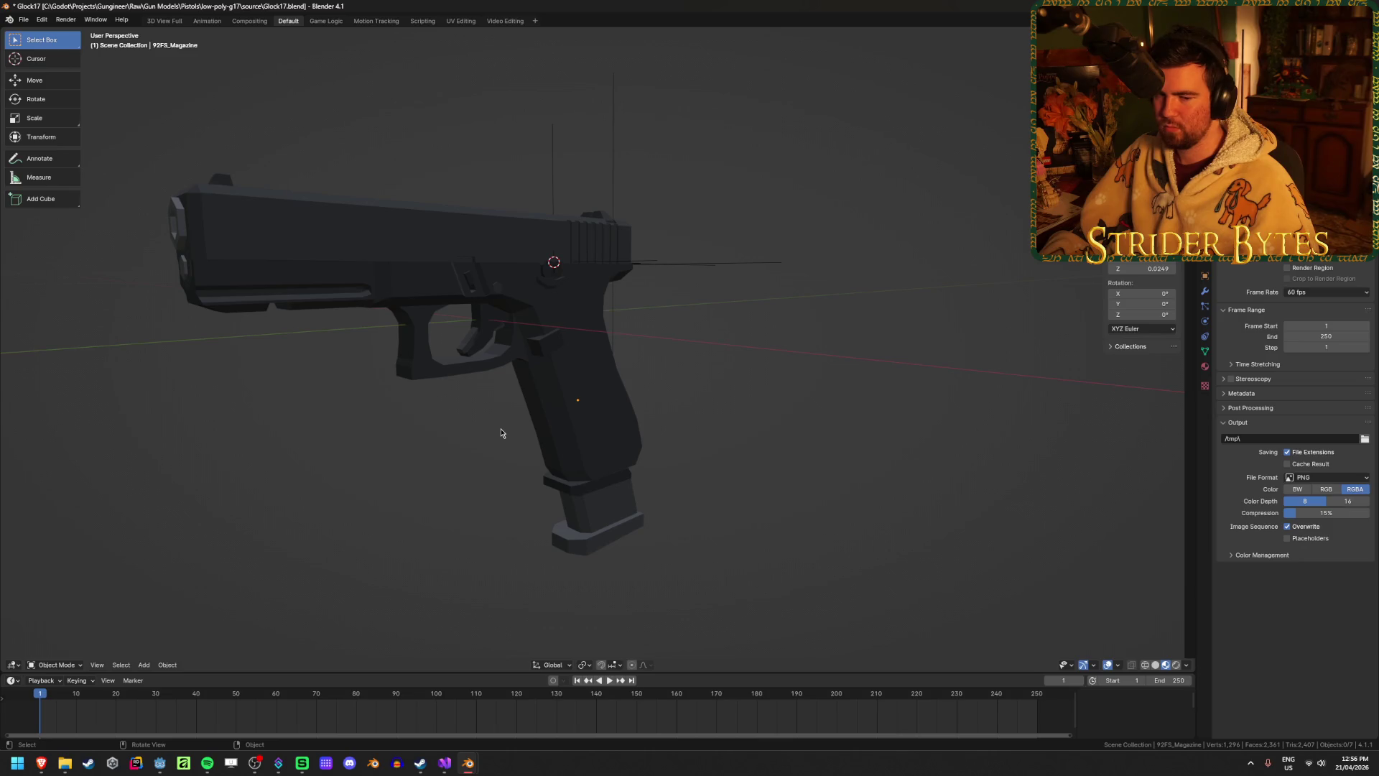
{"action": "mouse_move", "coordinate": [493, 436]}
{"action": "middle_mouse_down"}
{"action": "mouse_move", "coordinate": [513, 489]}
{"action": "mouse_move", "coordinate": [683, 462]}
{"action": "middle_mouse_up"}
{"action": "middle_click_drag", "start_coordinate": [366, 394], "coordinate": [496, 403]}
{"action": "mouse_move", "coordinate": [459, 517]}
{"action": "middle_mouse_down"}
{"action": "mouse_move", "coordinate": [520, 493]}
{"action": "mouse_move", "coordinate": [487, 497]}
{"action": "middle_mouse_up"}
{"action": "left_click", "coordinate": [587, 520]}
{"action": "key", "text": "Delete"}
{"action": "left_click", "coordinate": [647, 467]}
{"action": "mouse_move", "coordinate": [717, 549]}
{"action": "middle_mouse_down"}
{"action": "mouse_move", "coordinate": [777, 559]}
{"action": "mouse_move", "coordinate": [734, 566]}
{"action": "middle_mouse_up"}
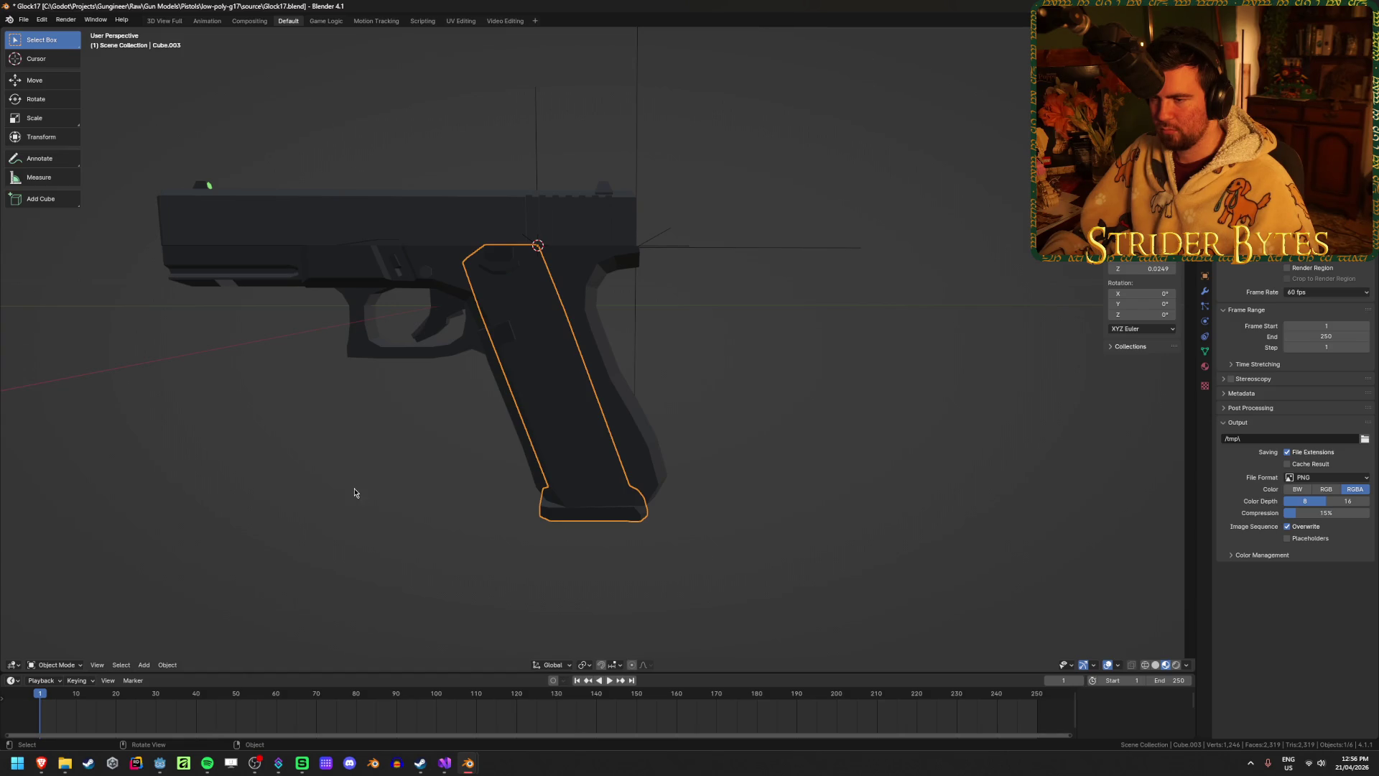
{"action": "mouse_move", "coordinate": [345, 429]}
{"action": "middle_mouse_down"}
{"action": "mouse_move", "coordinate": [451, 432]}
{"action": "mouse_move", "coordinate": [360, 422]}
{"action": "mouse_move", "coordinate": [482, 470]}
{"action": "middle_mouse_up"}
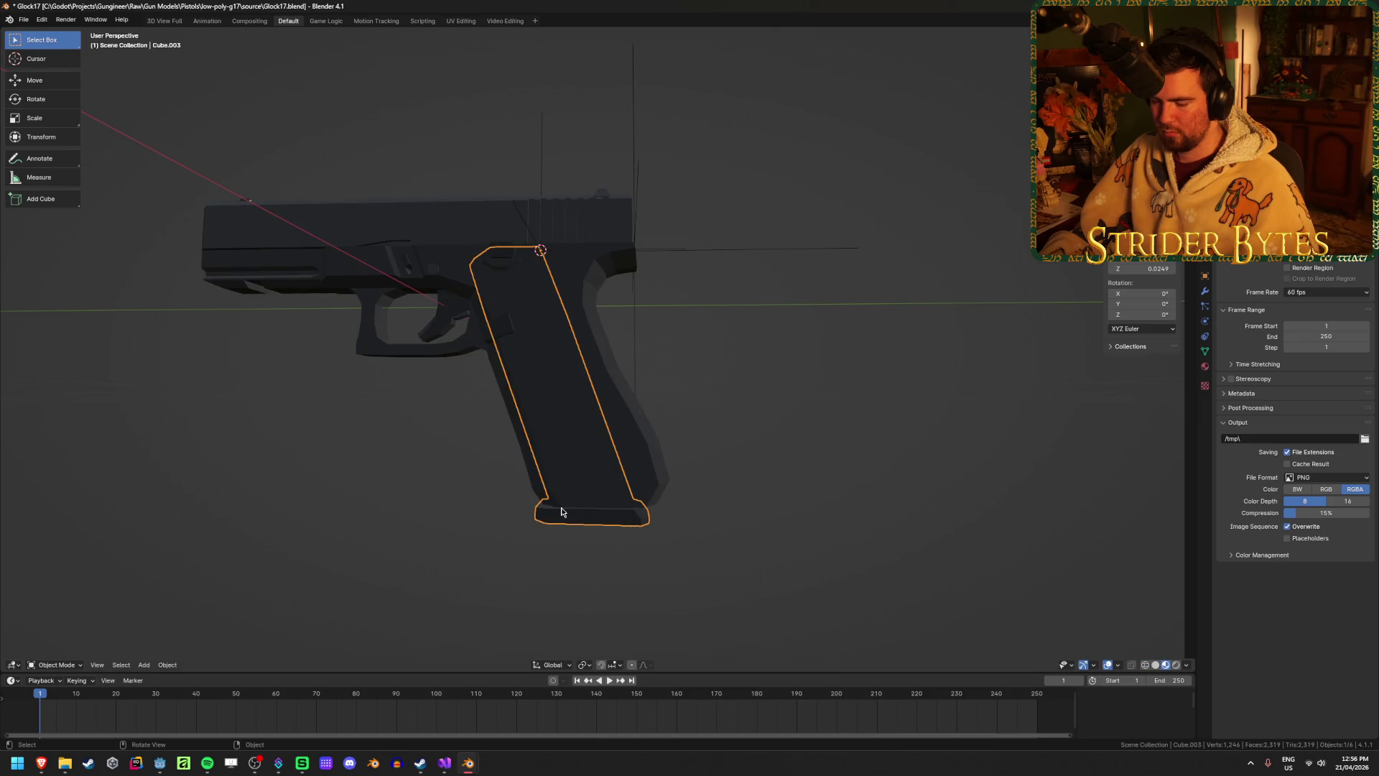
{"action": "key", "text": "alt+h"}
{"action": "left_click", "coordinate": [691, 551]}
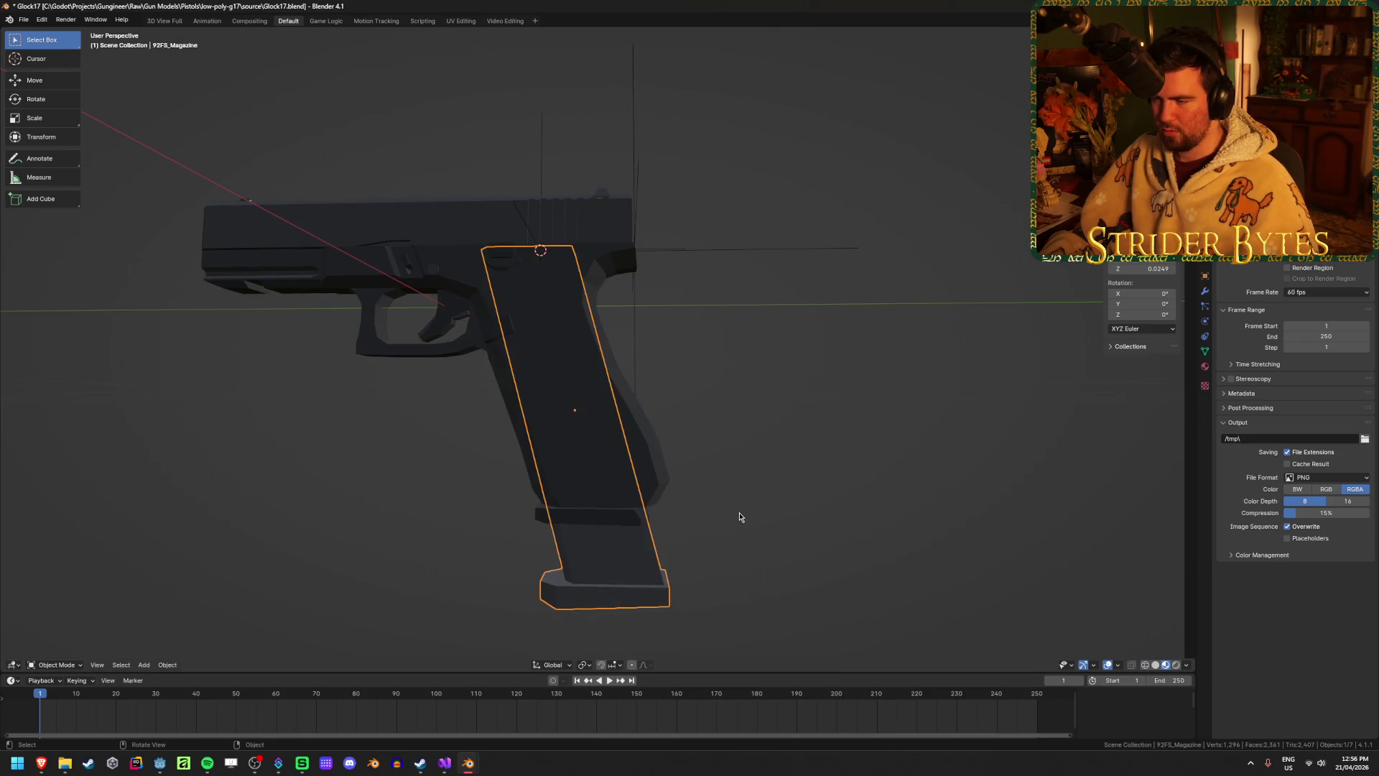
{"action": "middle_click_drag", "start_coordinate": [740, 517], "coordinate": [683, 472]}
{"action": "left_click", "coordinate": [570, 308]}
{"action": "left_click", "coordinate": [570, 308]}
{"action": "left_click", "coordinate": [593, 528]}
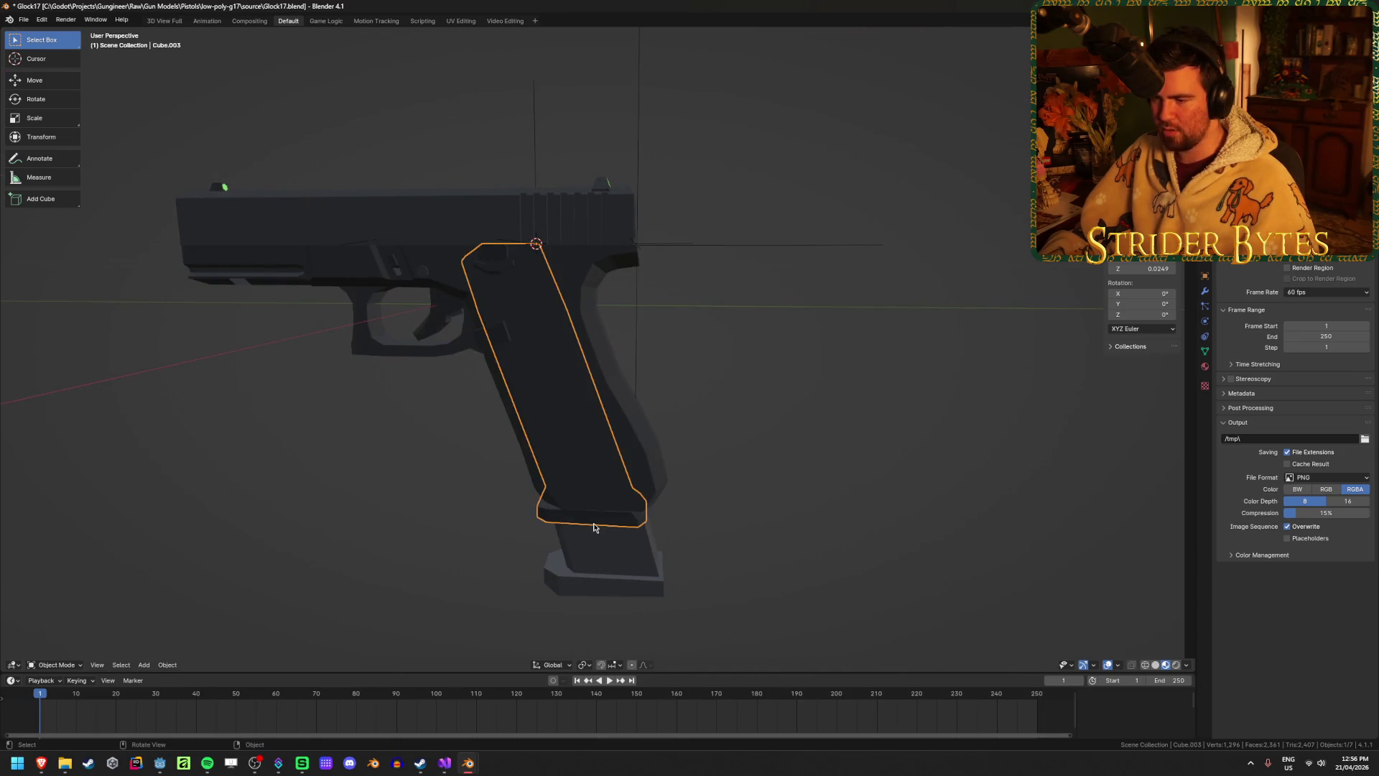
{"action": "left_click", "coordinate": [594, 531]}
{"action": "left_click", "coordinate": [615, 548]}
{"action": "middle_click_drag", "start_coordinate": [615, 549], "coordinate": [816, 520]}
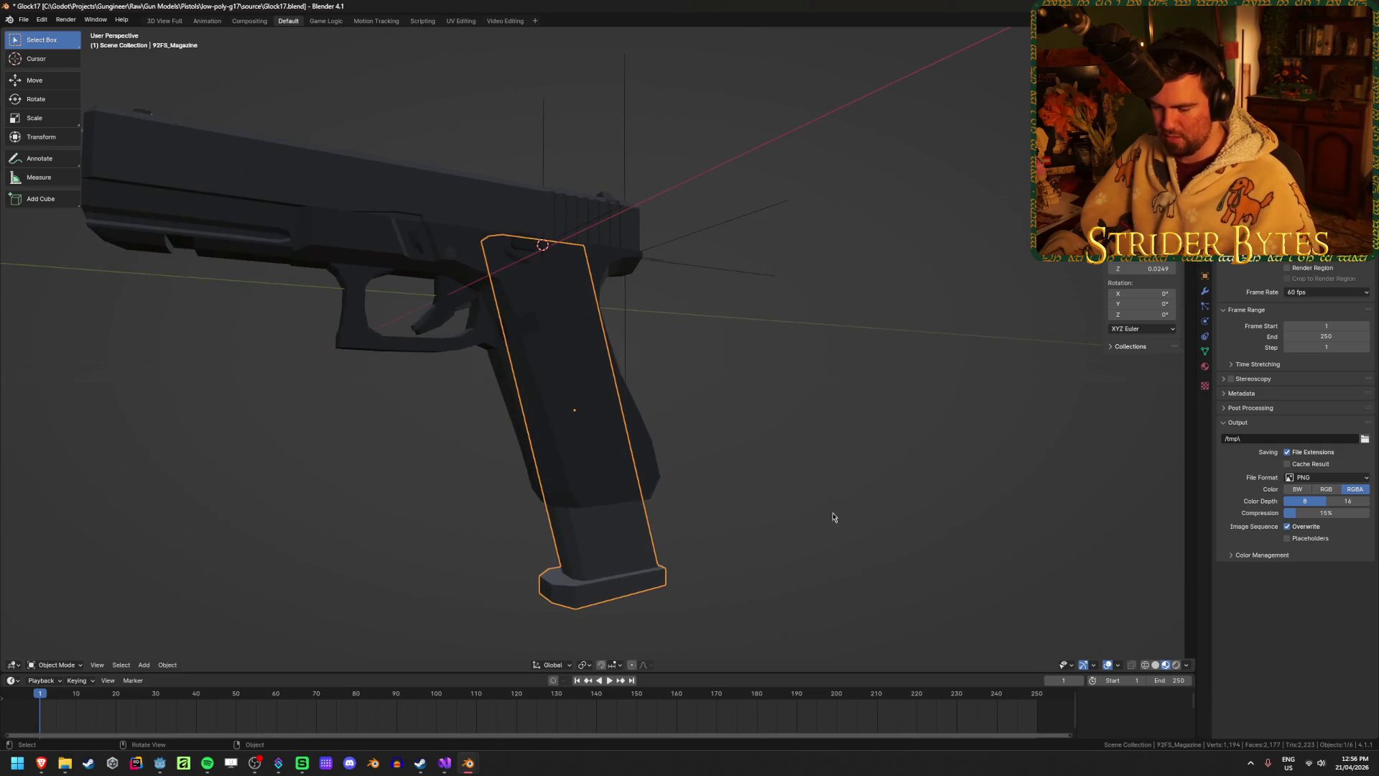
{"action": "key", "text": "g"}
{"action": "key", "text": "y"}
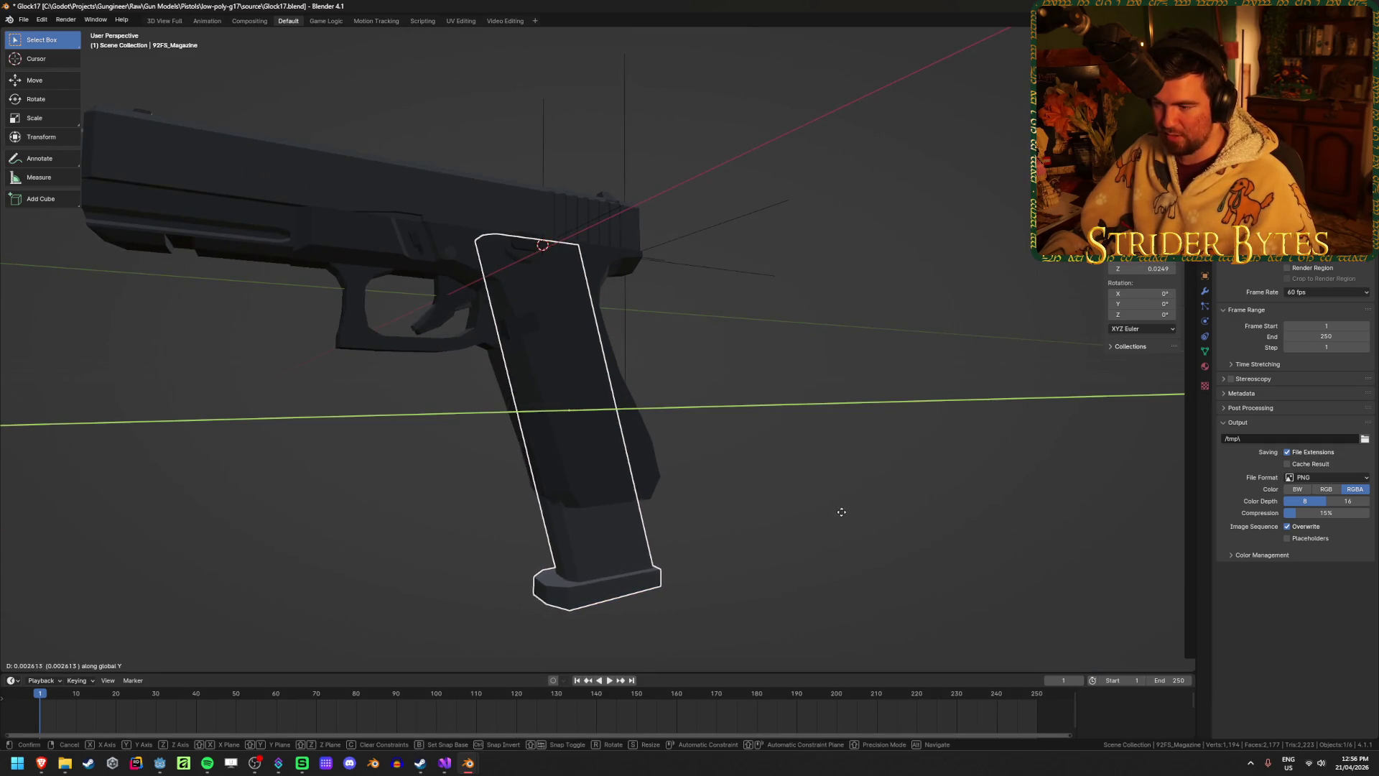
{"action": "left_click", "coordinate": [844, 512]}
{"action": "mouse_move", "coordinate": [844, 512]}
{"action": "middle_mouse_down"}
{"action": "mouse_move", "coordinate": [745, 530]}
{"action": "mouse_move", "coordinate": [834, 539]}
{"action": "middle_mouse_up"}
{"action": "left_click", "coordinate": [764, 529]}
{"action": "left_click", "coordinate": [561, 390]}
{"action": "scroll", "coordinate": [561, 390], "scroll_direction": "up", "scroll_amount": 2}
{"action": "left_click", "coordinate": [564, 385]}
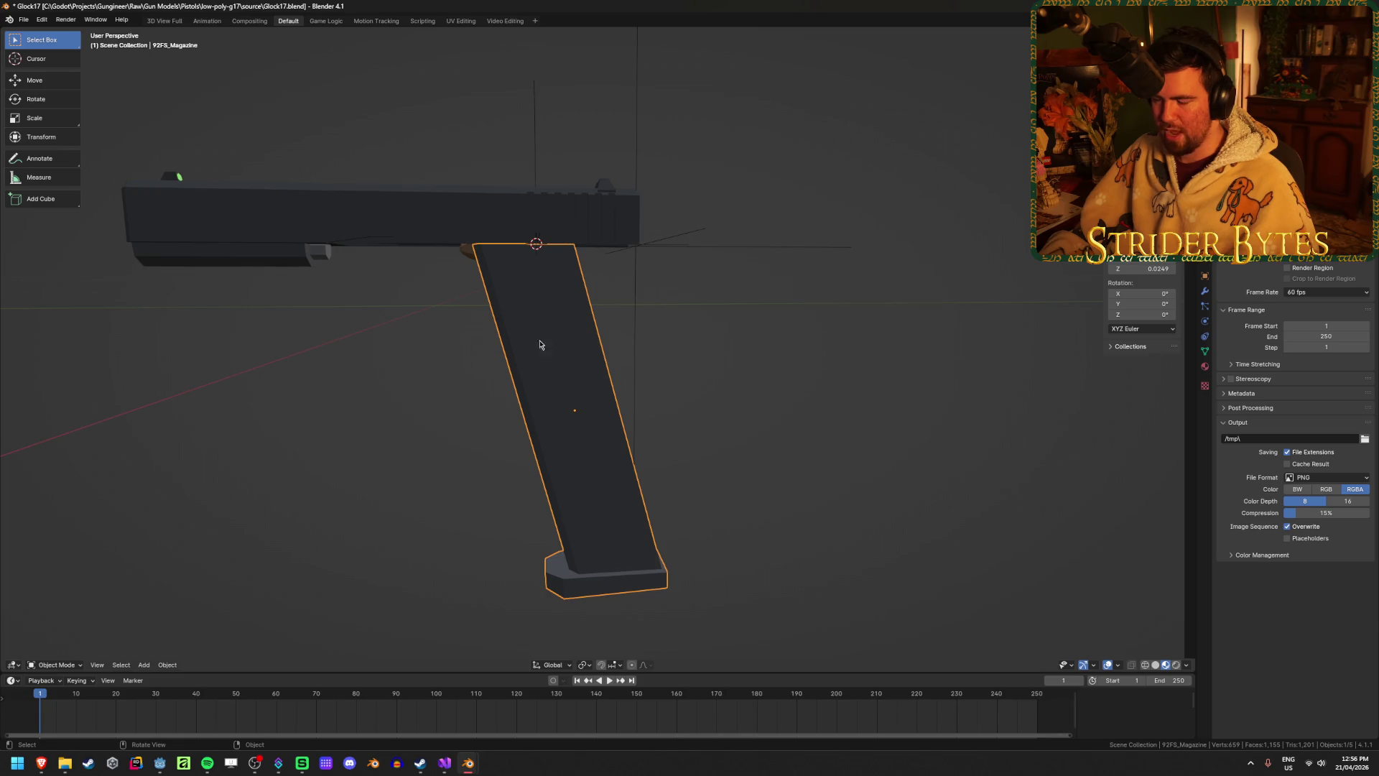
{"action": "key", "text": "alt+h"}
{"action": "left_click", "coordinate": [696, 348]}
{"action": "left_click", "coordinate": [631, 548]}
{"action": "left_click", "coordinate": [615, 503]}
{"action": "left_click", "coordinate": [606, 523]}
{"action": "left_click", "coordinate": [605, 560]}
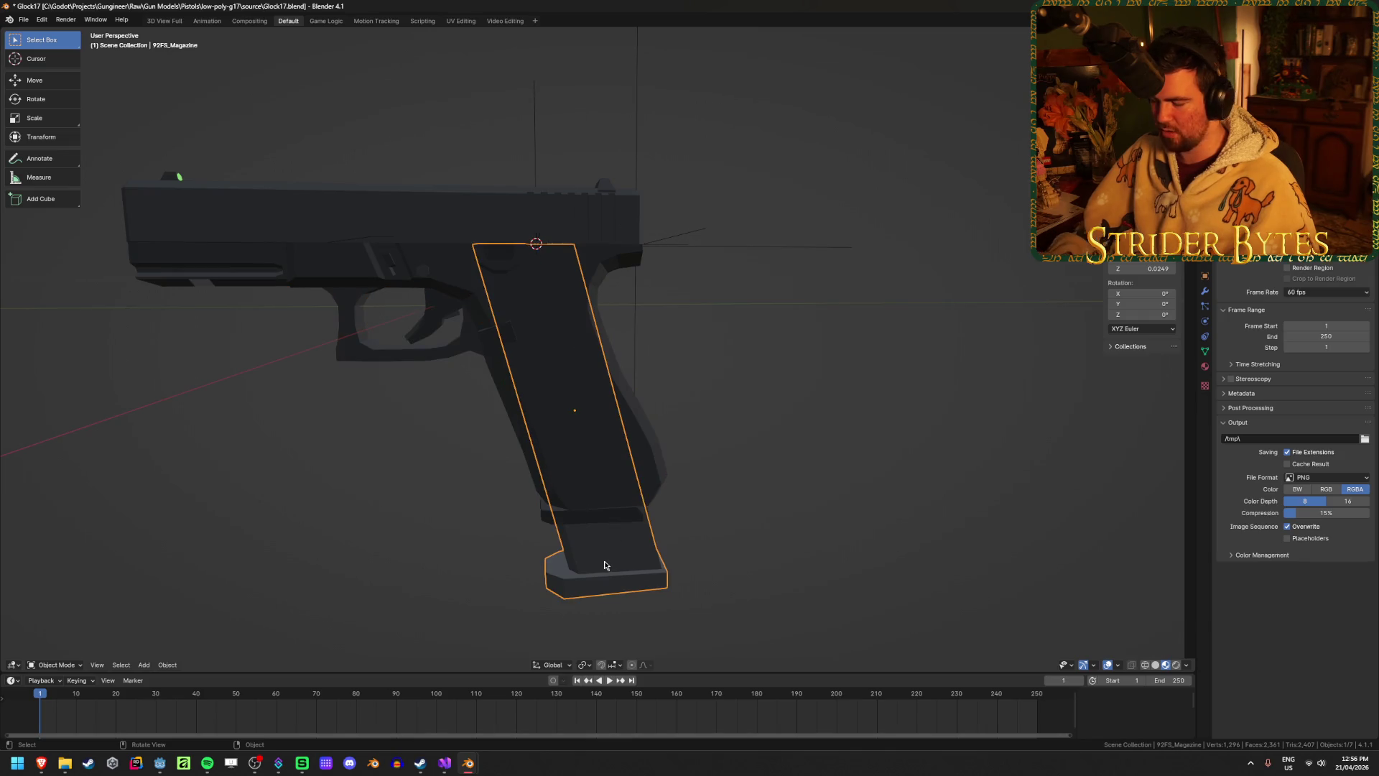
{"action": "key", "text": "KP_3"}
{"action": "left_click", "coordinate": [540, 507]}
{"action": "left_click", "coordinate": [537, 554]}
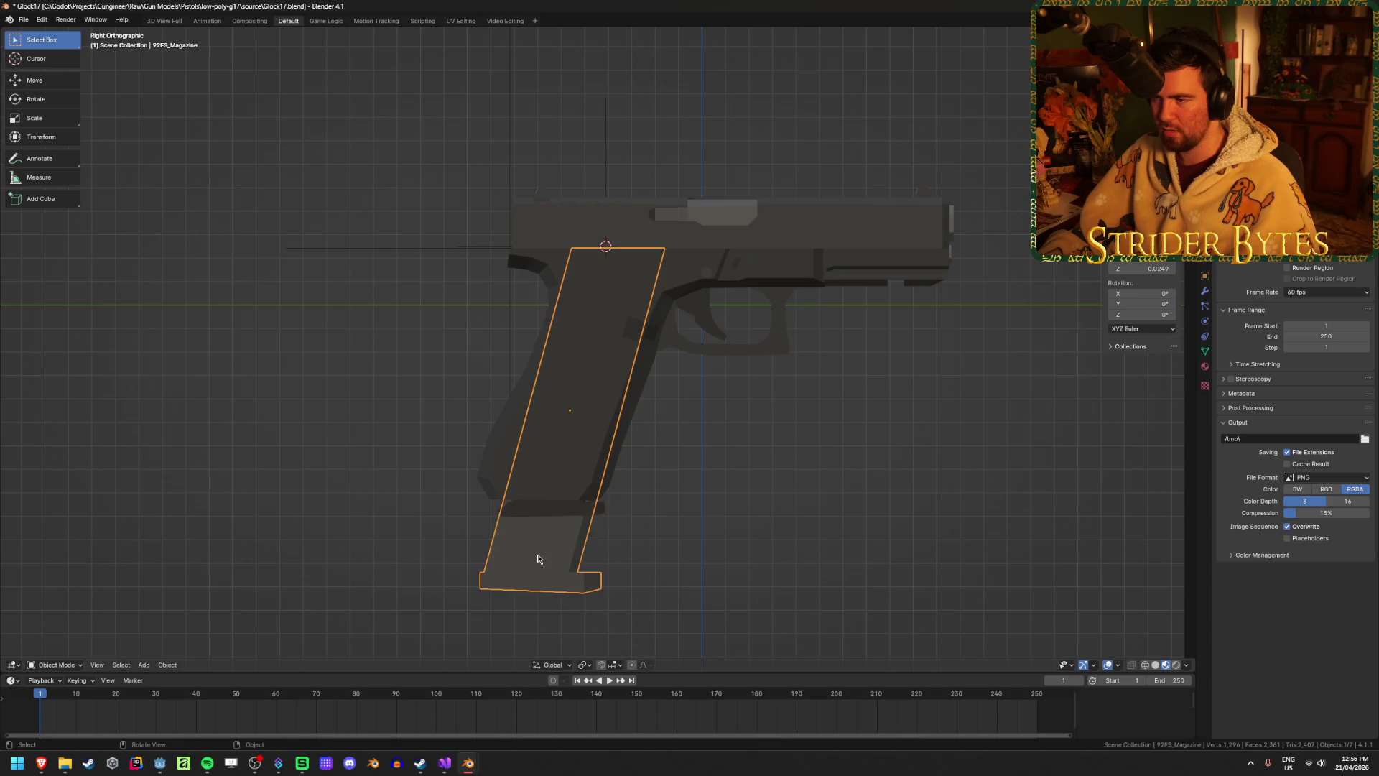
{"action": "left_click", "coordinate": [543, 517]}
{"action": "left_click", "coordinate": [530, 571]}
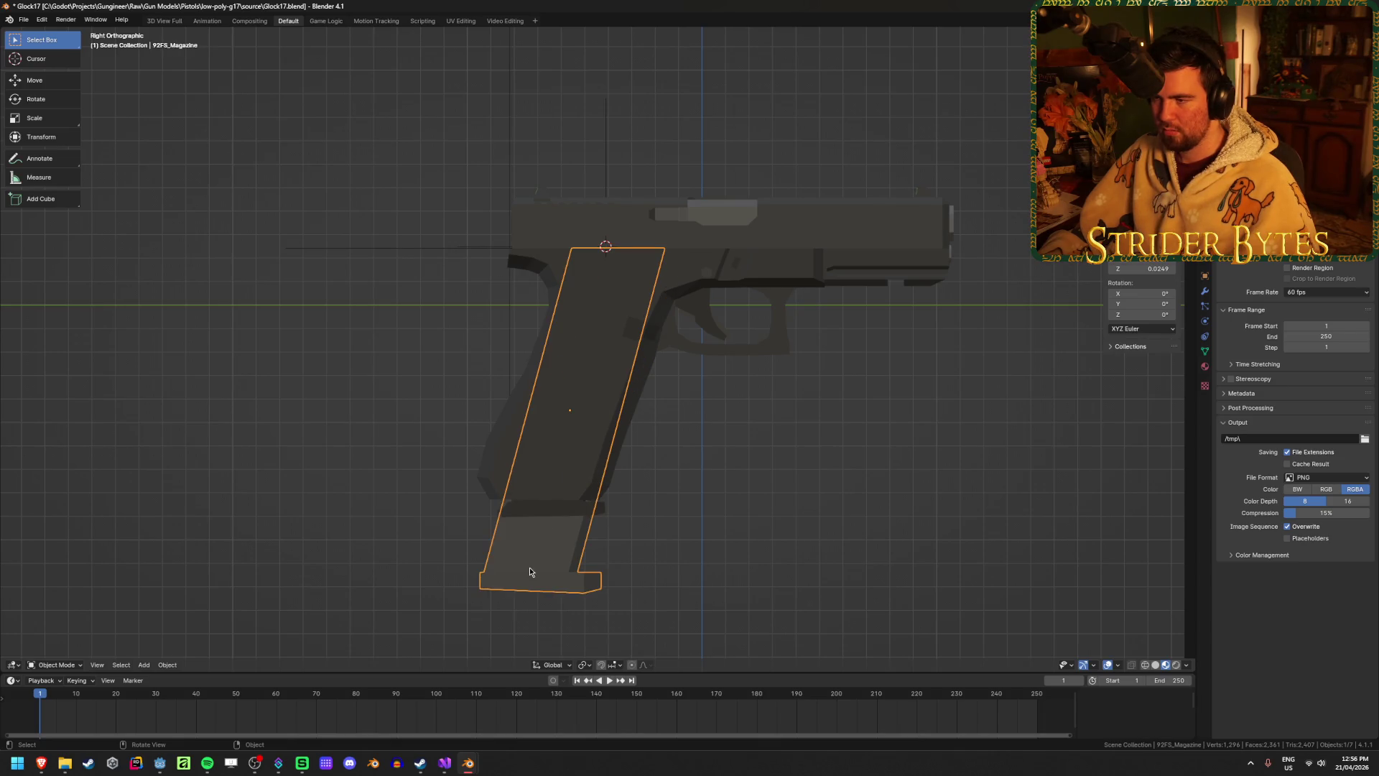
{"action": "left_click", "coordinate": [547, 514]}
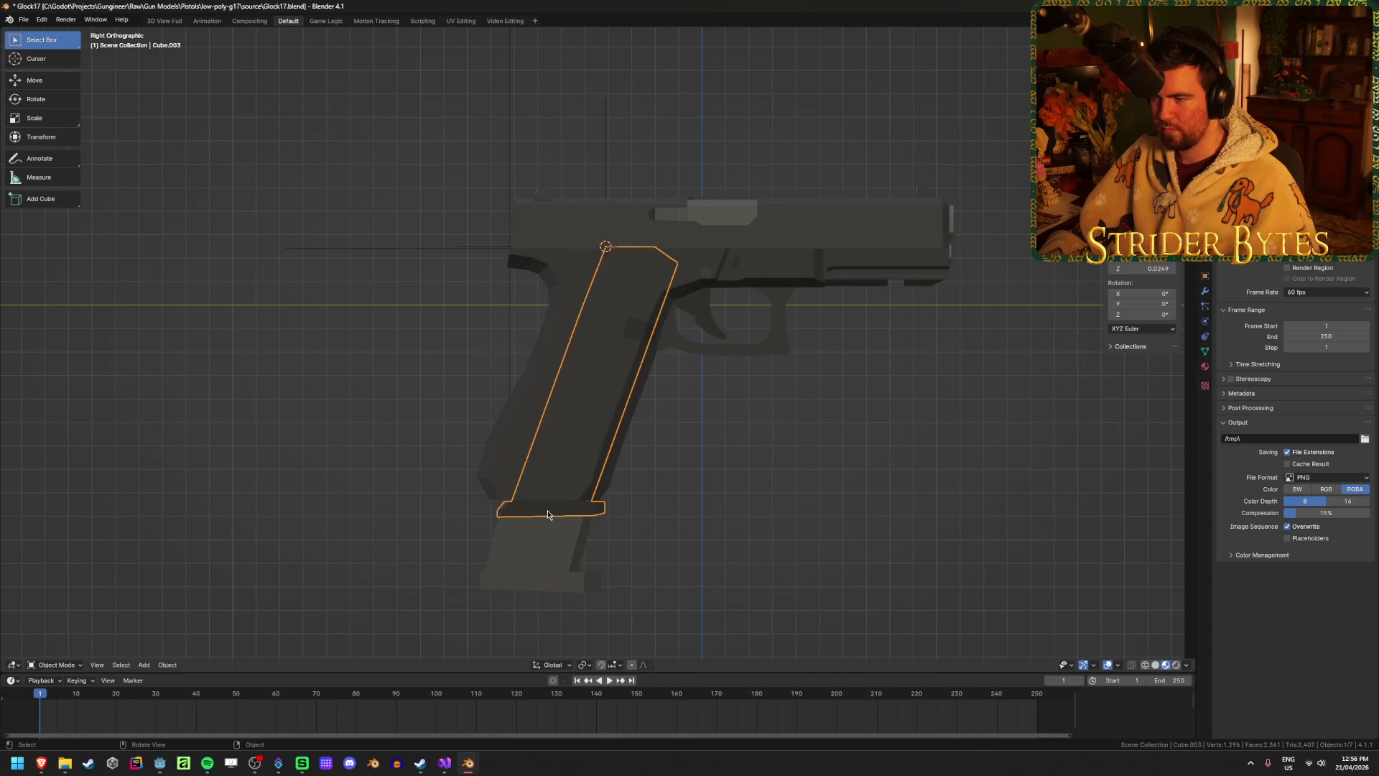
{"action": "left_click", "coordinate": [536, 545]}
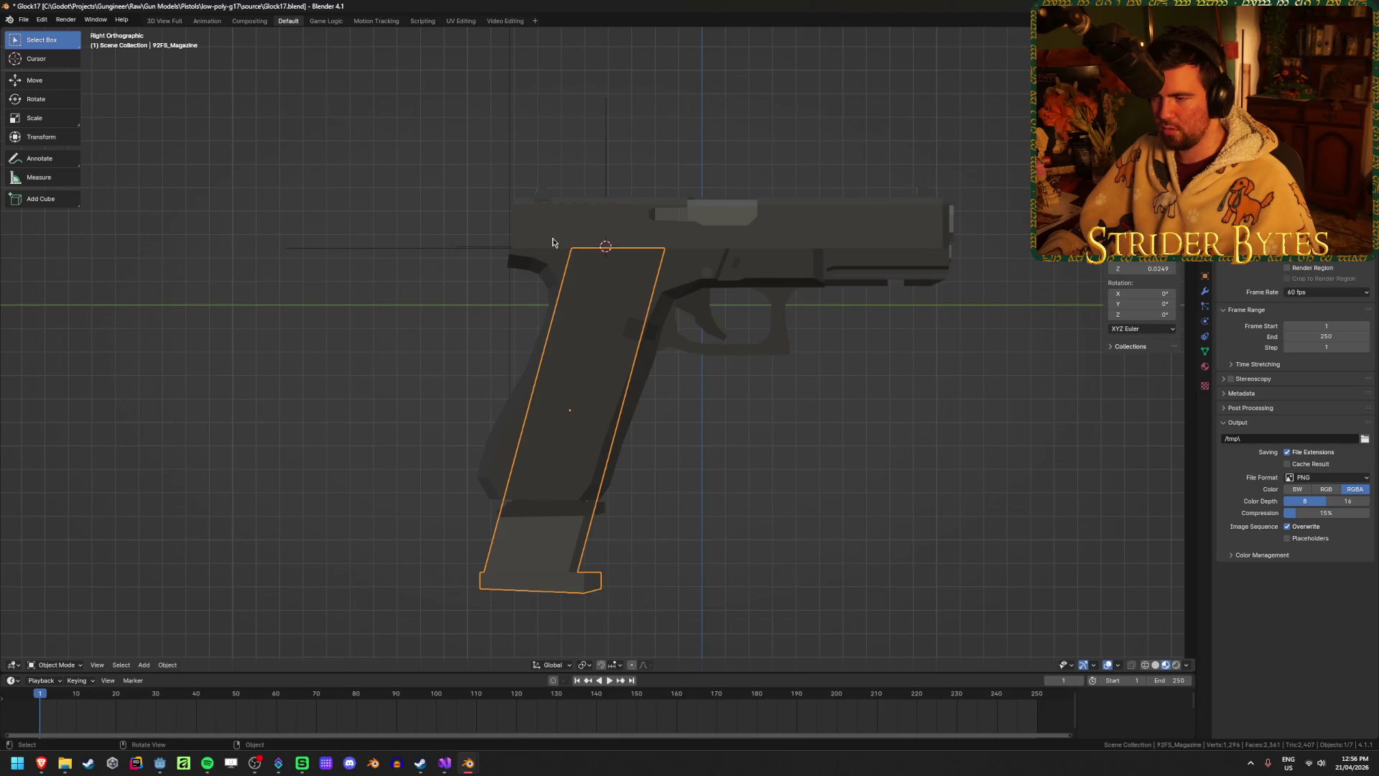
{"action": "left_click", "coordinate": [559, 515]}
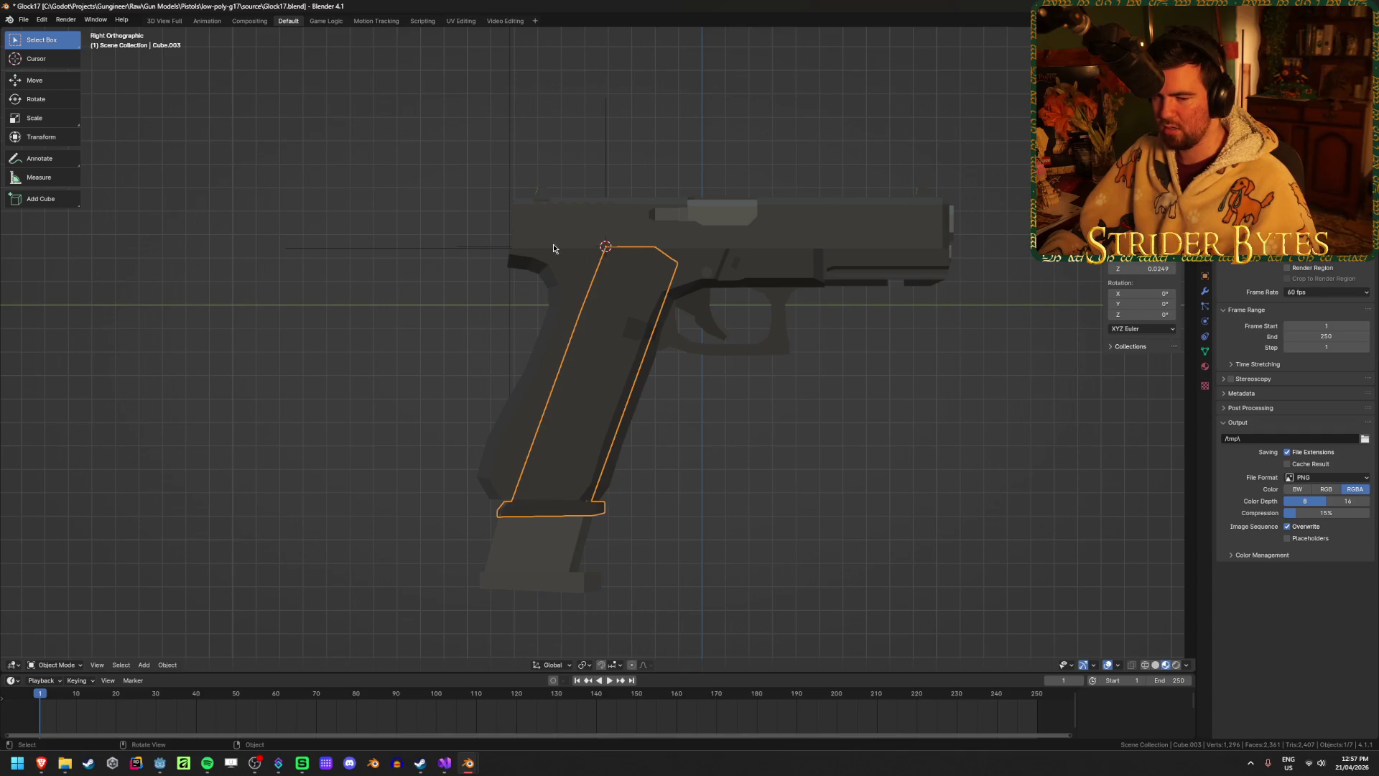
{"action": "left_click", "coordinate": [810, 424]}
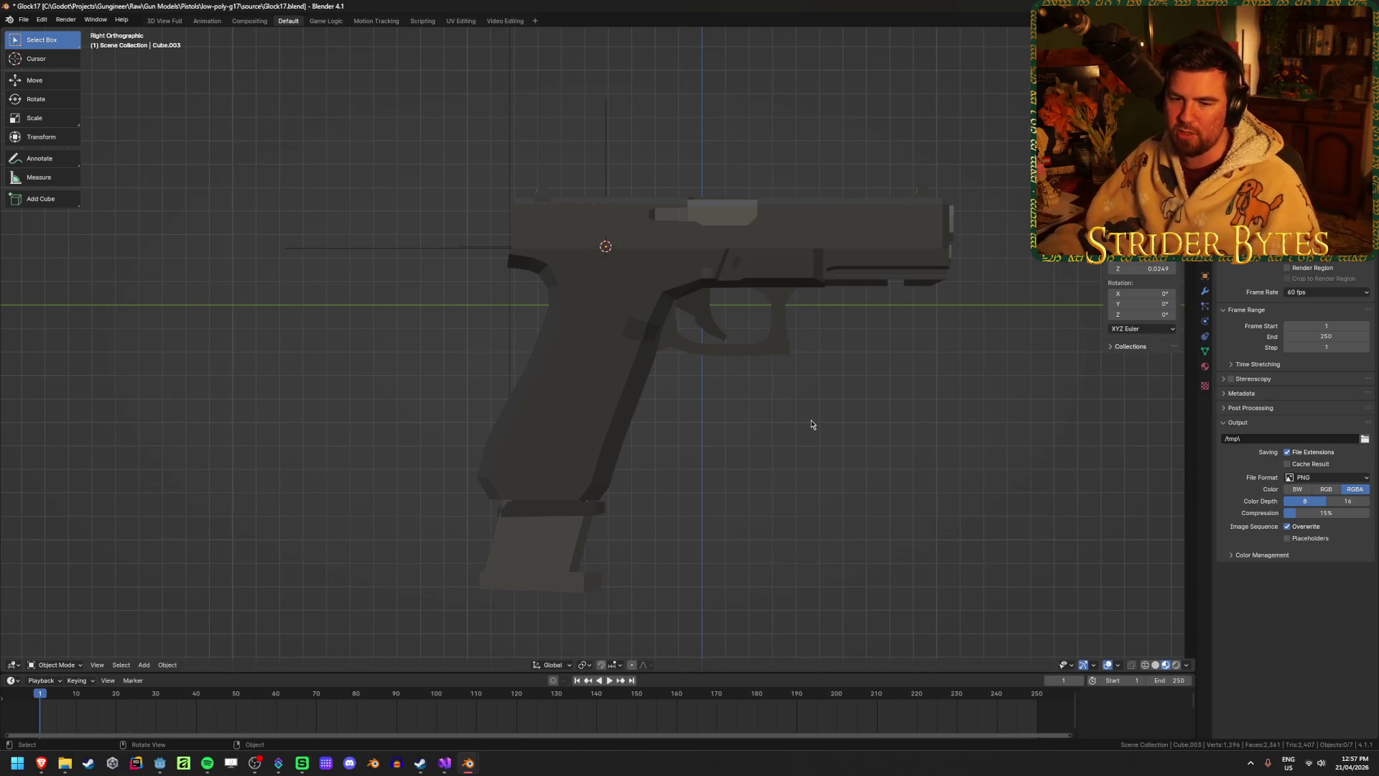
Move the 92FS_Magazine up toward the Glock's grip.
{"action": "middle_click_drag", "start_coordinate": [812, 424], "coordinate": [769, 440]}
{"action": "left_click", "coordinate": [547, 586]}
{"action": "mouse_move", "coordinate": [547, 585]}
{"action": "middle_mouse_down"}
{"action": "mouse_move", "coordinate": [603, 514]}
{"action": "mouse_move", "coordinate": [535, 555]}
{"action": "middle_mouse_up"}
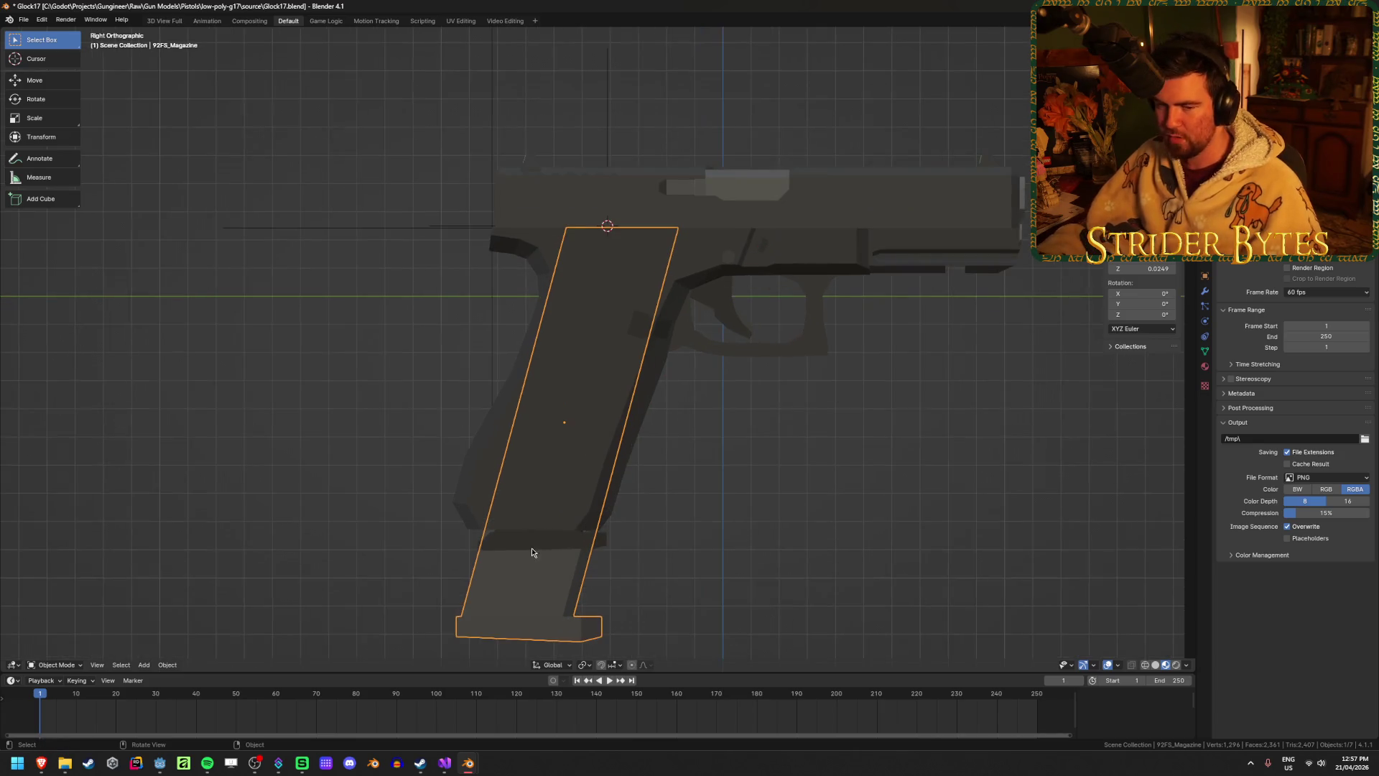
{"action": "scroll", "coordinate": [576, 455], "scroll_direction": "up", "scroll_amount": 3}
{"action": "scroll", "coordinate": [602, 542], "scroll_direction": "down", "scroll_amount": 3}
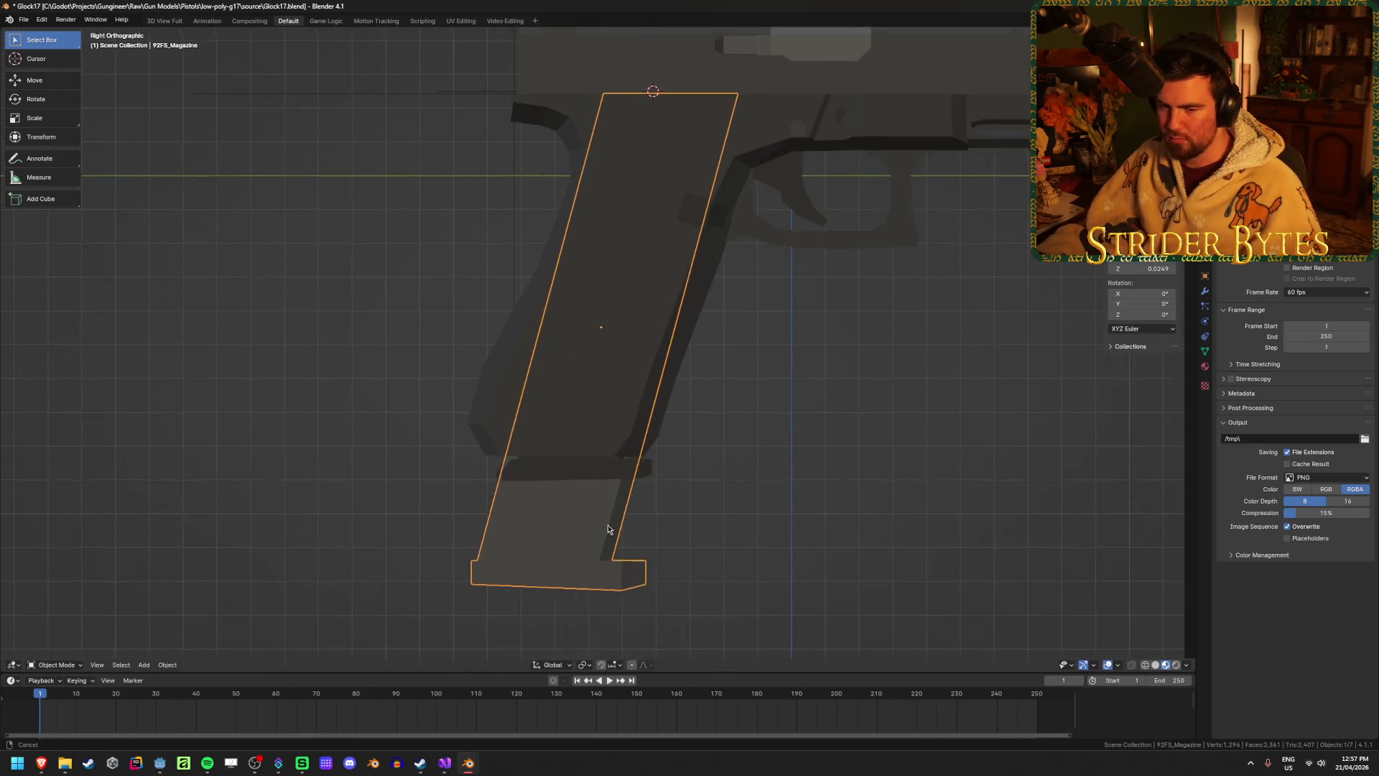
{"action": "scroll", "coordinate": [603, 533], "scroll_direction": "up", "scroll_amount": 3}
{"action": "key", "text": "g"}
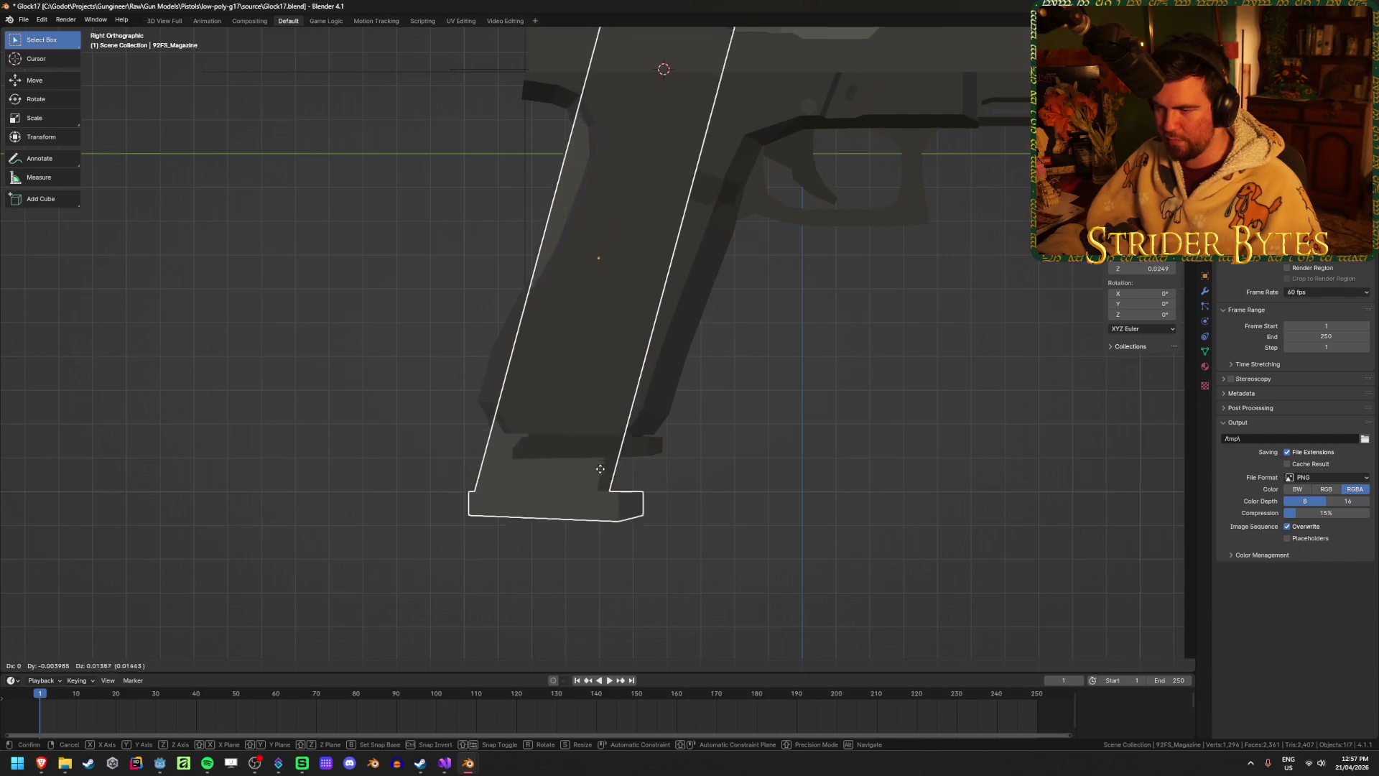
{"action": "left_click", "coordinate": [567, 571]}
In Right Ortho view, seat the 92FS_Magazine fully inside the grip.
{"action": "left_click", "coordinate": [543, 454]}
{"action": "middle_click_drag", "start_coordinate": [544, 454], "coordinate": [554, 451]}
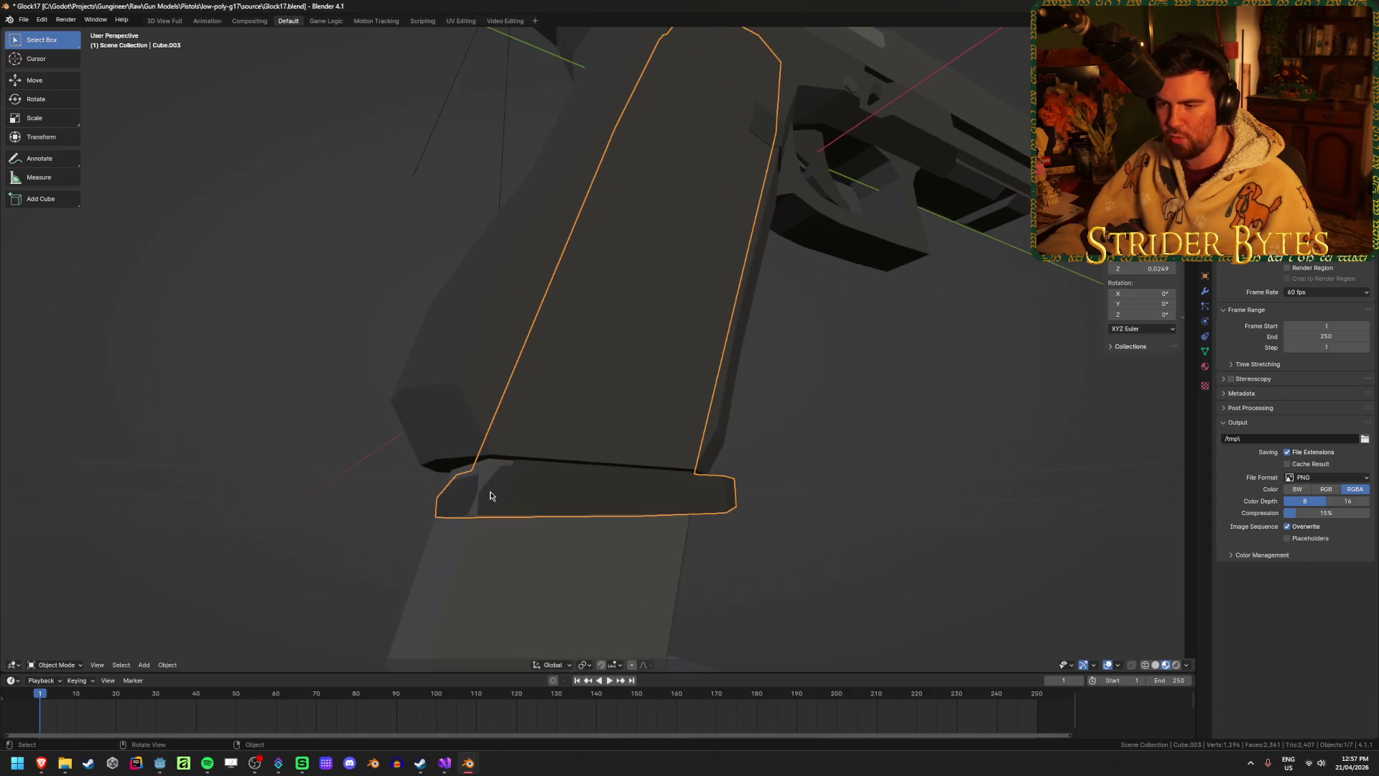
{"action": "middle_click_drag", "start_coordinate": [487, 487], "coordinate": [616, 533]}
{"action": "left_click", "coordinate": [612, 533]}
{"action": "key", "text": "KP_3"}
{"action": "key", "text": "g"}
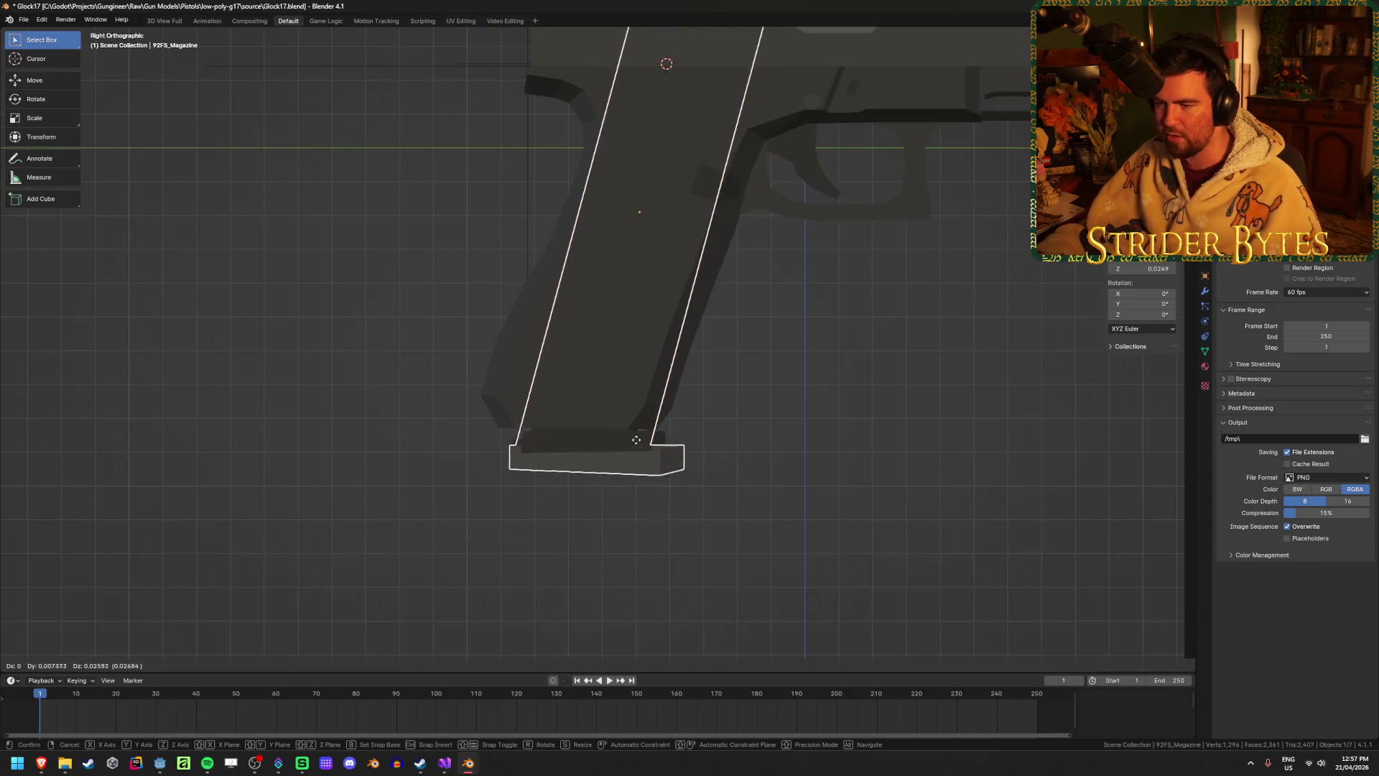
{"action": "left_click", "coordinate": [633, 431]}
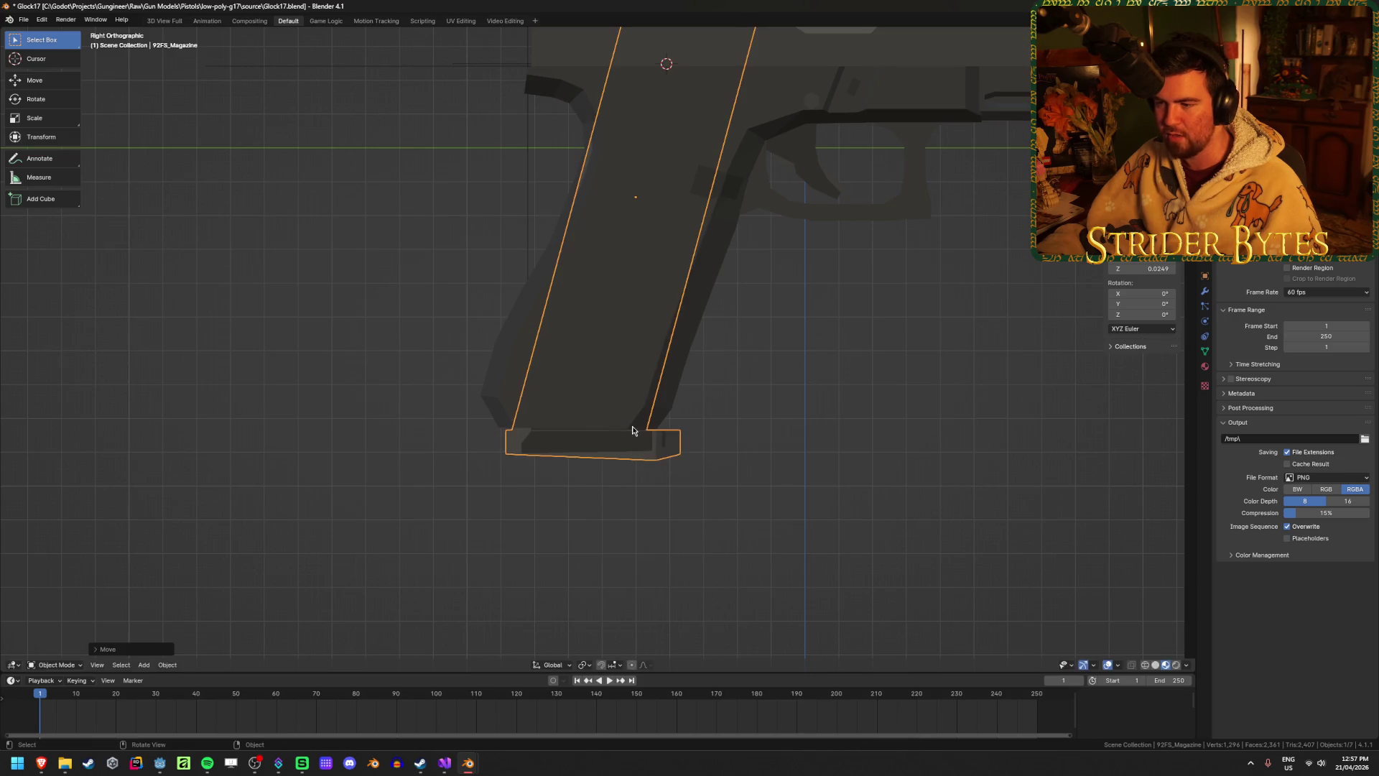
Inspect the seated magazine and save Glock17.blend.
{"action": "mouse_move", "coordinate": [783, 412]}
{"action": "middle_mouse_down"}
{"action": "mouse_move", "coordinate": [816, 390]}
{"action": "mouse_move", "coordinate": [627, 418]}
{"action": "middle_mouse_up"}
{"action": "left_click", "coordinate": [816, 391]}
{"action": "left_click", "coordinate": [627, 418]}
{"action": "left_click", "coordinate": [769, 196]}
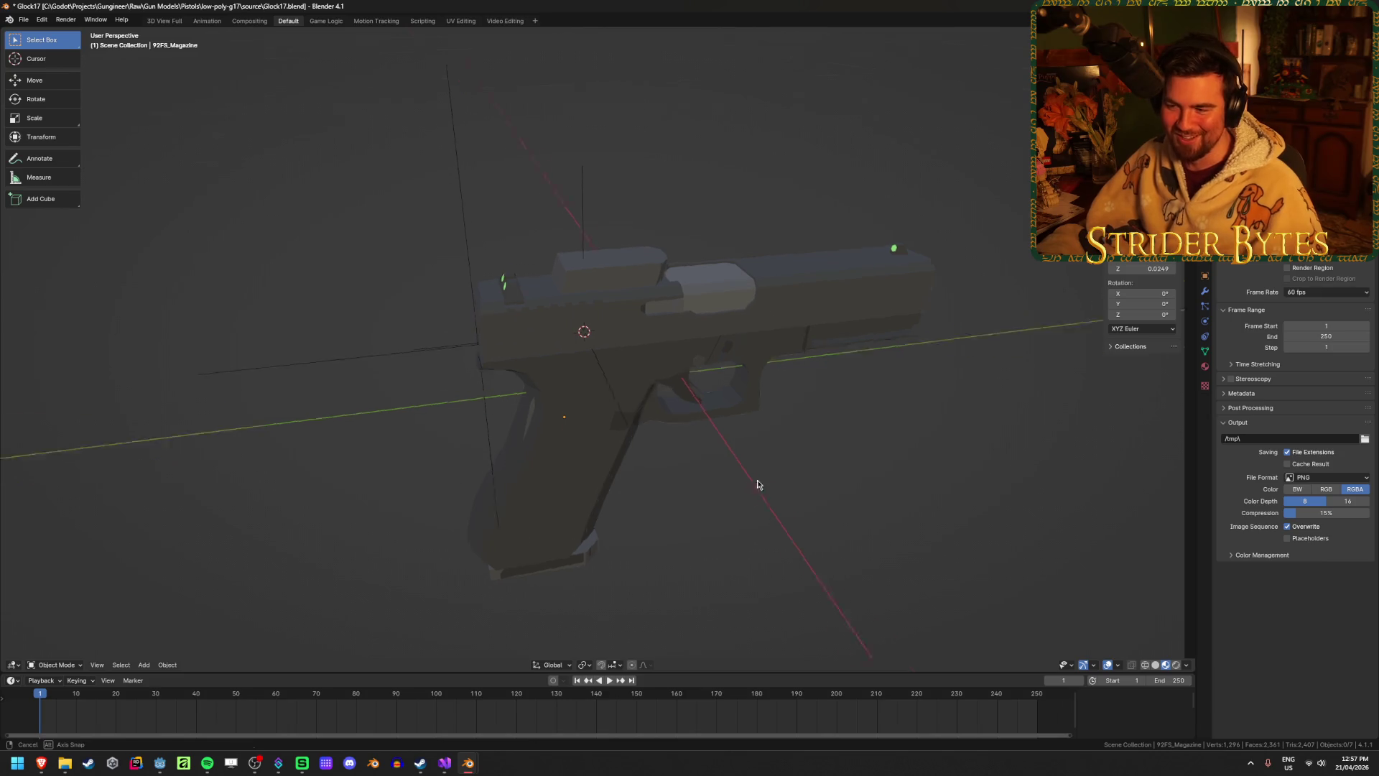
{"action": "middle_click_drag", "start_coordinate": [765, 407], "coordinate": [760, 437]}
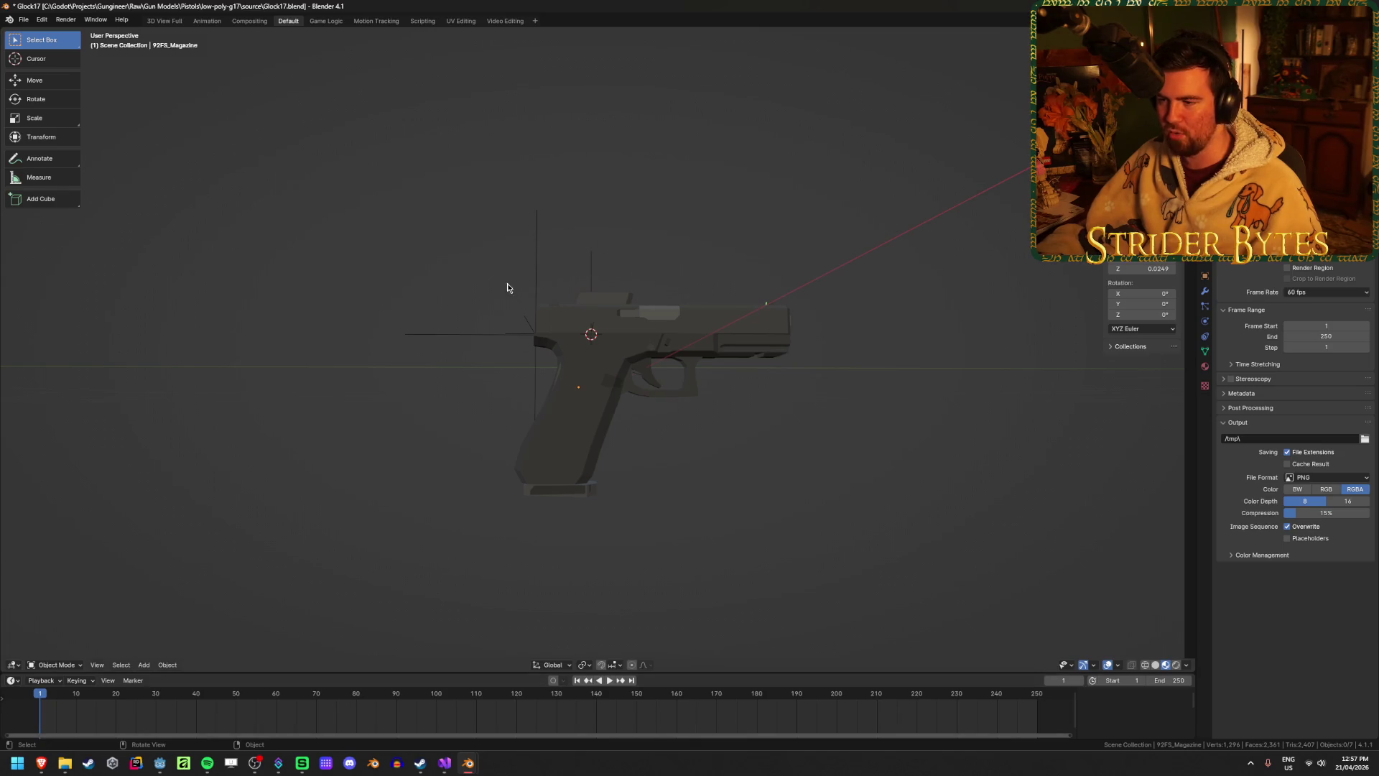
{"action": "key", "text": "ctrl+z"}
{"action": "key", "text": "ctrl+z"}
{"action": "key", "text": "ctrl+z"}
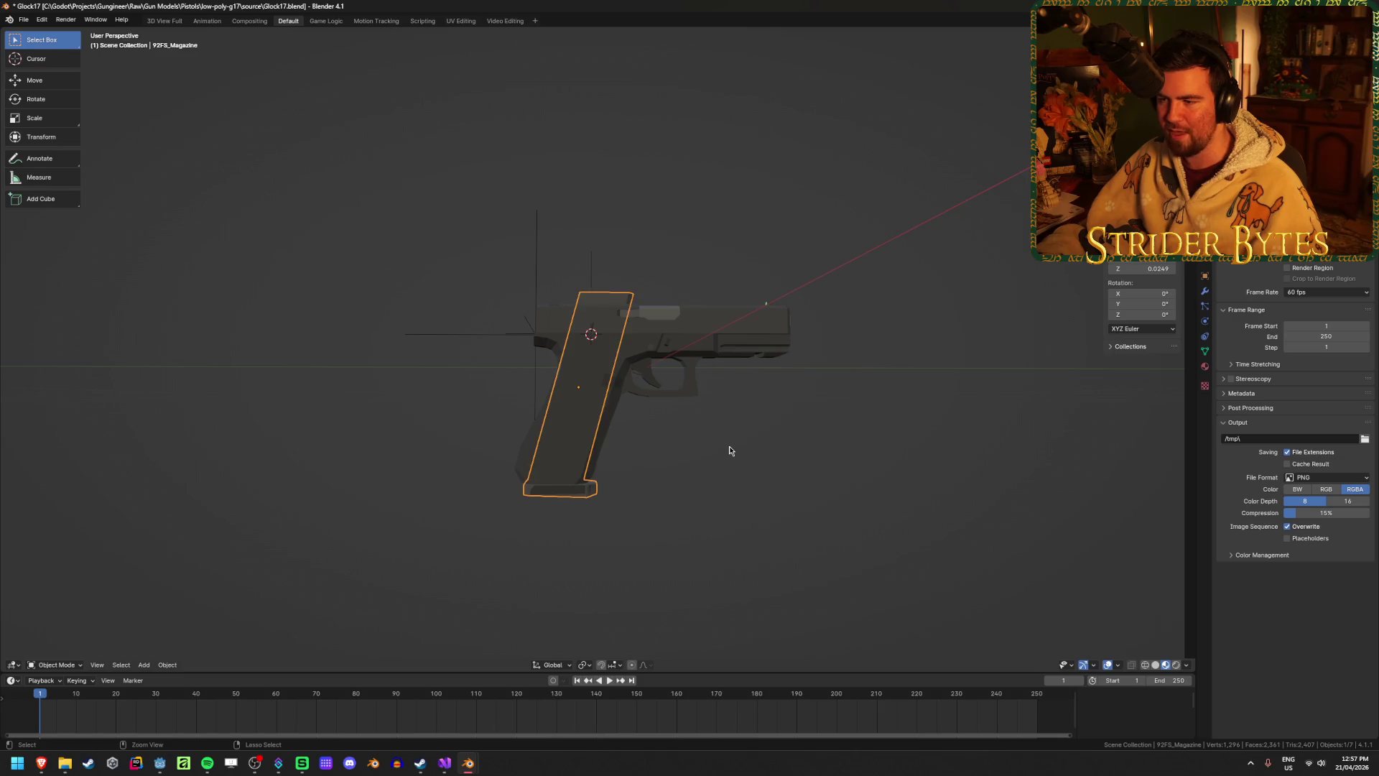
{"action": "key", "text": "ctrl+s"}
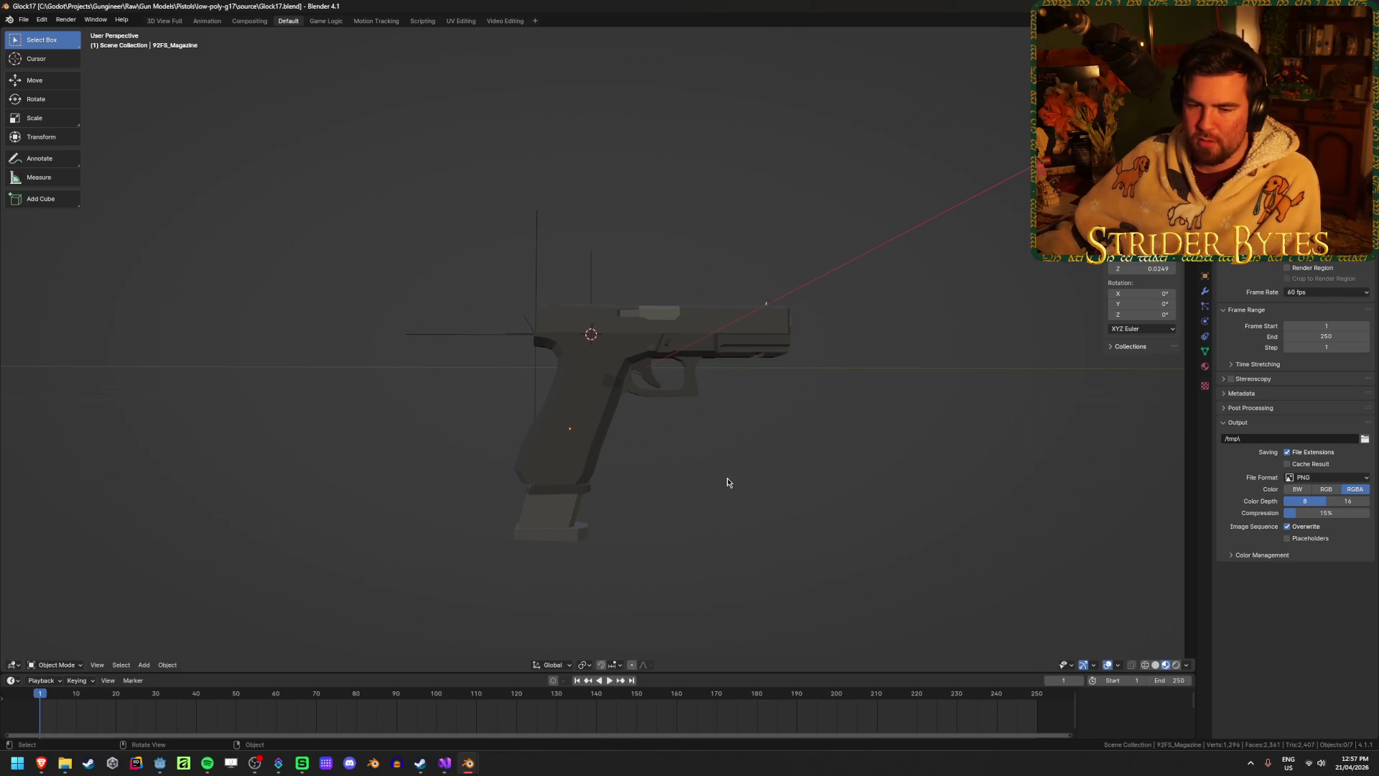
Save Glock17.blend once more and bring up the Beretta 92fs file.
{"action": "scroll", "coordinate": [727, 482], "scroll_direction": "up", "scroll_amount": 2}
{"action": "left_click", "coordinate": [541, 559]}
{"action": "left_click", "coordinate": [807, 548]}
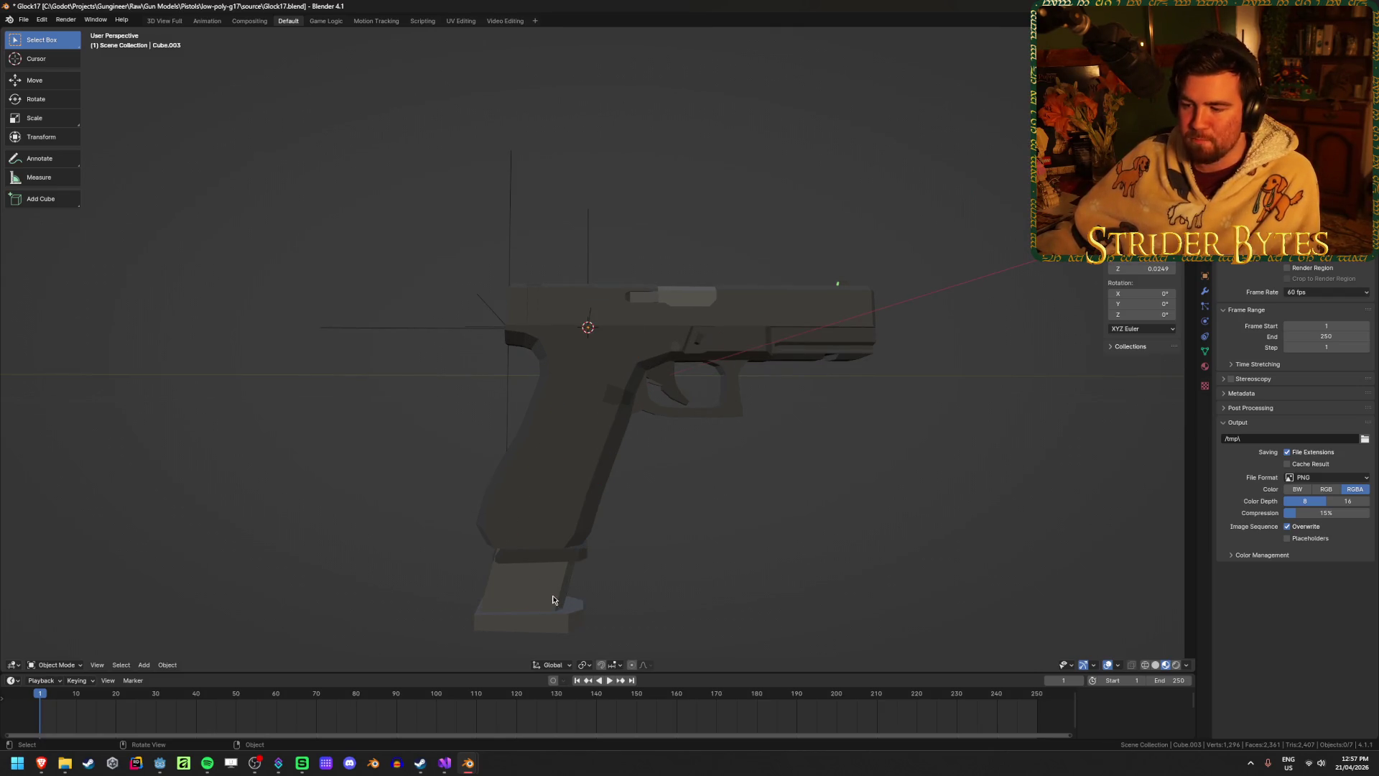
{"action": "key", "text": "ctrl+s"}
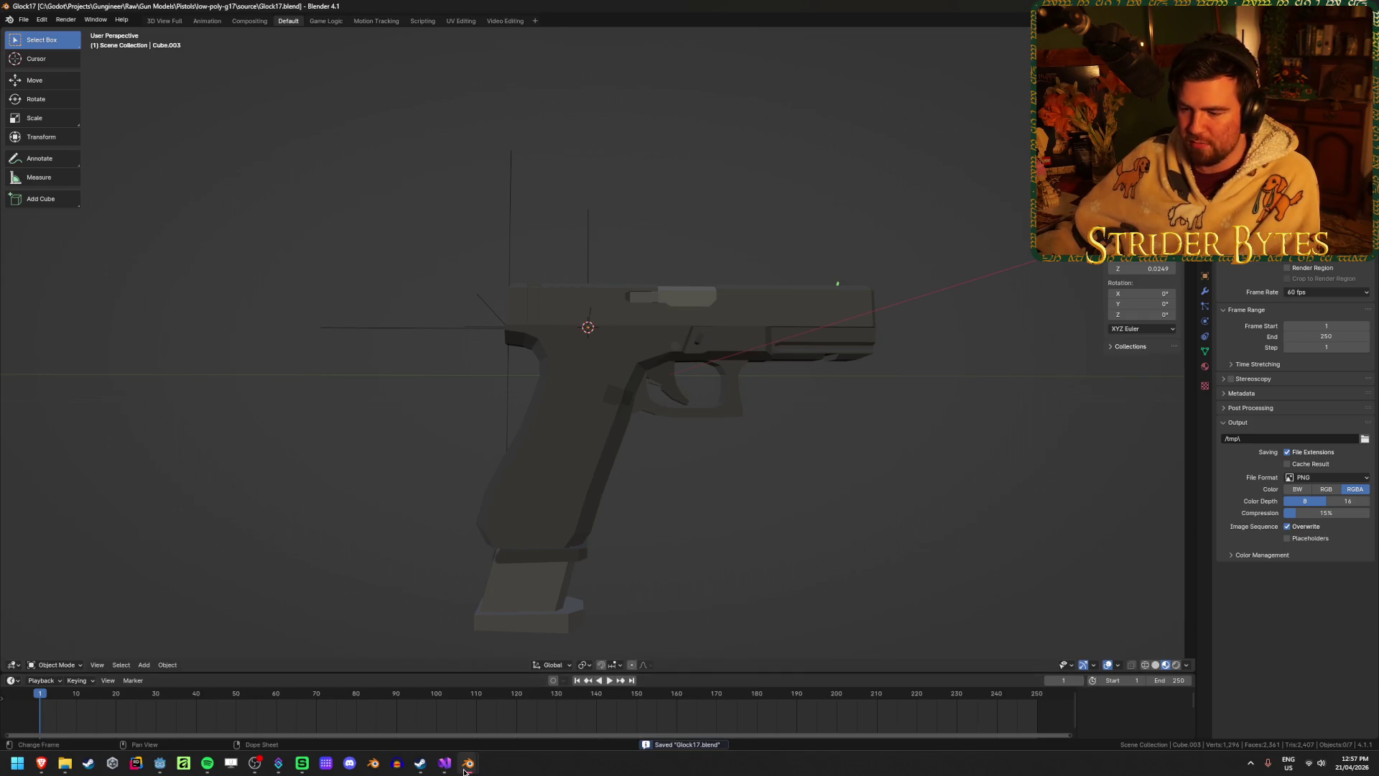
{"action": "mouse_move", "coordinate": [466, 767]}
{"action": "left_click", "coordinate": [410, 700]}
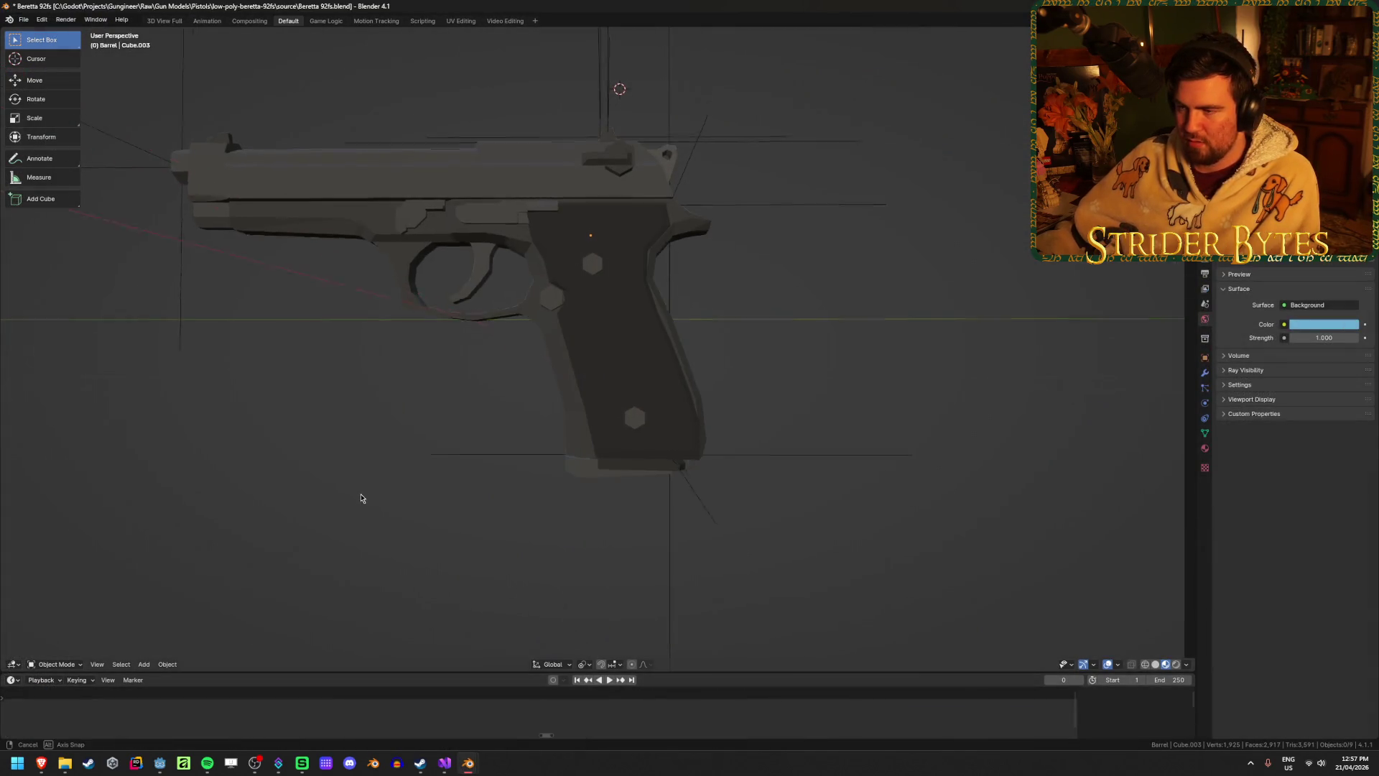
Select the 92FS_Magazine in the Beretta 92fs scene and delete it.
{"action": "middle_click_drag", "start_coordinate": [361, 496], "coordinate": [557, 438]}
{"action": "left_click", "coordinate": [591, 427]}
{"action": "left_click", "coordinate": [459, 529]}
{"action": "left_click", "coordinate": [578, 426]}
{"action": "left_click", "coordinate": [537, 509]}
{"action": "mouse_move", "coordinate": [561, 460]}
{"action": "middle_mouse_down"}
{"action": "mouse_move", "coordinate": [594, 409]}
{"action": "mouse_move", "coordinate": [548, 455]}
{"action": "middle_mouse_up"}
{"action": "scroll", "coordinate": [548, 455], "scroll_direction": "up", "scroll_amount": 3}
{"action": "left_click", "coordinate": [617, 485]}
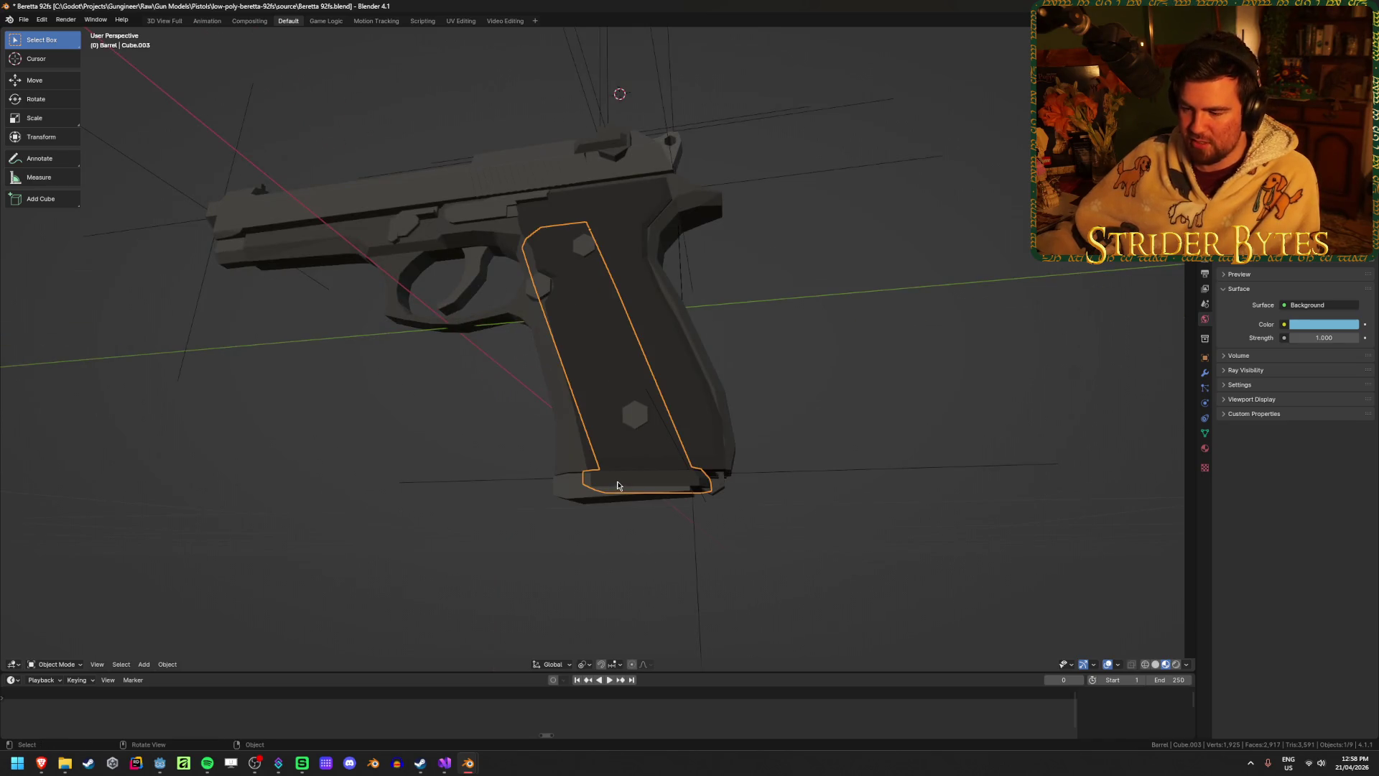
{"action": "left_click", "coordinate": [593, 500]}
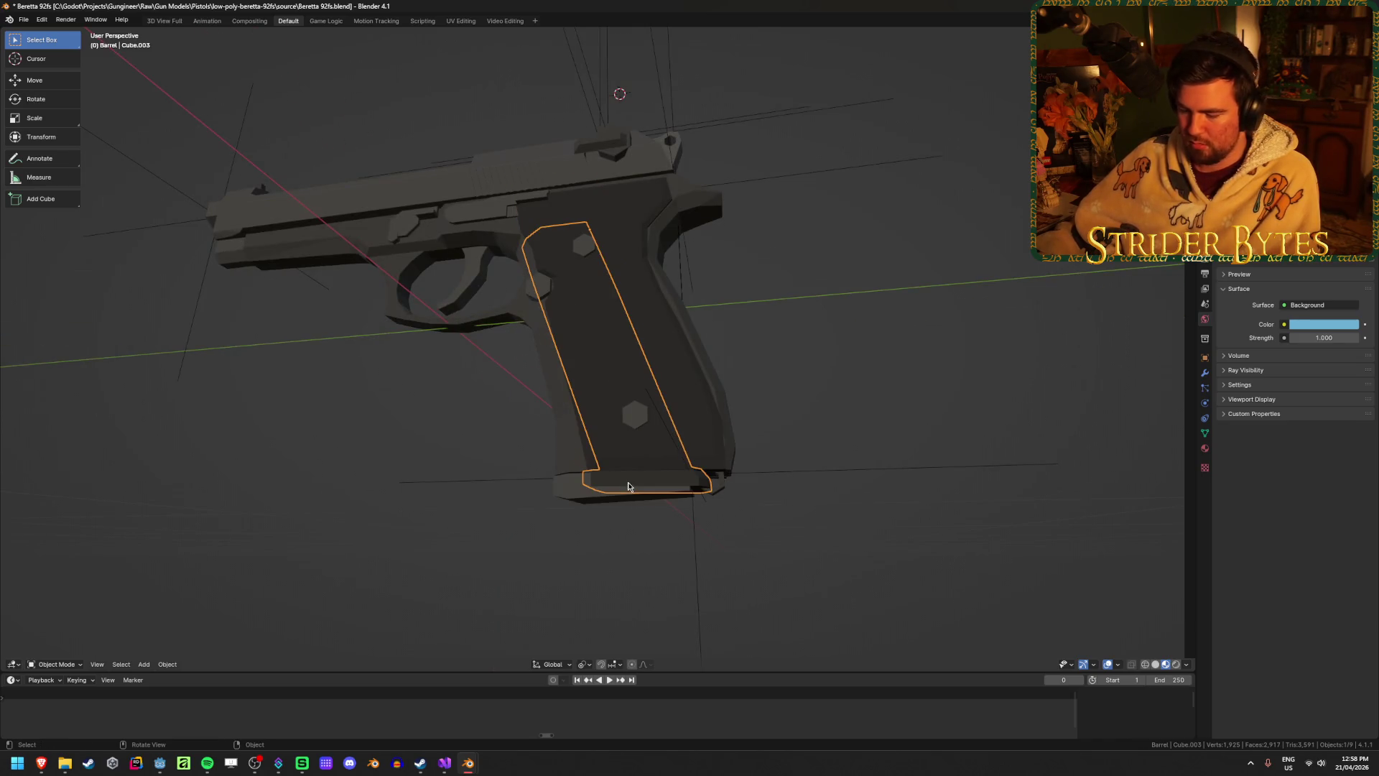
{"action": "key", "text": "Delete"}
Level the view with the pistol's side and switch back to the Glock17 file.
{"action": "middle_click_drag", "start_coordinate": [580, 503], "coordinate": [589, 521]}
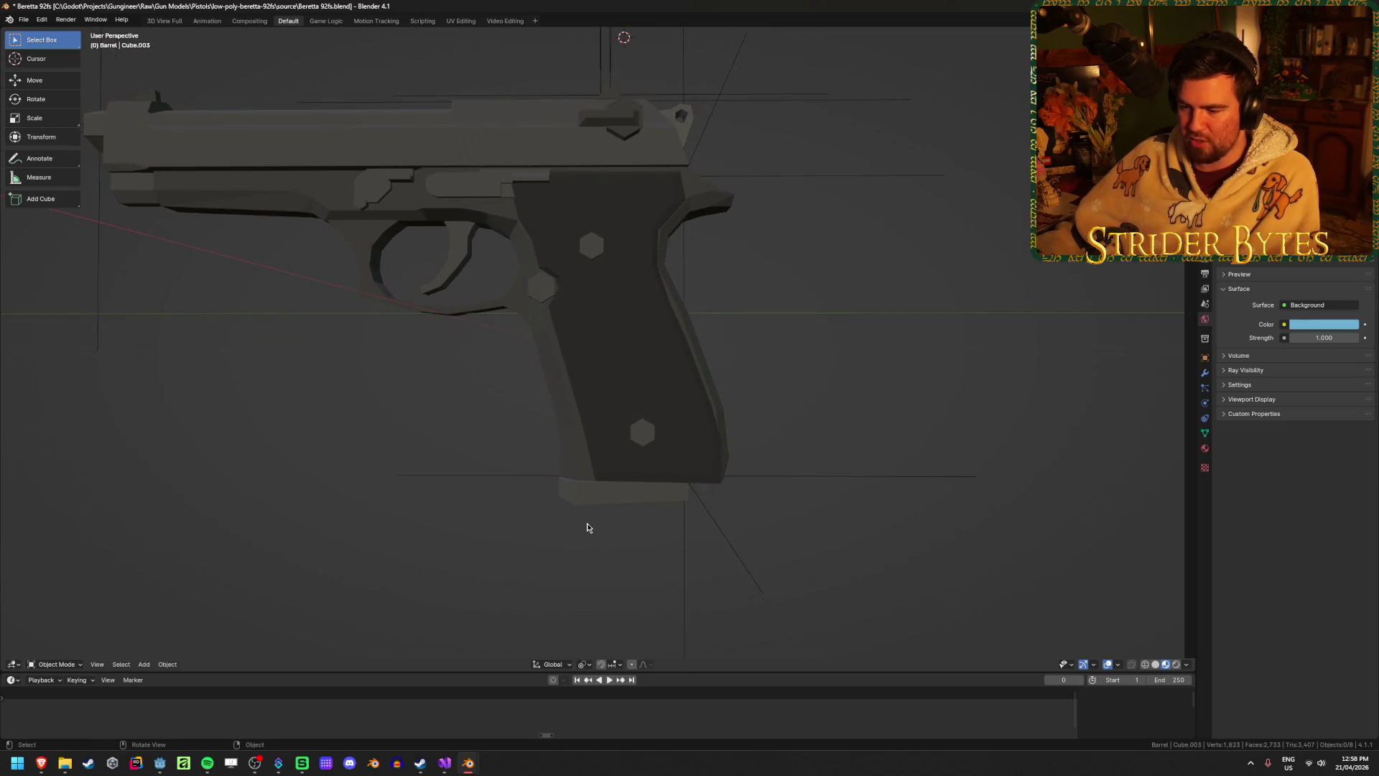
{"action": "mouse_move", "coordinate": [468, 763]}
{"action": "left_click", "coordinate": [382, 692]}
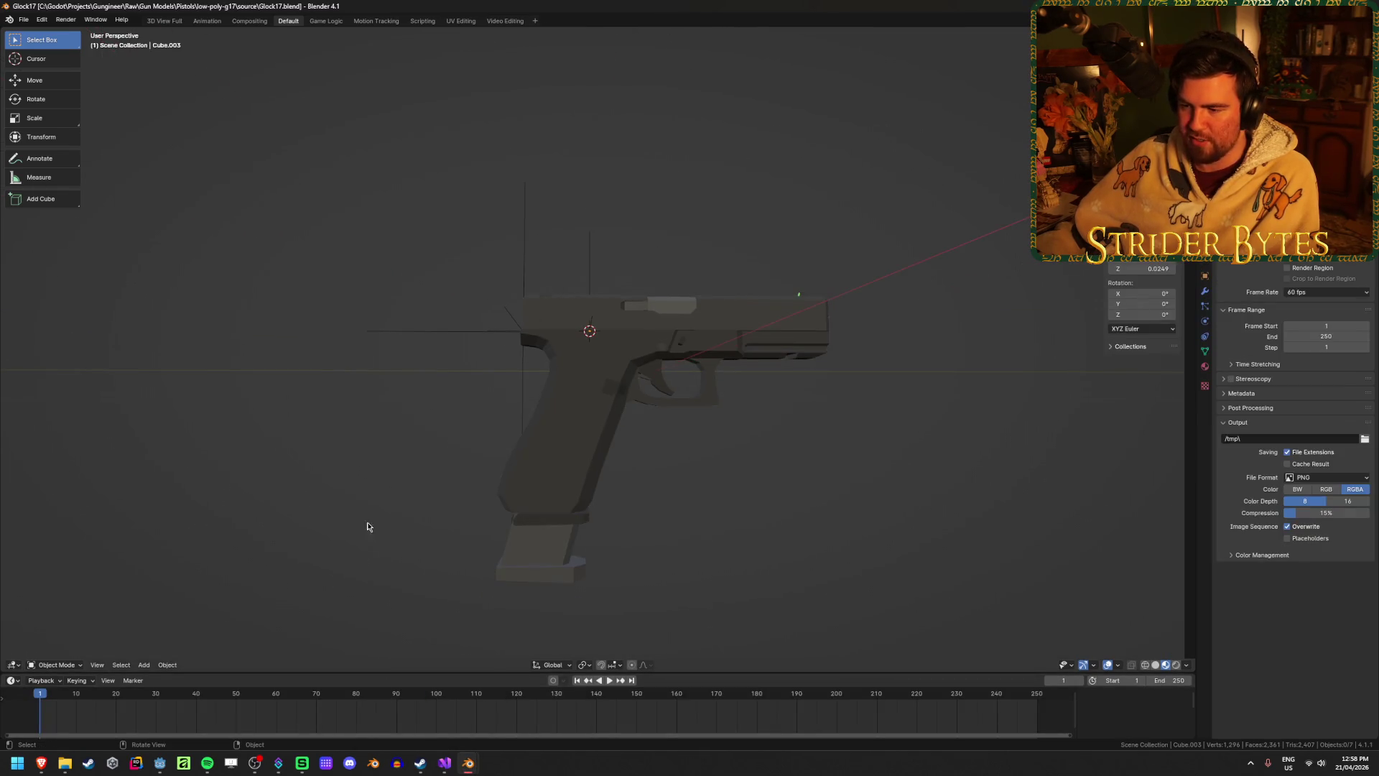
Delete Cube.003 from the Glock grip, then select the 92FS_Magazine and orbit to inspect it.
{"action": "left_click", "coordinate": [576, 525]}
{"action": "key", "text": "Delete"}
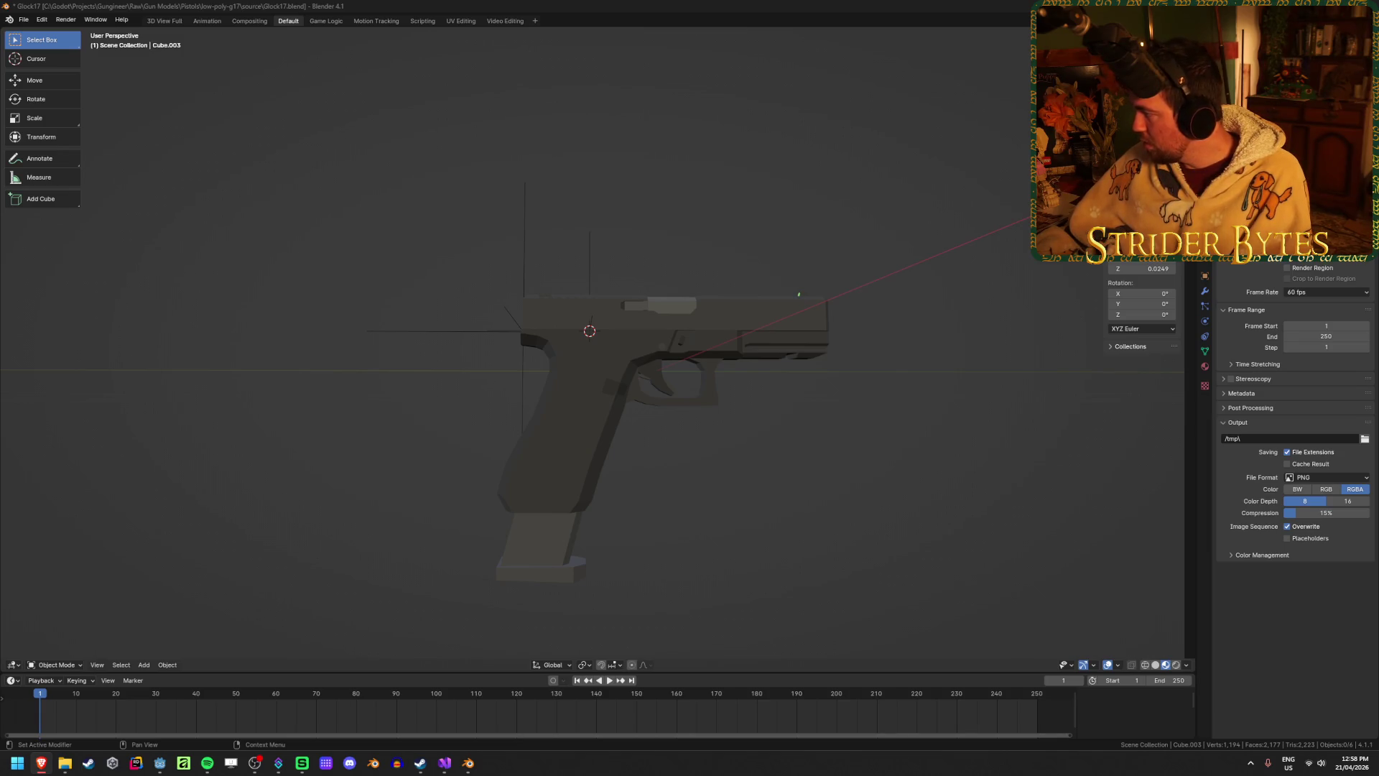
{"action": "left_click", "coordinate": [510, 555]}
{"action": "mouse_move", "coordinate": [510, 555]}
{"action": "middle_mouse_down"}
{"action": "mouse_move", "coordinate": [641, 499]}
{"action": "mouse_move", "coordinate": [1327, 347]}
{"action": "middle_mouse_up"}
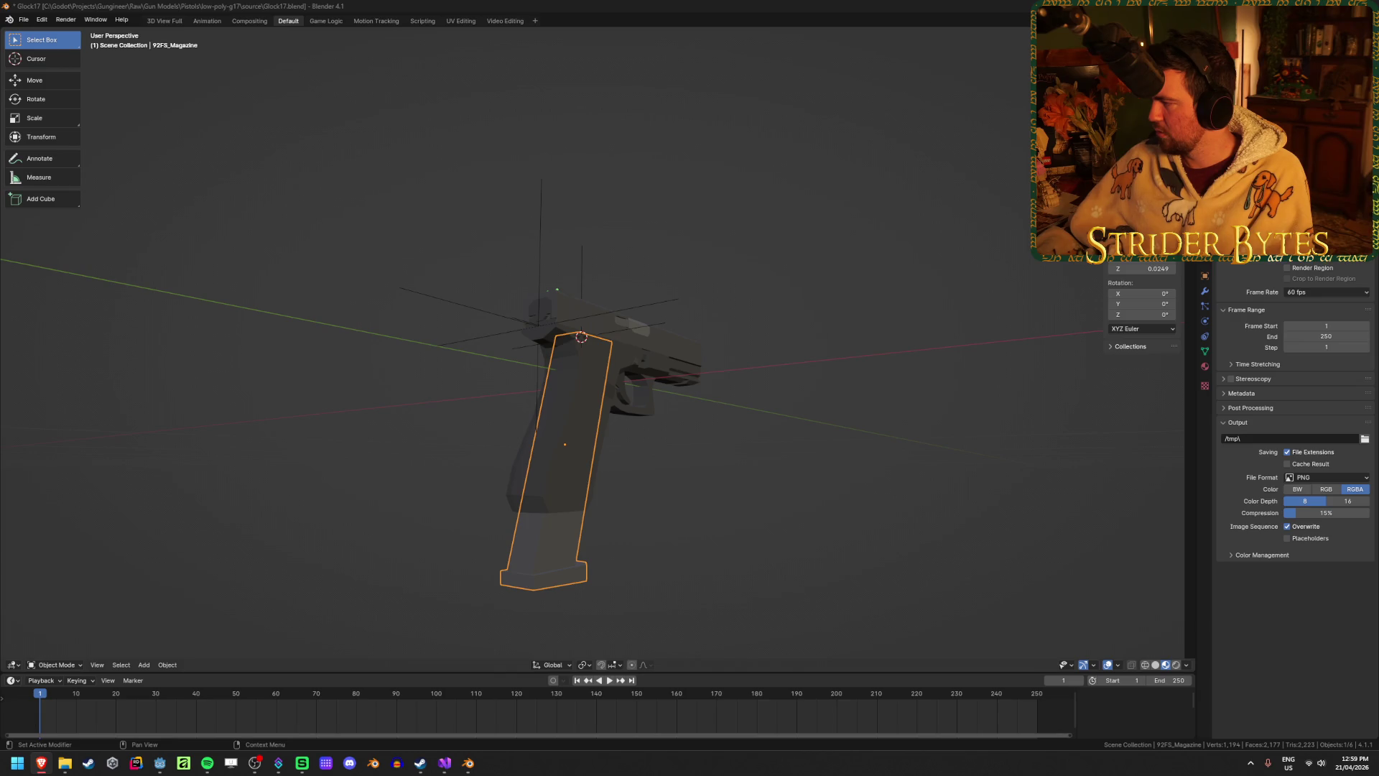
Orbit around both sides of the pistol and unhide the Cube.003 piece with Alt+H.
{"action": "left_click", "coordinate": [900, 425]}
{"action": "middle_click_drag", "start_coordinate": [900, 425], "coordinate": [625, 536]}
{"action": "scroll", "coordinate": [636, 510], "scroll_direction": "up", "scroll_amount": 3}
{"action": "key", "text": "ctrl+z"}
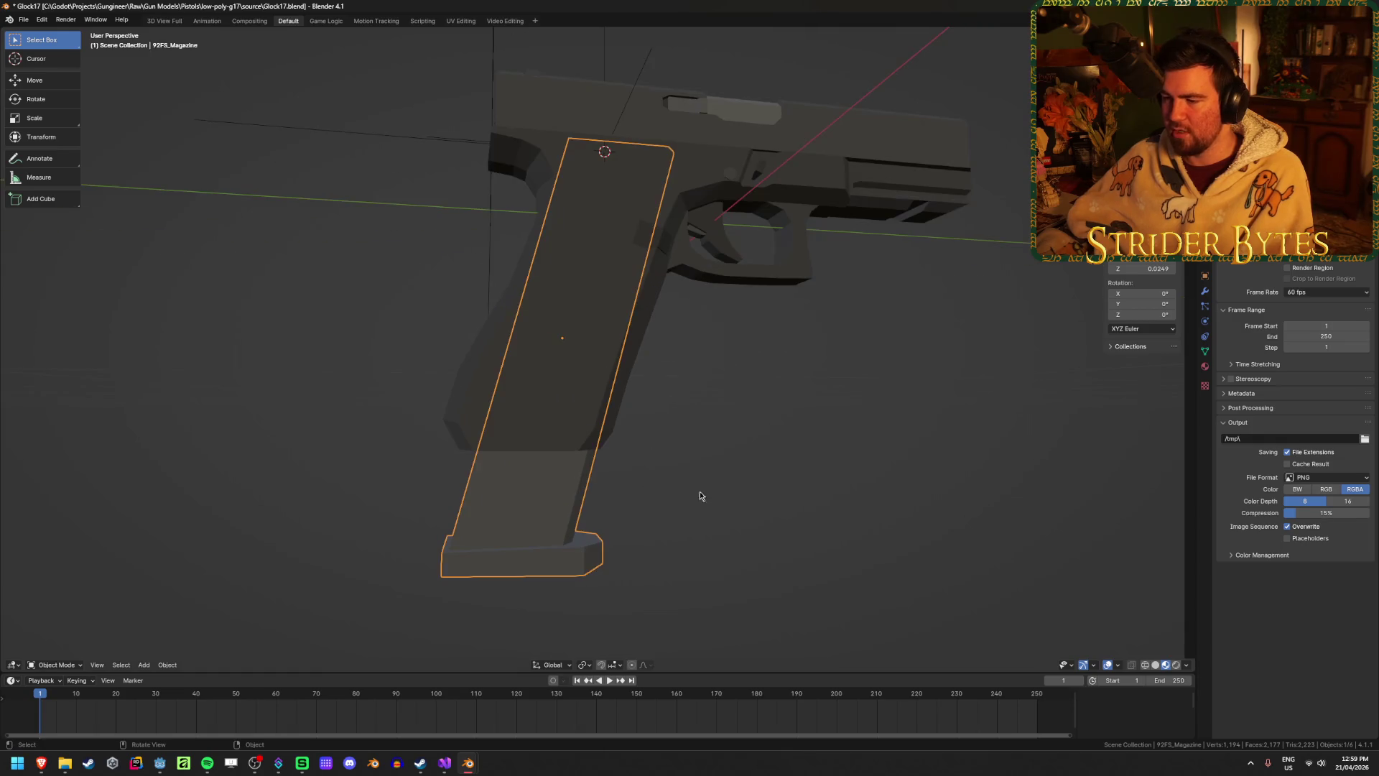
{"action": "mouse_move", "coordinate": [709, 493]}
{"action": "middle_mouse_down"}
{"action": "mouse_move", "coordinate": [970, 503]}
{"action": "mouse_move", "coordinate": [489, 502]}
{"action": "middle_mouse_up"}
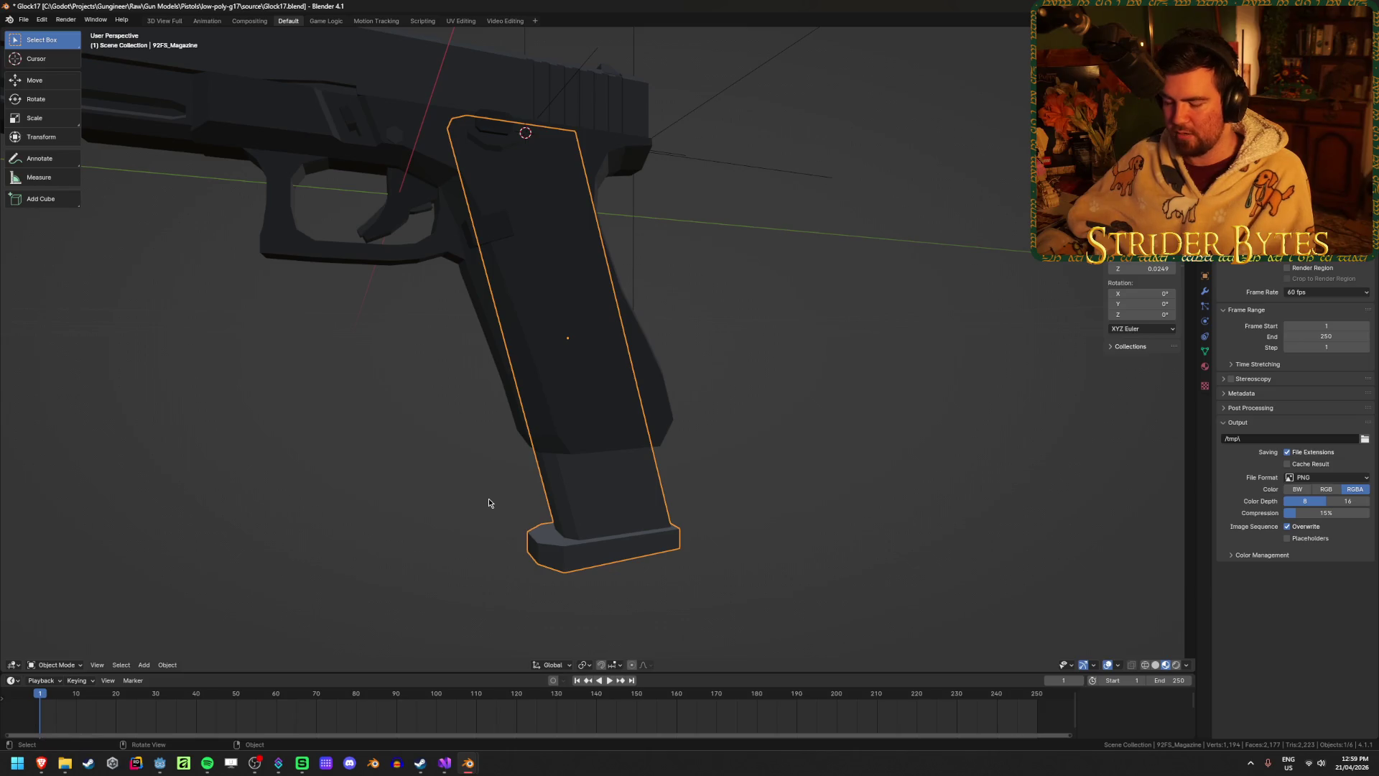
{"action": "key", "text": "alt+h"}
Select the Cube.003 grip piece and the 92FS_Magazine in turn to compare them.
{"action": "left_click", "coordinate": [583, 473]}
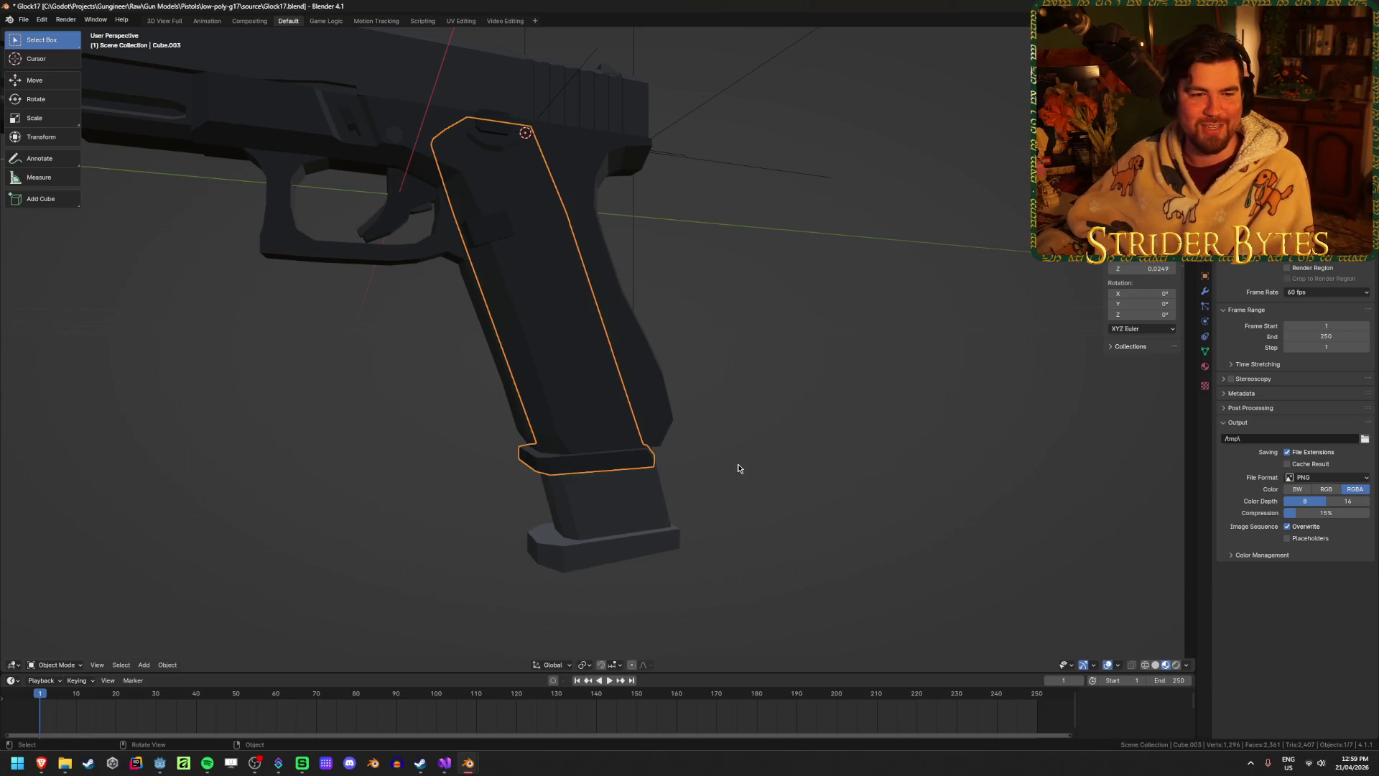
{"action": "key", "text": "alt+a"}
{"action": "left_click", "coordinate": [598, 470]}
{"action": "left_click", "coordinate": [967, 455]}
{"action": "left_click", "coordinate": [656, 518]}
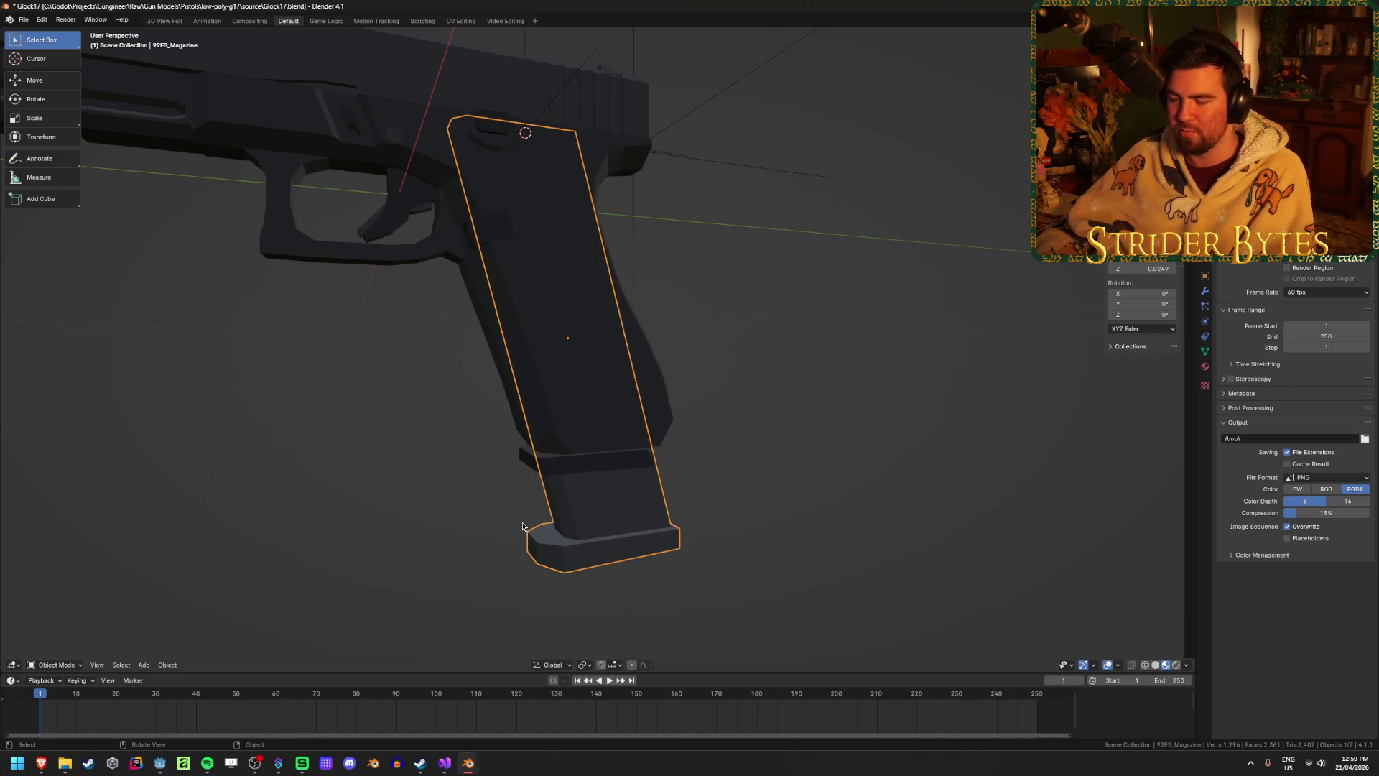
{"action": "left_click", "coordinate": [747, 498]}
{"action": "key", "text": "ctrl+z"}
{"action": "left_click", "coordinate": [766, 503]}
{"action": "left_click", "coordinate": [609, 536]}
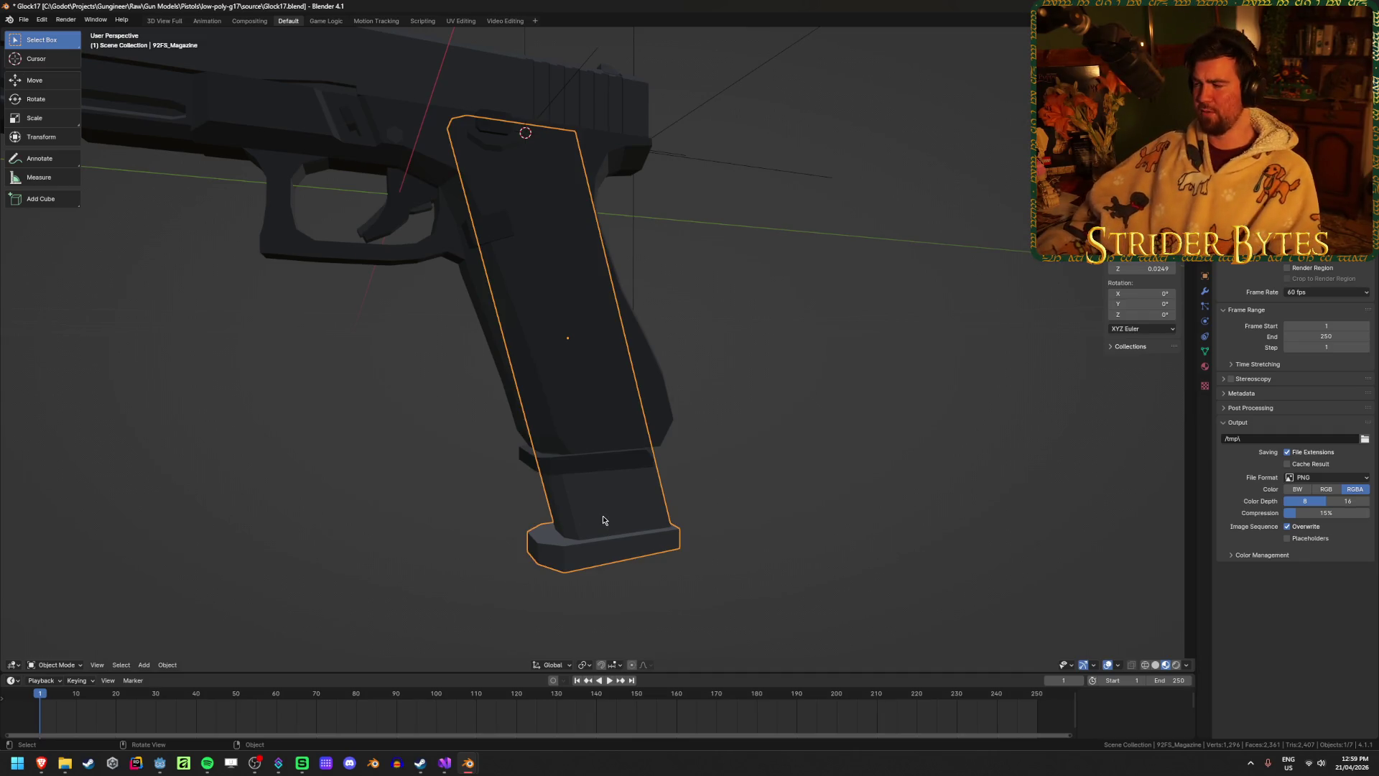
{"action": "left_click", "coordinate": [786, 435]}
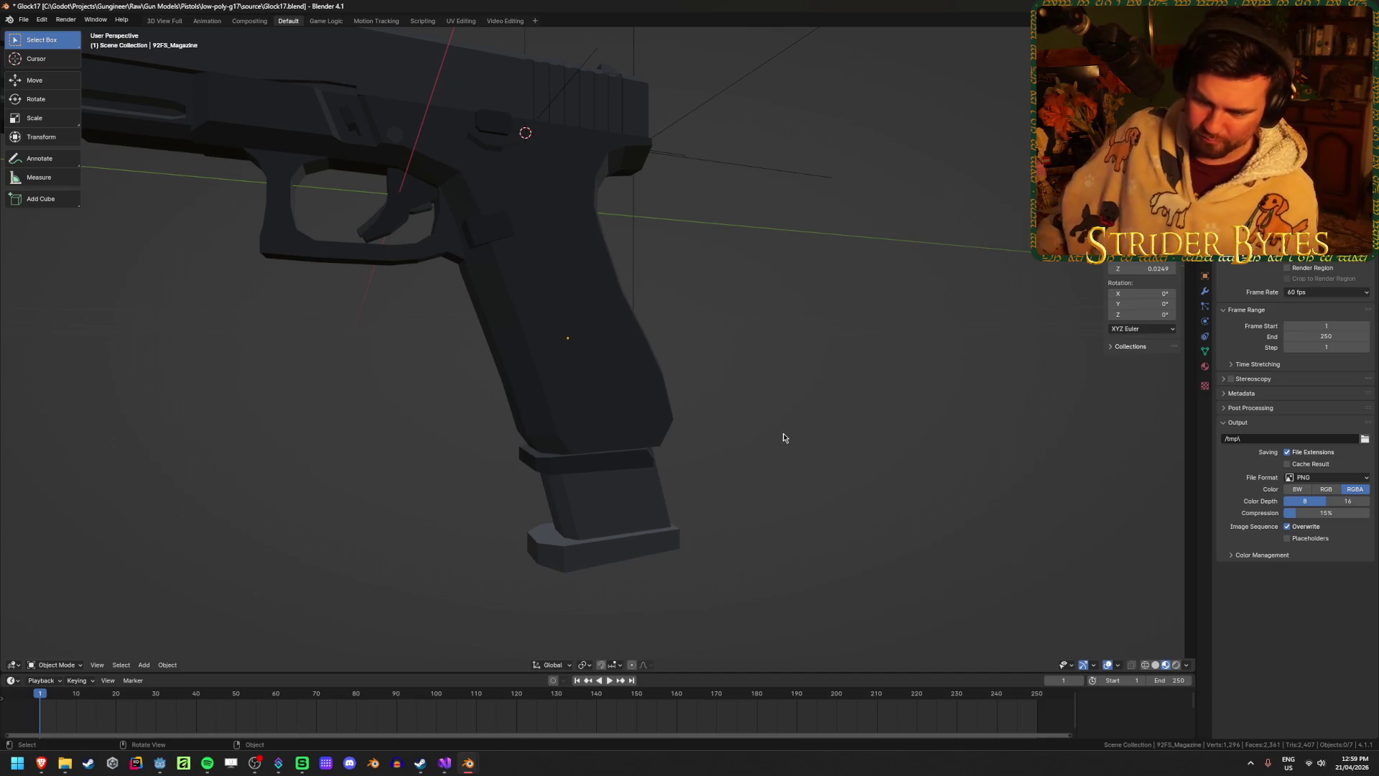
Switch to Right Orthographic view and reselect the 92FS_Magazine.
{"action": "left_click", "coordinate": [643, 456]}
{"action": "left_click", "coordinate": [762, 472]}
{"action": "scroll", "coordinate": [790, 467], "scroll_direction": "down", "scroll_amount": 3}
{"action": "middle_click_drag", "start_coordinate": [852, 462], "coordinate": [816, 474]}
{"action": "left_click", "coordinate": [620, 475]}
{"action": "scroll", "coordinate": [708, 458], "scroll_direction": "up", "scroll_amount": 3}
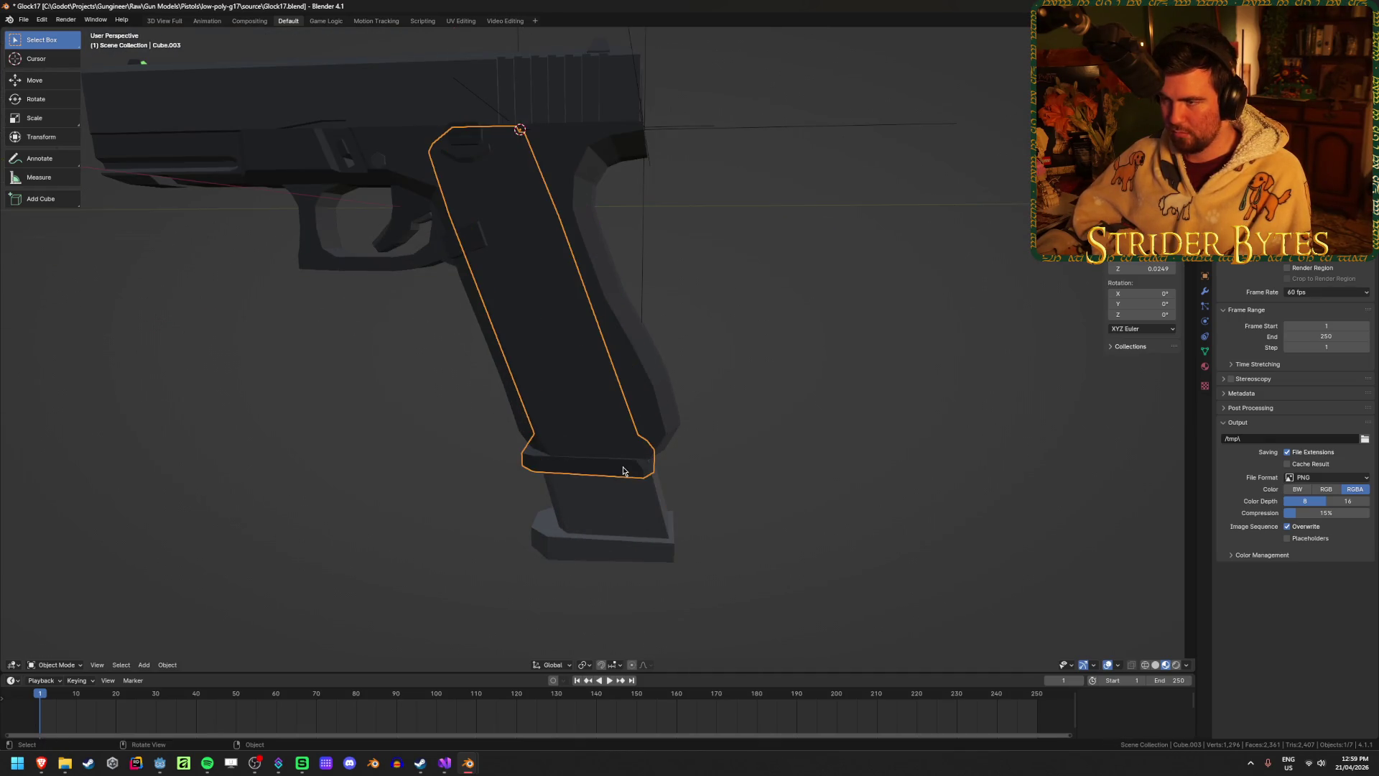
{"action": "key", "text": "KP_3"}
{"action": "left_click", "coordinate": [499, 496]}
{"action": "left_click", "coordinate": [499, 460]}
{"action": "left_click", "coordinate": [451, 533]}
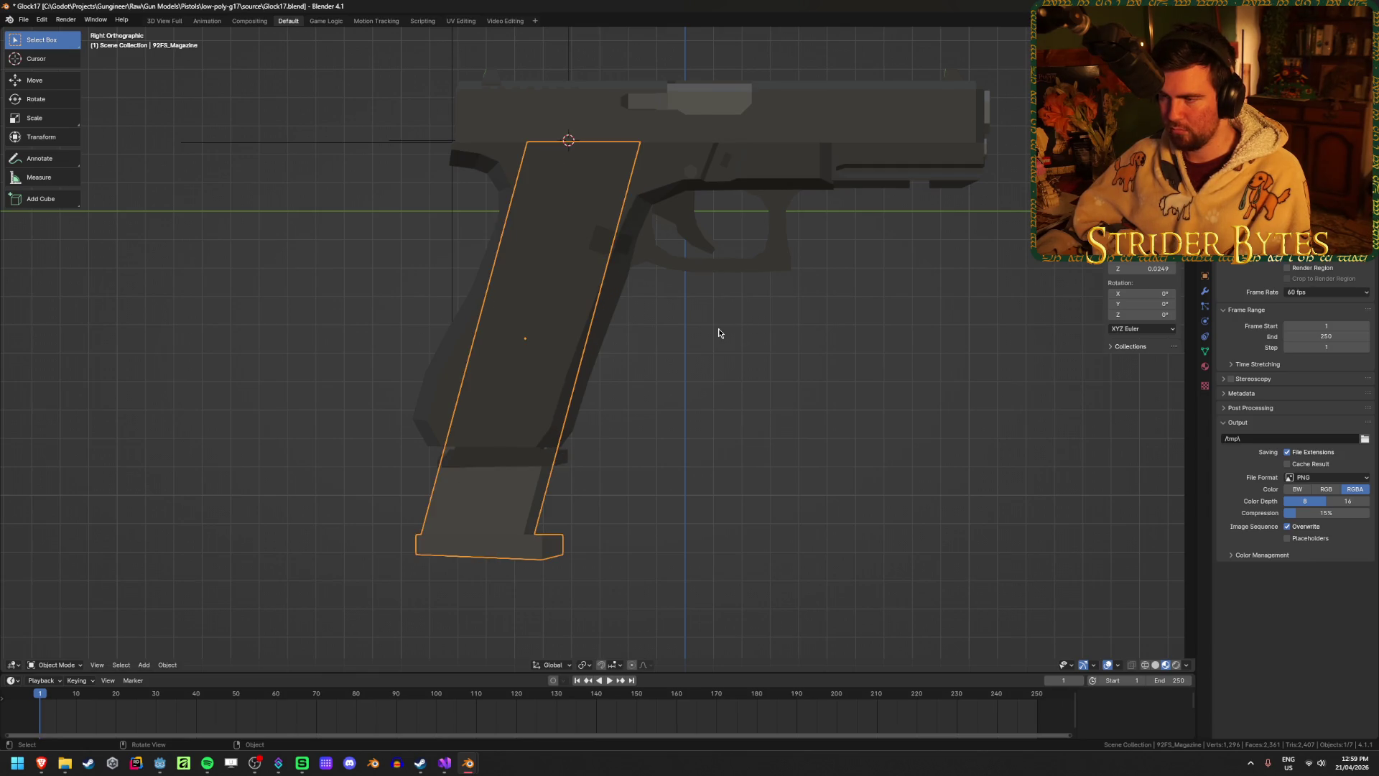
Snap the 3D cursor to the 92FS_Magazine's top edge using X-ray Edit Mode, then return to Object Mode.
{"action": "key", "text": "Tab"}
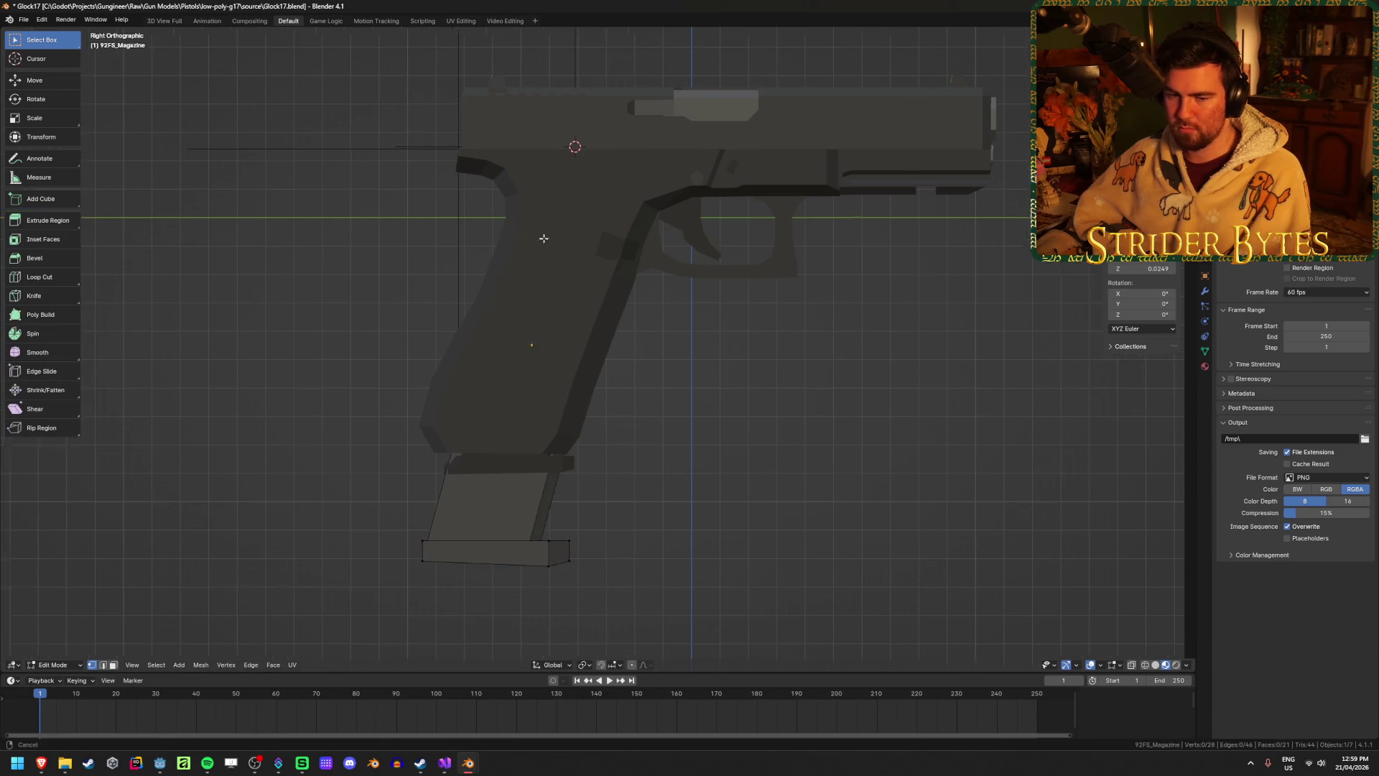
{"action": "scroll", "coordinate": [620, 354], "scroll_direction": "up", "scroll_amount": 4}
{"action": "key", "text": "alt+z"}
{"action": "key", "text": "Tab"}
{"action": "key", "text": "Tab"}
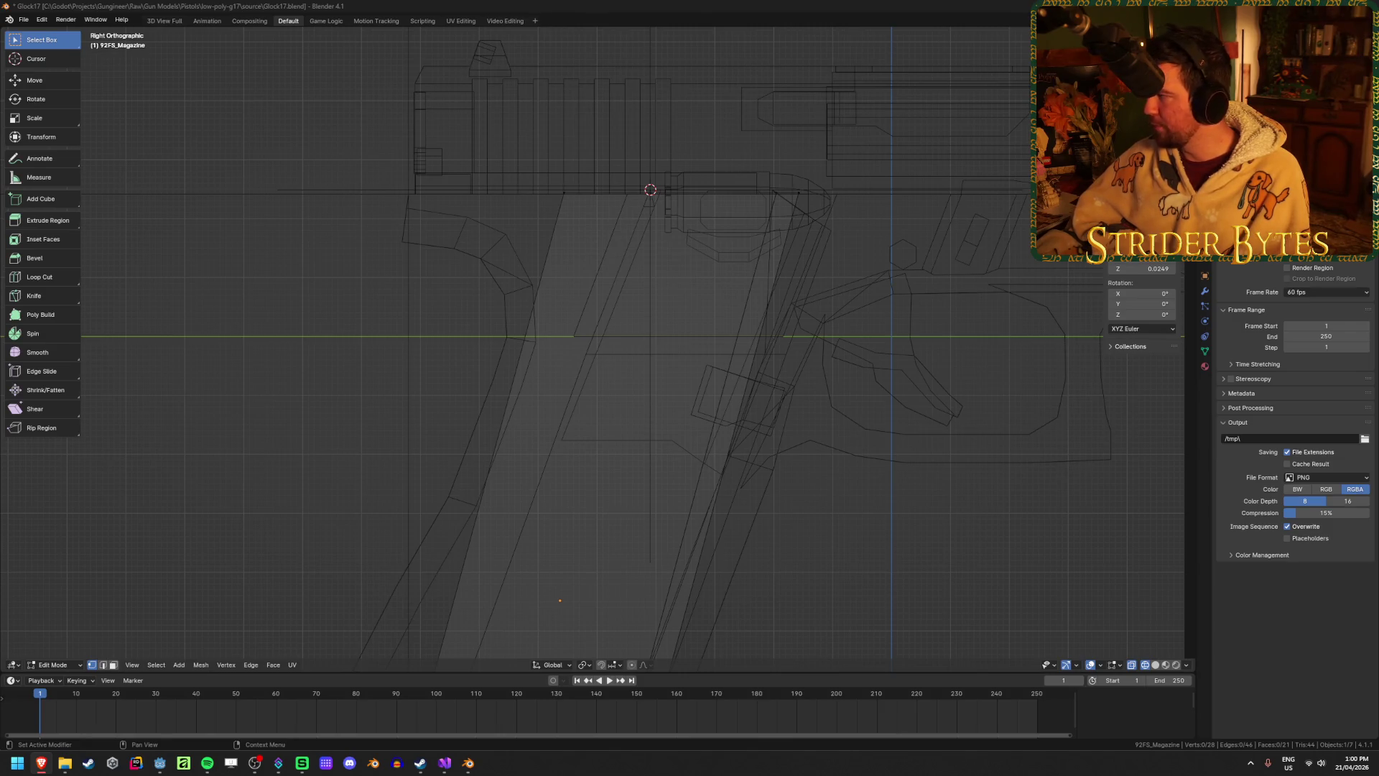
{"action": "left_click", "coordinate": [602, 230]}
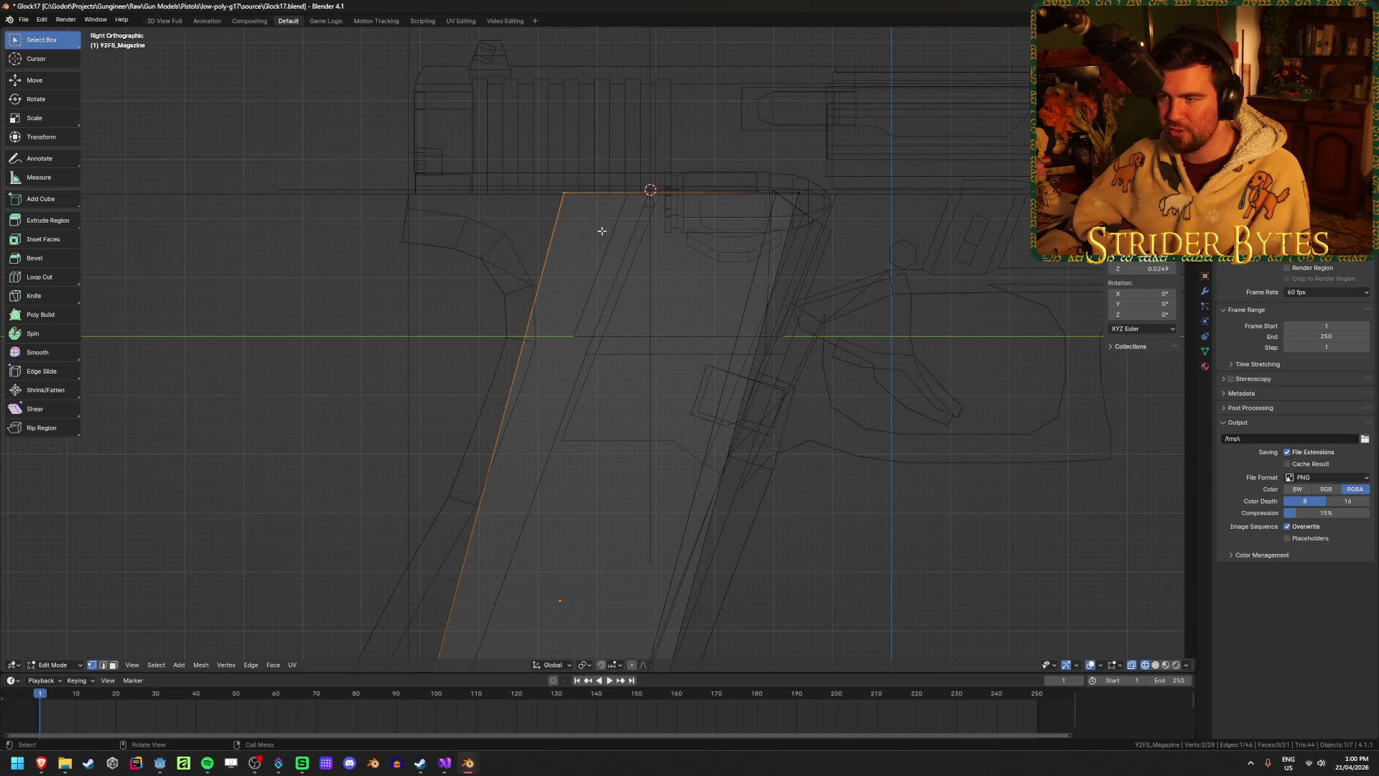
{"action": "key", "text": "grave"}
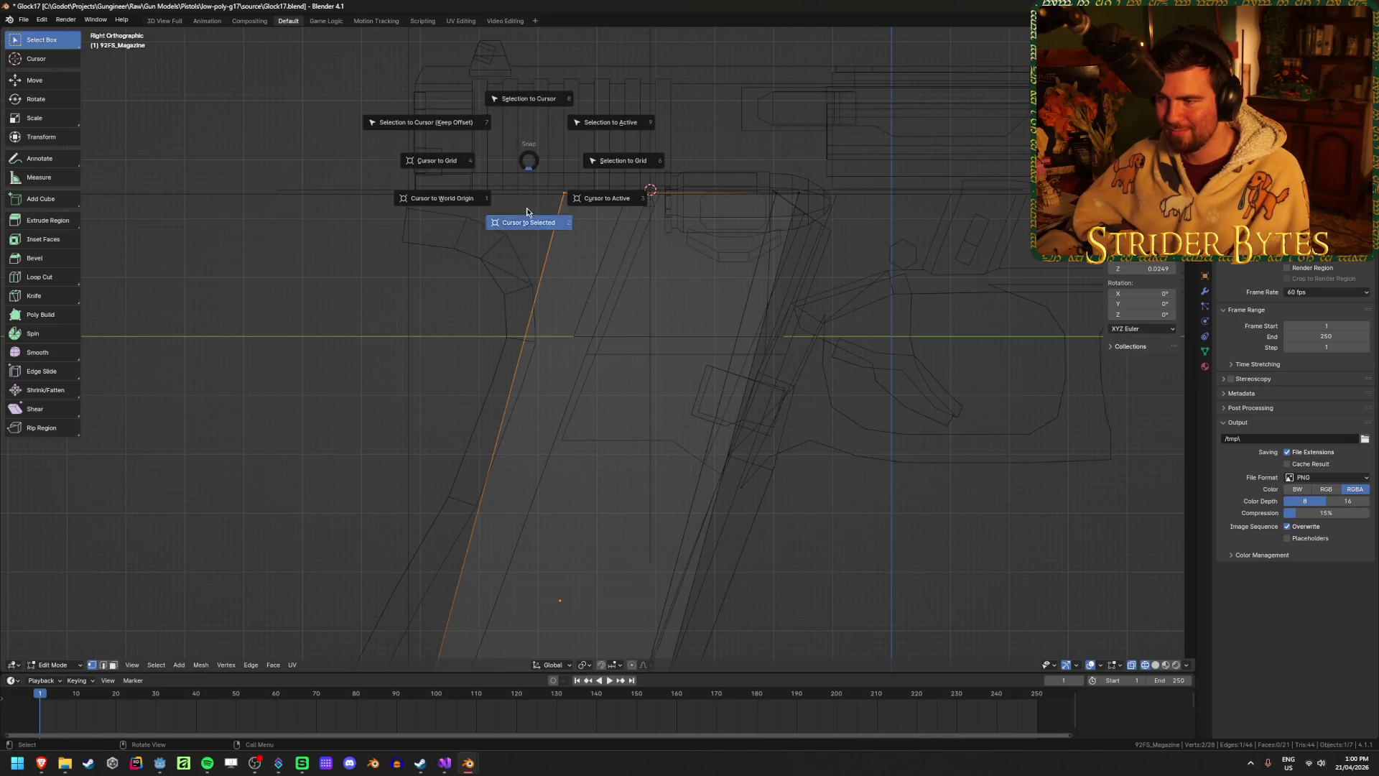
{"action": "middle_click_drag", "start_coordinate": [530, 222], "coordinate": [452, 311]}
{"action": "key", "text": "shift+z"}
{"action": "right_click", "coordinate": [451, 316]}
{"action": "key", "text": "Tab"}
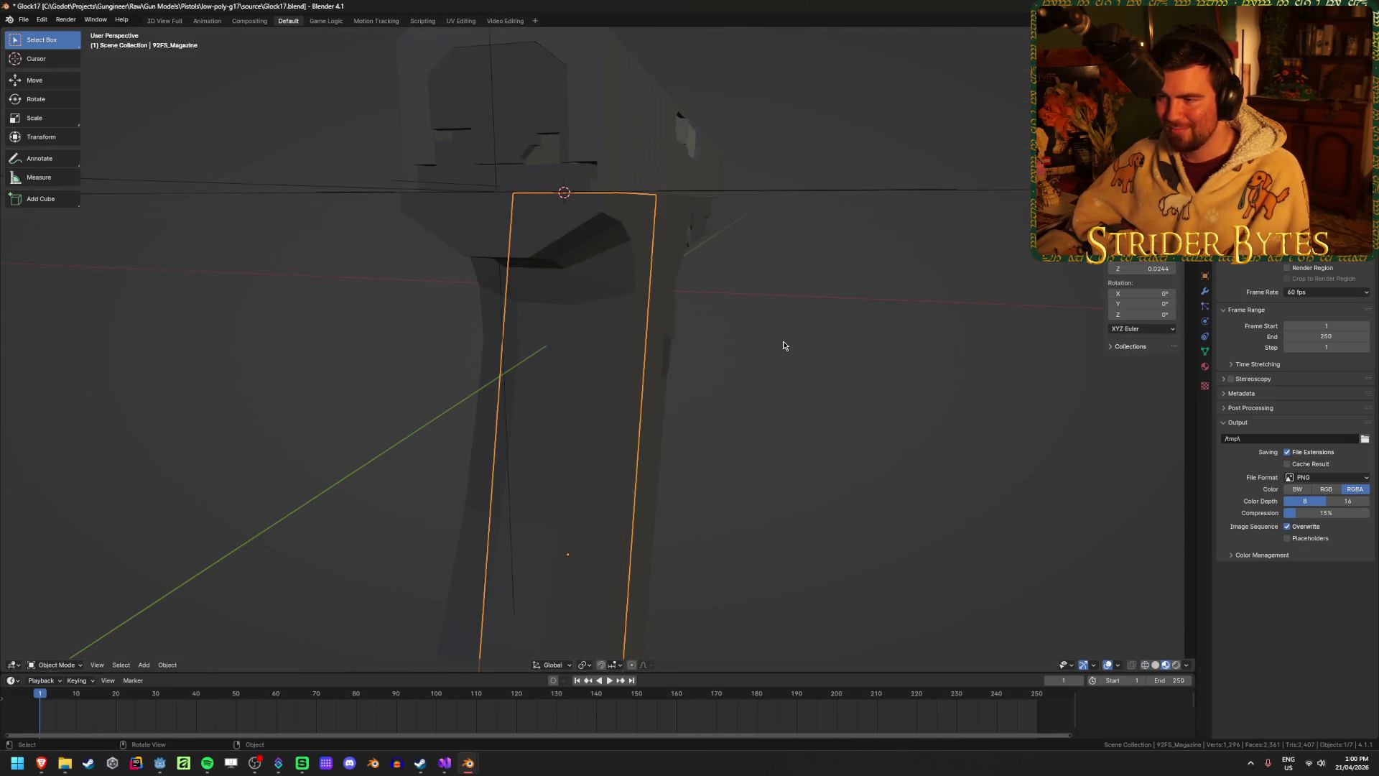
Set the 92FS_Magazine's origin to its geometry and view it side-on in wireframe.
{"action": "right_click", "coordinate": [785, 343]}
{"action": "mouse_move", "coordinate": [786, 342]}
{"action": "left_click", "coordinate": [882, 355]}
{"action": "key", "text": "shift+z"}
{"action": "key", "text": "KP_3"}
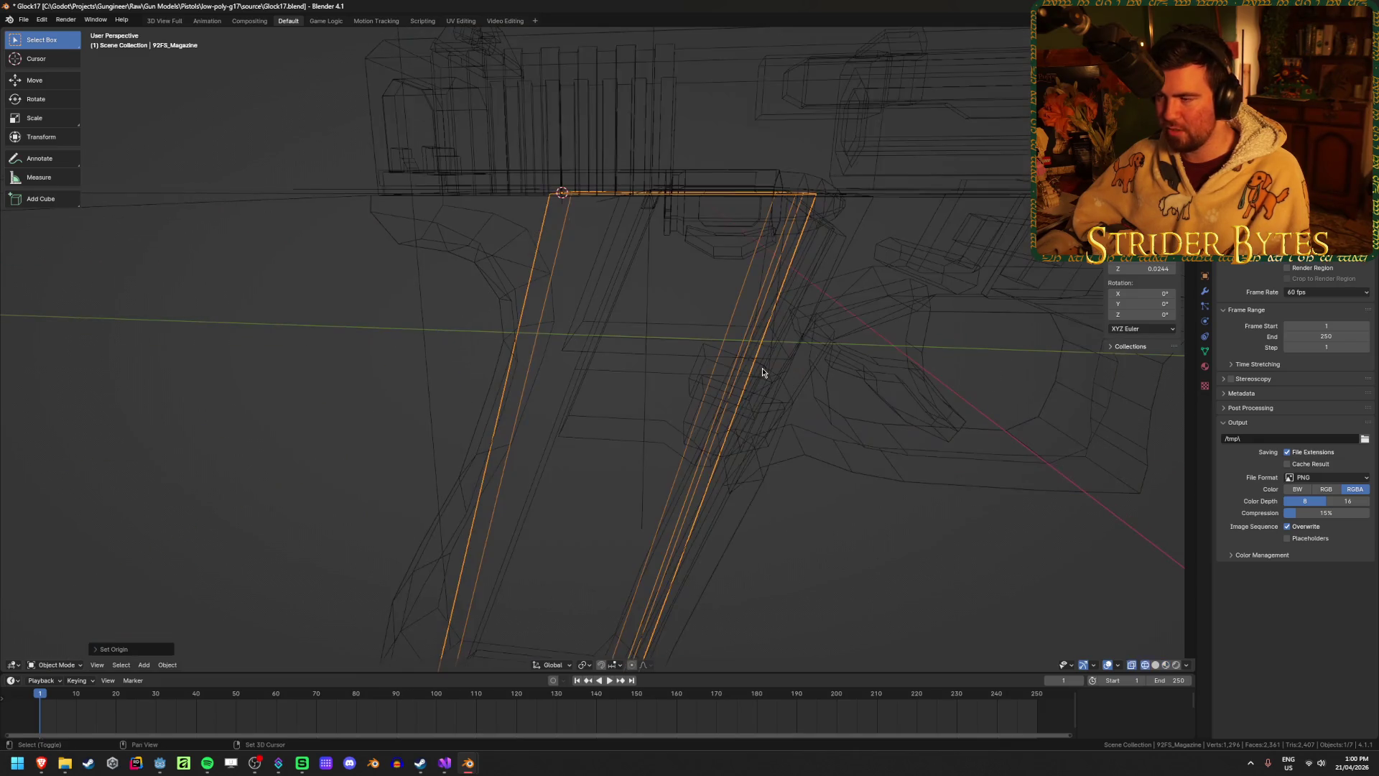
Snap the 3D cursor to the top corner of the Cube.003 grip piece.
{"action": "left_click", "coordinate": [611, 238]}
{"action": "key", "text": "shift+z"}
{"action": "key", "text": "shift+z"}
{"action": "left_click", "coordinate": [639, 247]}
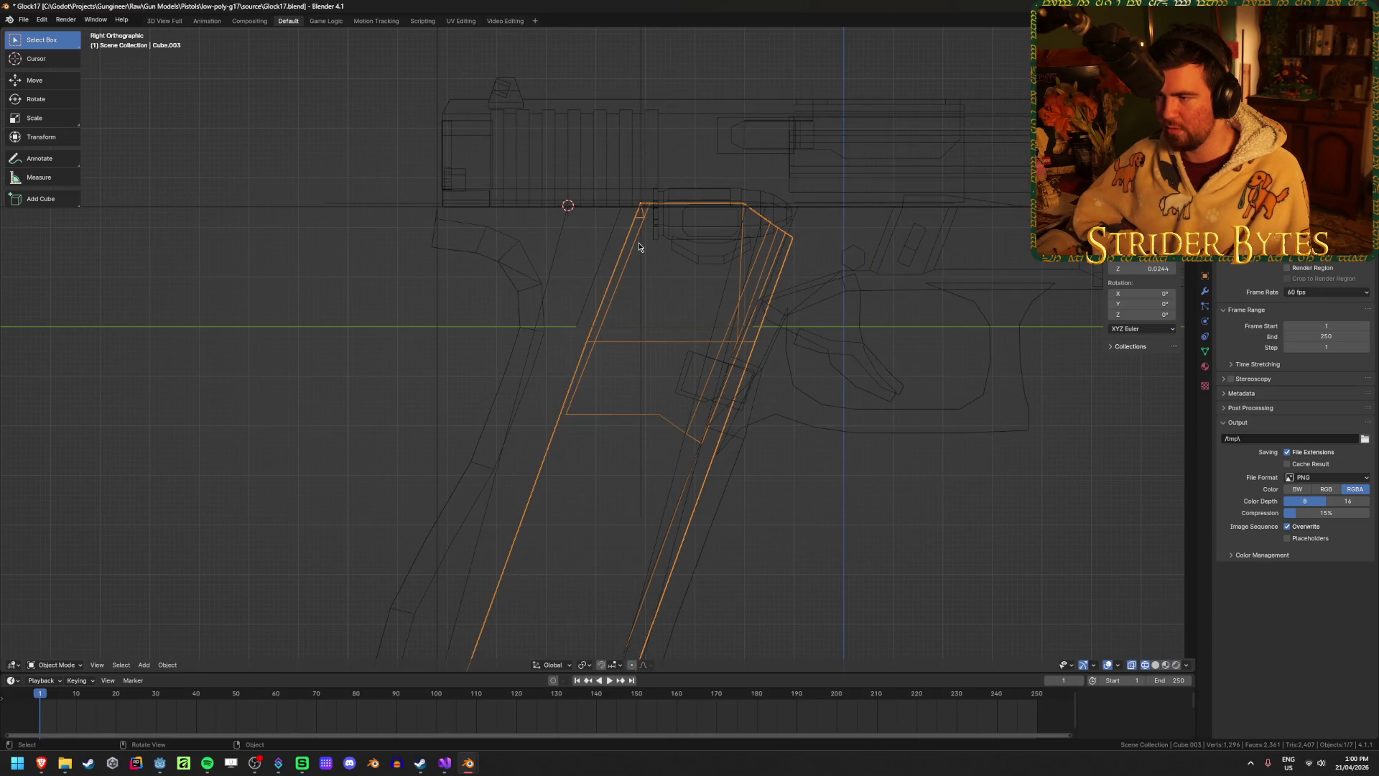
{"action": "key", "text": "shift+s"}
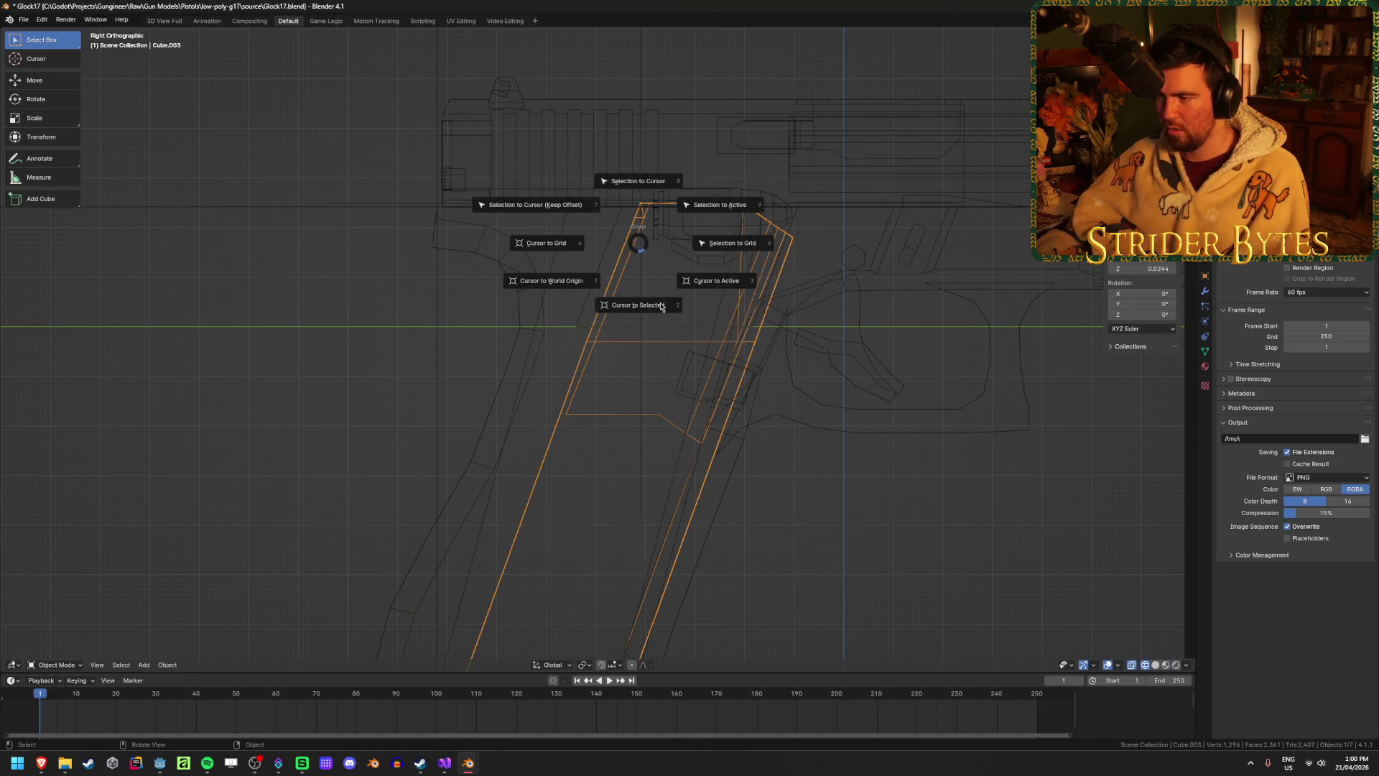
{"action": "left_click", "coordinate": [661, 316]}
Move the 92FS_Magazine to the 3D cursor and slide it along Y into the grip.
{"action": "left_click", "coordinate": [550, 280]}
{"action": "right_click", "coordinate": [510, 243]}
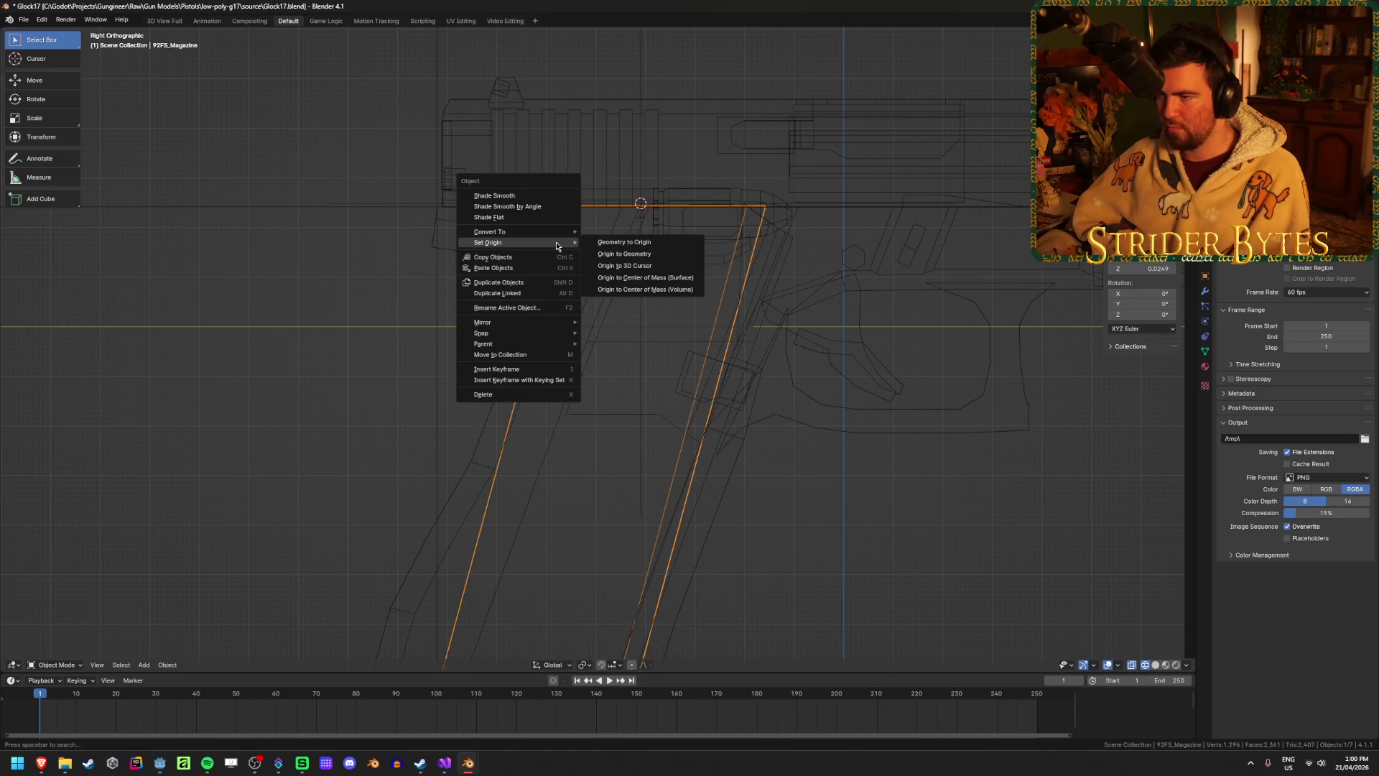
{"action": "left_click", "coordinate": [618, 265]}
{"action": "key", "text": "shift+s"}
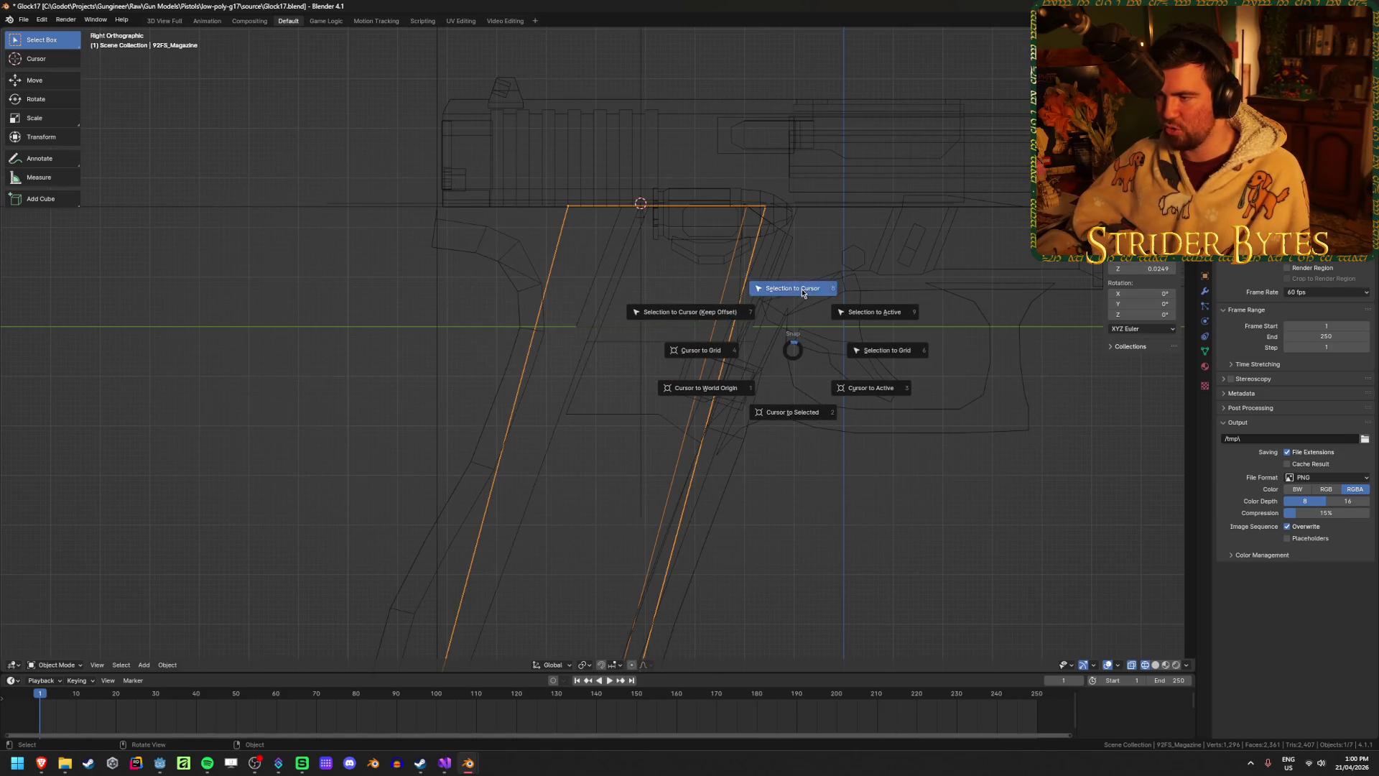
{"action": "left_click", "coordinate": [791, 287]}
{"action": "key", "text": "g"}
{"action": "key", "text": "y"}
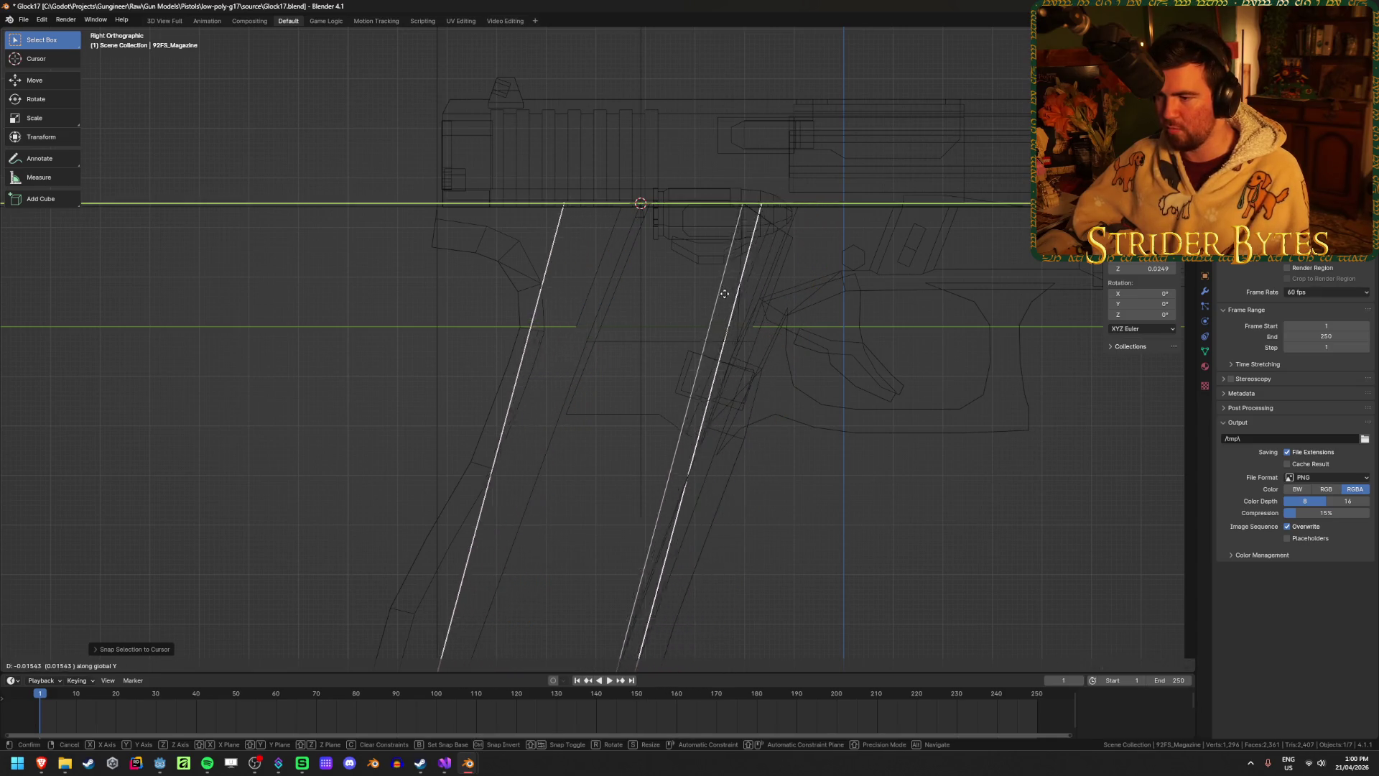
{"action": "left_click", "coordinate": [726, 292]}
{"action": "key", "text": "shift+z"}
{"action": "middle_click_drag", "start_coordinate": [726, 385], "coordinate": [843, 405]}
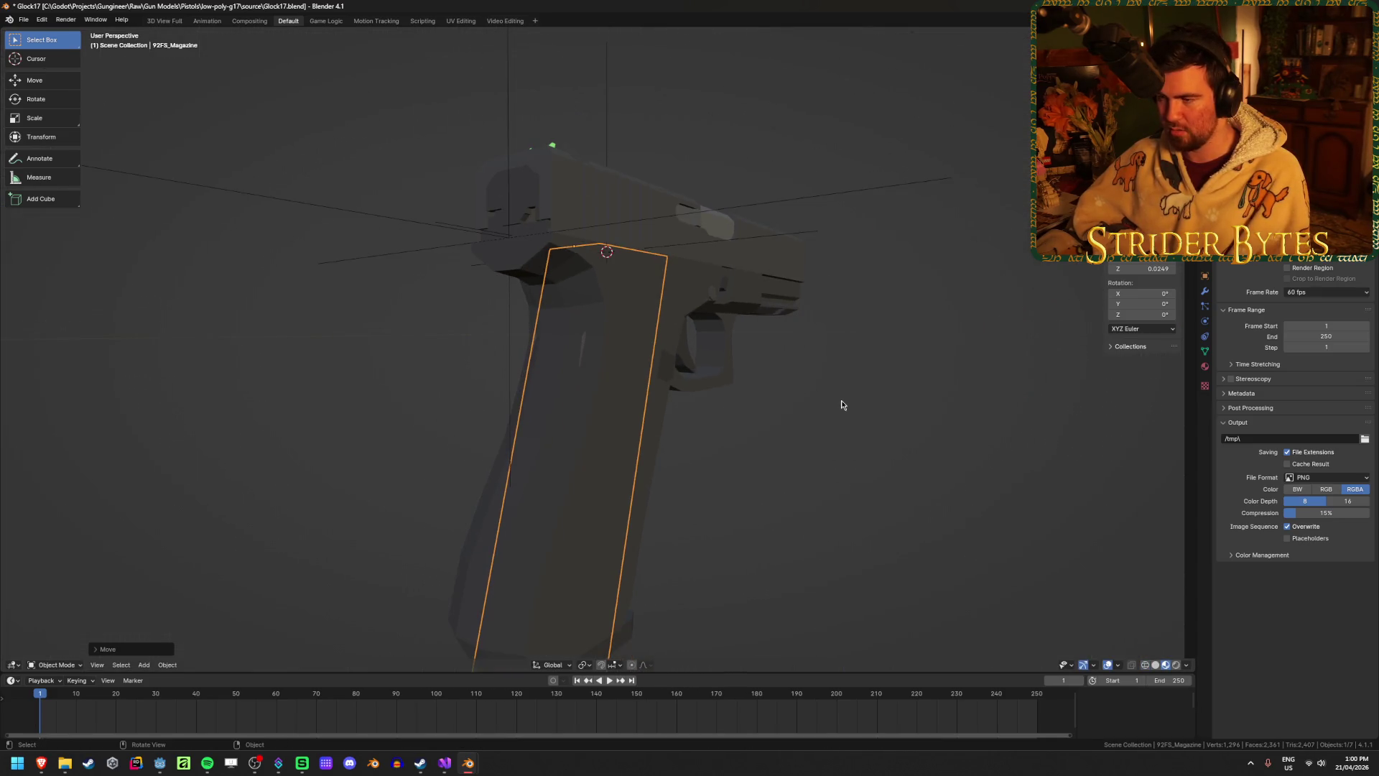
Fine-tune the magazine's position along Y and save Glock17.blend.
{"action": "key", "text": "g"}
{"action": "key", "text": "y"}
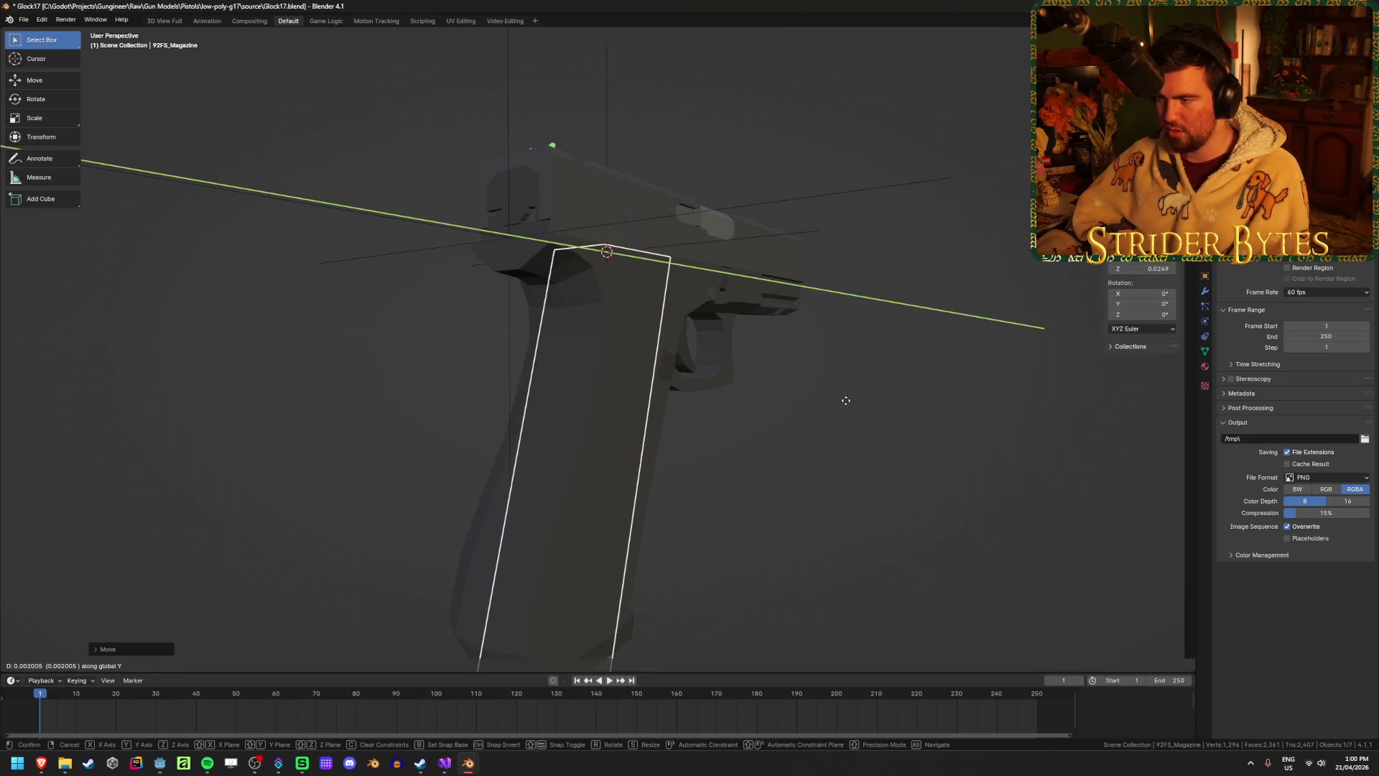
{"action": "left_click", "coordinate": [933, 464]}
{"action": "mouse_move", "coordinate": [933, 464]}
{"action": "middle_mouse_down"}
{"action": "mouse_move", "coordinate": [803, 438]}
{"action": "mouse_move", "coordinate": [711, 480]}
{"action": "mouse_move", "coordinate": [650, 573]}
{"action": "mouse_move", "coordinate": [717, 465]}
{"action": "mouse_move", "coordinate": [808, 475]}
{"action": "mouse_move", "coordinate": [720, 480]}
{"action": "mouse_move", "coordinate": [673, 449]}
{"action": "mouse_move", "coordinate": [567, 459]}
{"action": "mouse_move", "coordinate": [502, 483]}
{"action": "mouse_move", "coordinate": [400, 472]}
{"action": "mouse_move", "coordinate": [733, 398]}
{"action": "middle_mouse_up"}
{"action": "left_click", "coordinate": [767, 465]}
{"action": "key", "text": "ctrl+s"}
Delete a magazine-like part, then undo to restore it.
{"action": "scroll", "coordinate": [711, 480], "scroll_direction": "down", "scroll_amount": 5}
{"action": "scroll", "coordinate": [711, 479], "scroll_direction": "up", "scroll_amount": 3}
{"action": "left_click", "coordinate": [679, 467]}
{"action": "key", "text": "Delete"}
{"action": "key", "text": "ctrl+z"}
{"action": "key", "text": "ctrl+z"}
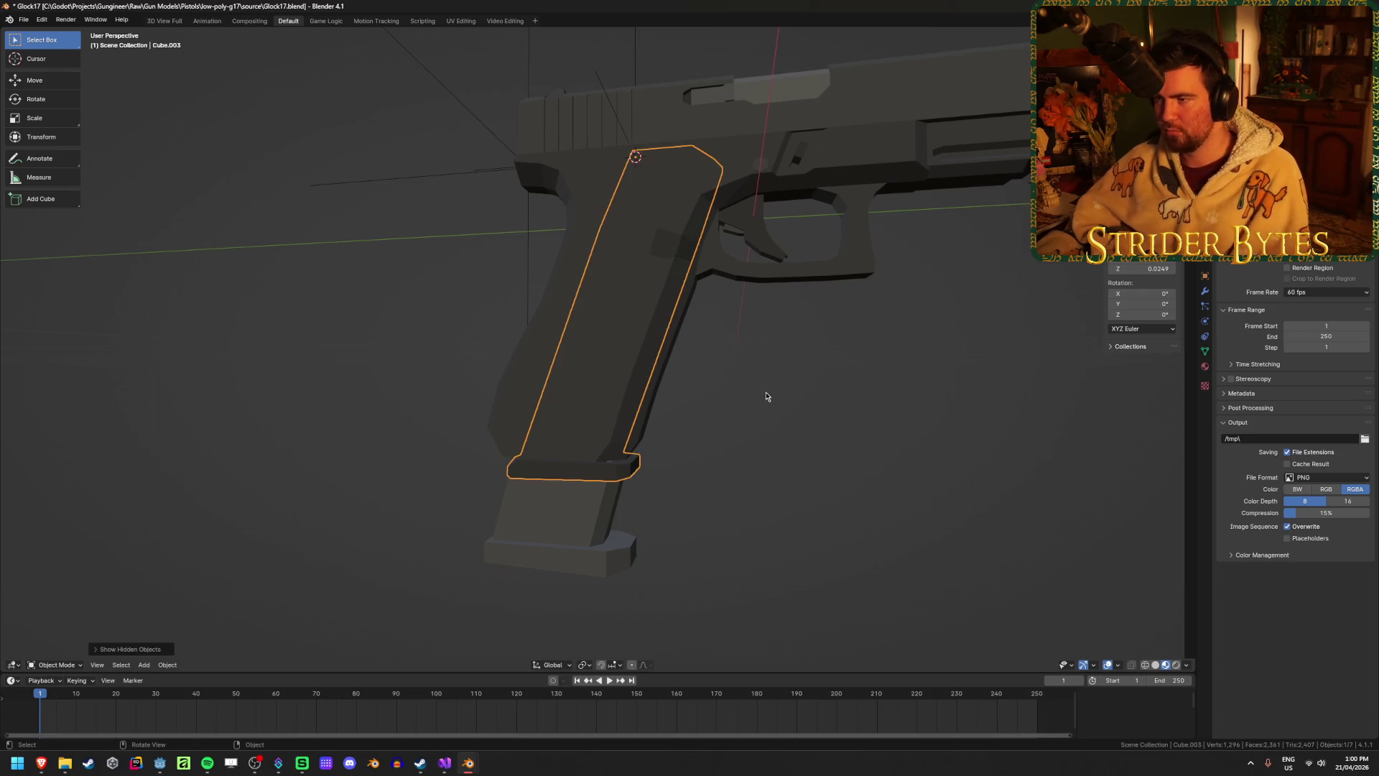
Check the magazine's fit in the side orthographic wireframe view and save Glock17.blend.
{"action": "left_click", "coordinate": [561, 498]}
{"action": "key", "text": "shift+z"}
{"action": "key", "text": "KP_1"}
{"action": "key", "text": "KP_3"}
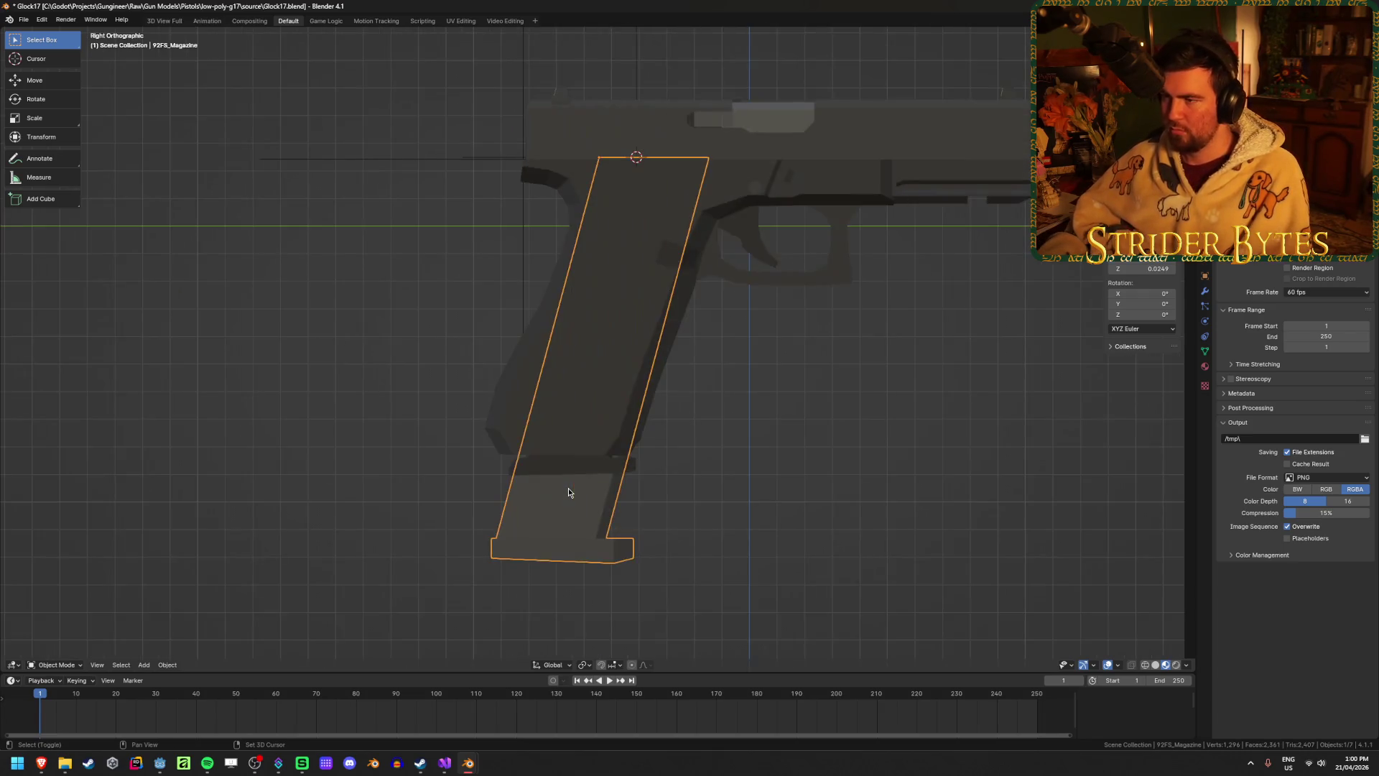
{"action": "scroll", "coordinate": [597, 455], "scroll_direction": "up", "scroll_amount": 2}
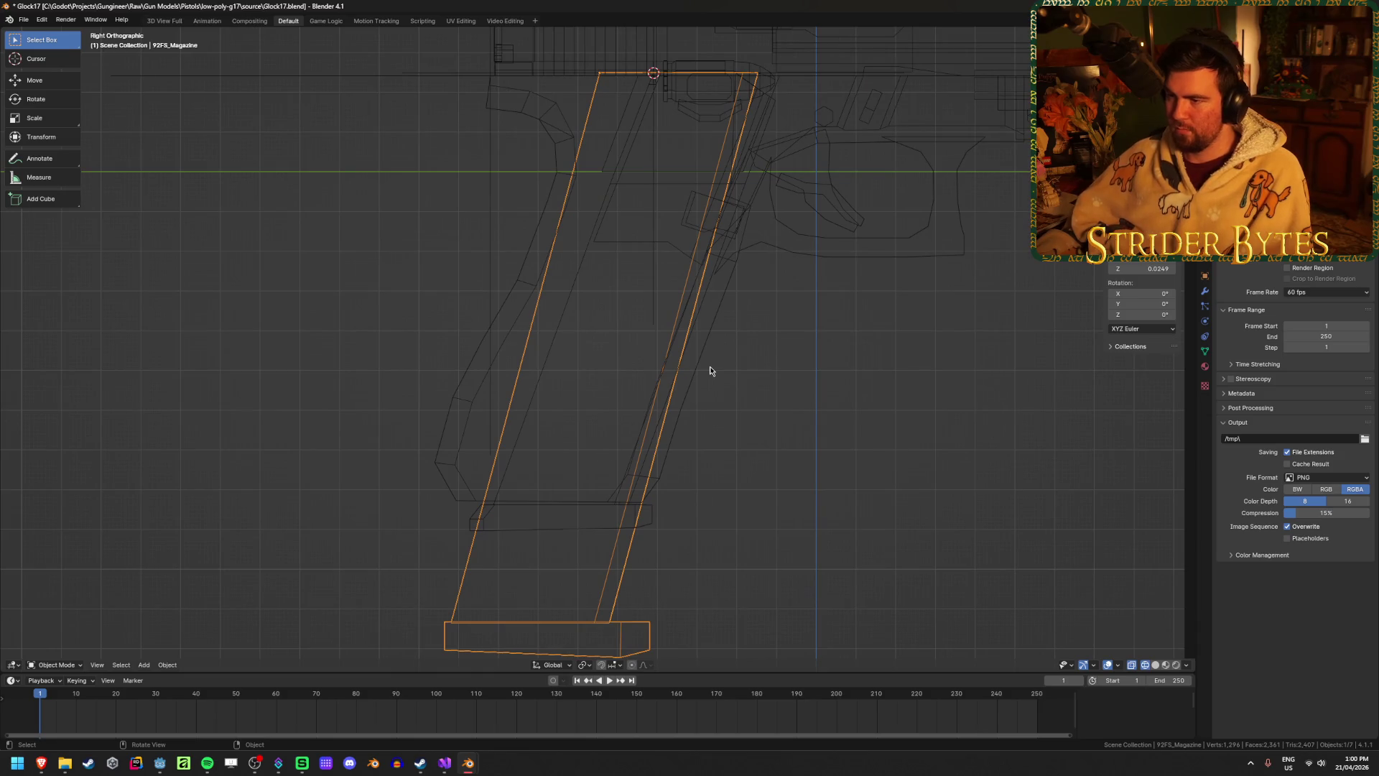
{"action": "key", "text": "shift+z"}
{"action": "left_click", "coordinate": [883, 367]}
{"action": "scroll", "coordinate": [883, 367], "scroll_direction": "down", "scroll_amount": 4}
{"action": "key", "text": "ctrl+s"}
Cycle the selection through the overlapping 92FS_Magazine and Cube.003 grip parts.
{"action": "scroll", "coordinate": [884, 367], "scroll_direction": "down", "scroll_amount": 2}
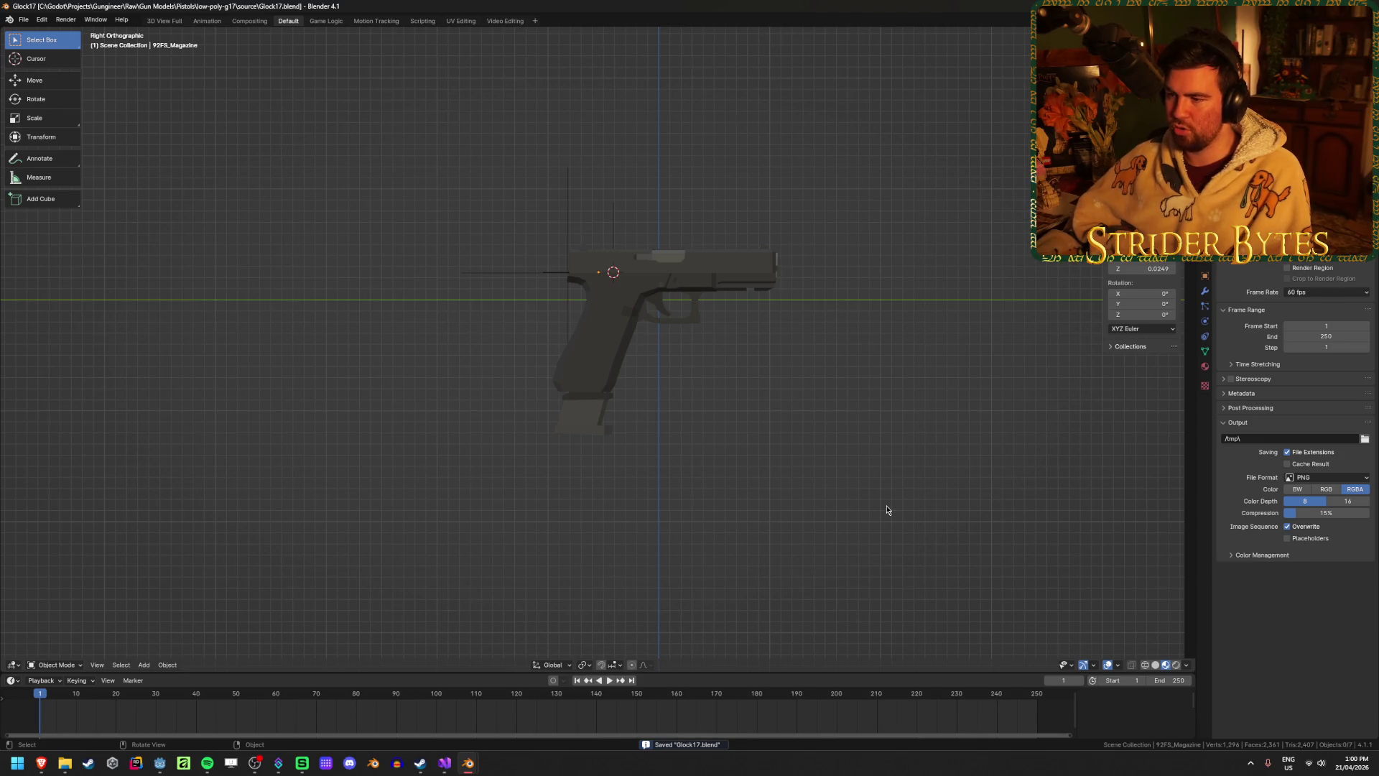
{"action": "left_click", "coordinate": [597, 421]}
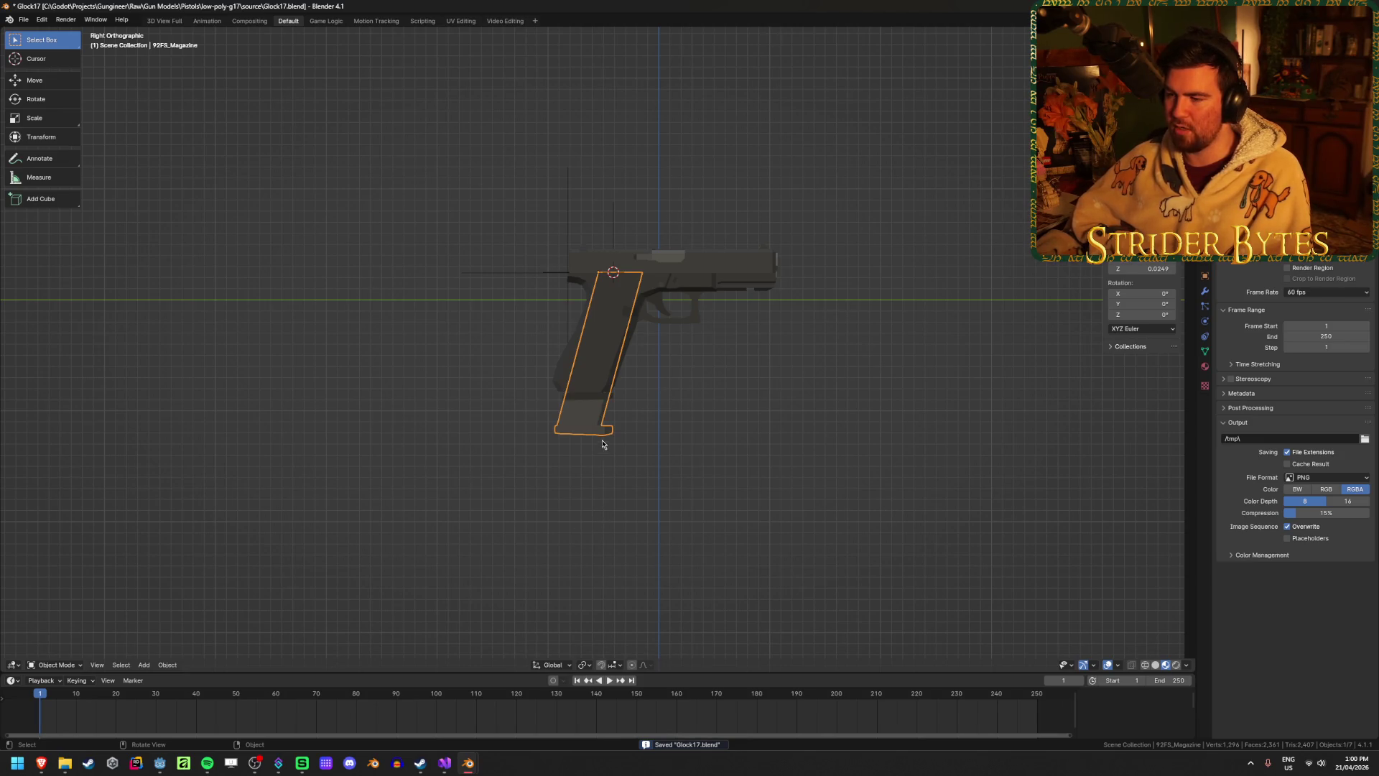
{"action": "left_click", "coordinate": [599, 402]}
{"action": "left_click", "coordinate": [589, 395]}
{"action": "left_click", "coordinate": [589, 395]}
{"action": "left_click", "coordinate": [586, 393]}
{"action": "left_click", "coordinate": [586, 393]}
{"action": "left_click", "coordinate": [596, 417]}
{"action": "left_click", "coordinate": [600, 400]}
{"action": "left_click", "coordinate": [806, 465]}
{"action": "left_click", "coordinate": [593, 419]}
{"action": "key", "text": "ctrl+z"}
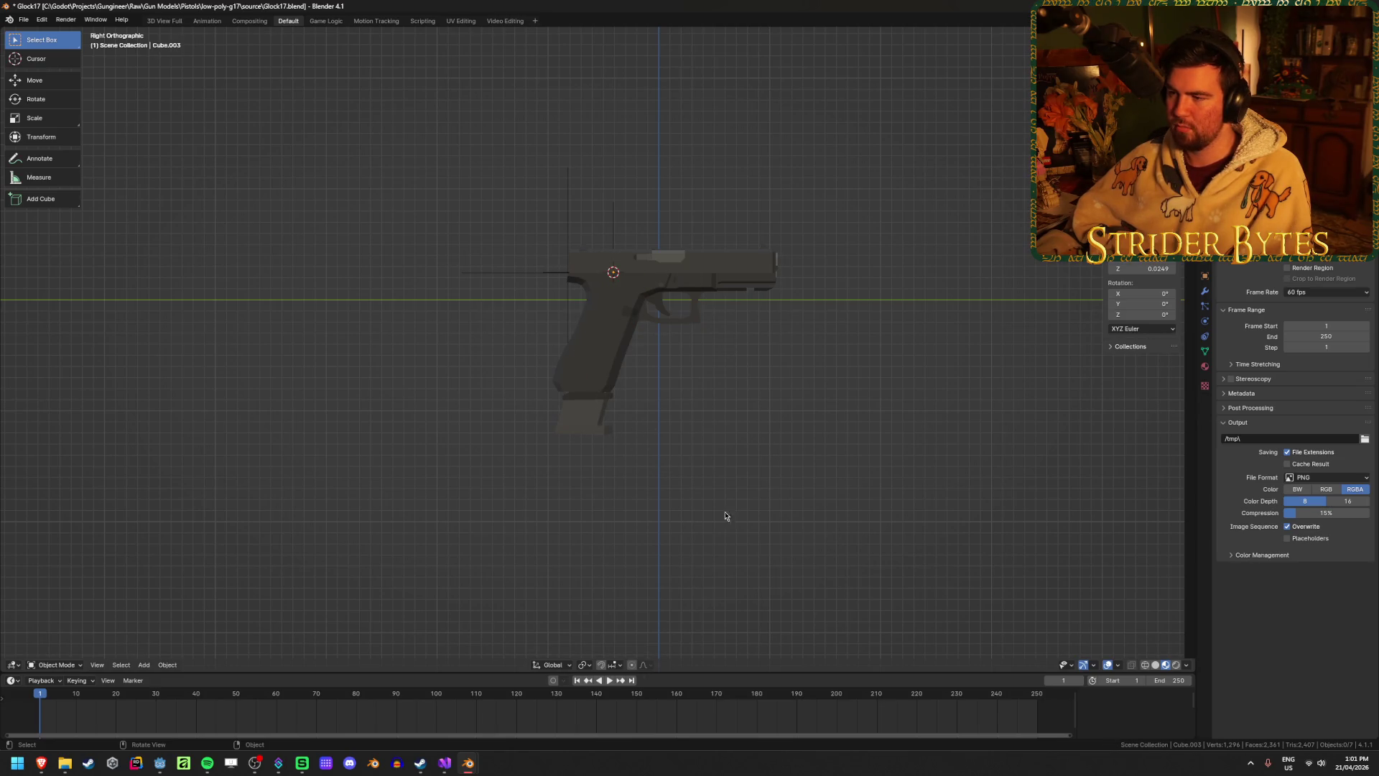
Reselect the 92FS_Magazine and Cube.003 in turn, then save Glock17.blend again.
{"action": "left_click", "coordinate": [598, 428]}
{"action": "key", "text": "ctrl+z"}
{"action": "left_click", "coordinate": [586, 418]}
{"action": "left_click", "coordinate": [595, 399]}
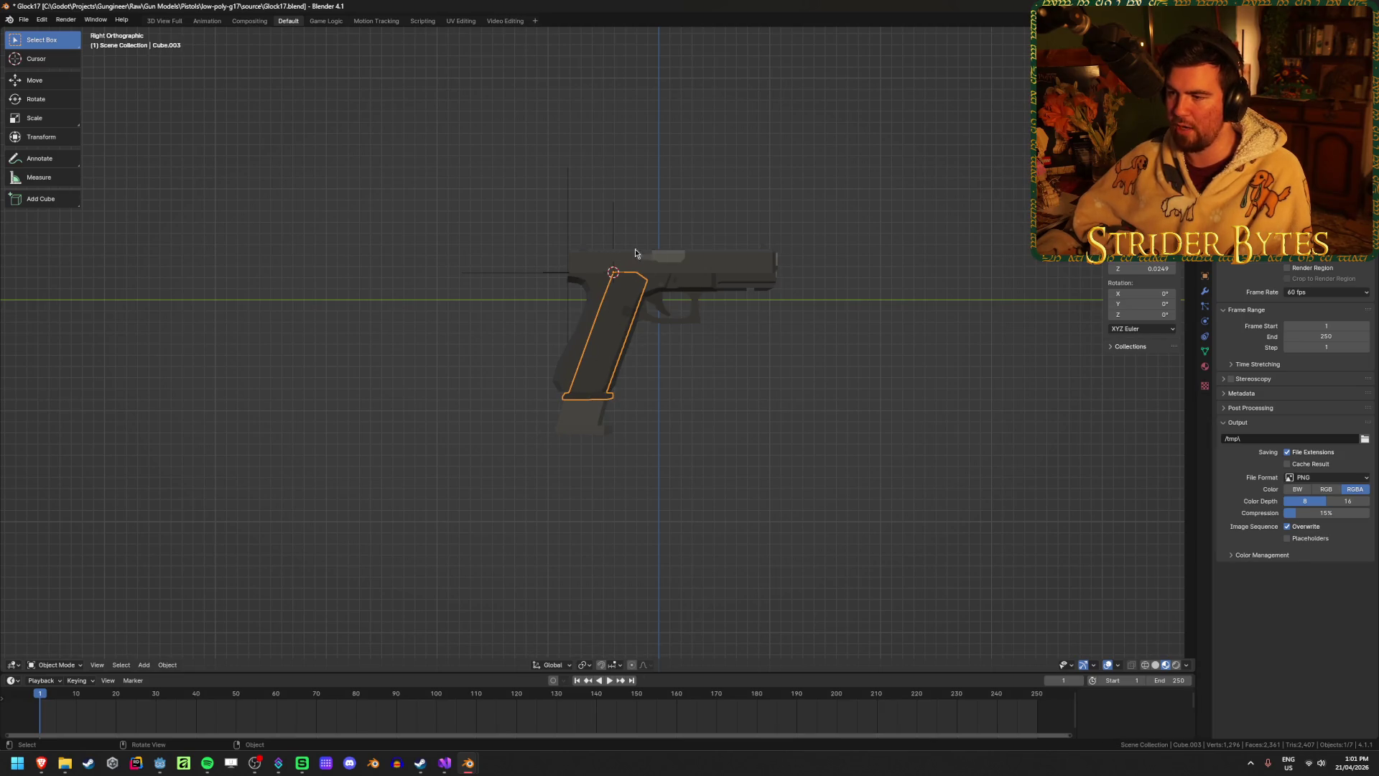
{"action": "left_click", "coordinate": [580, 431]}
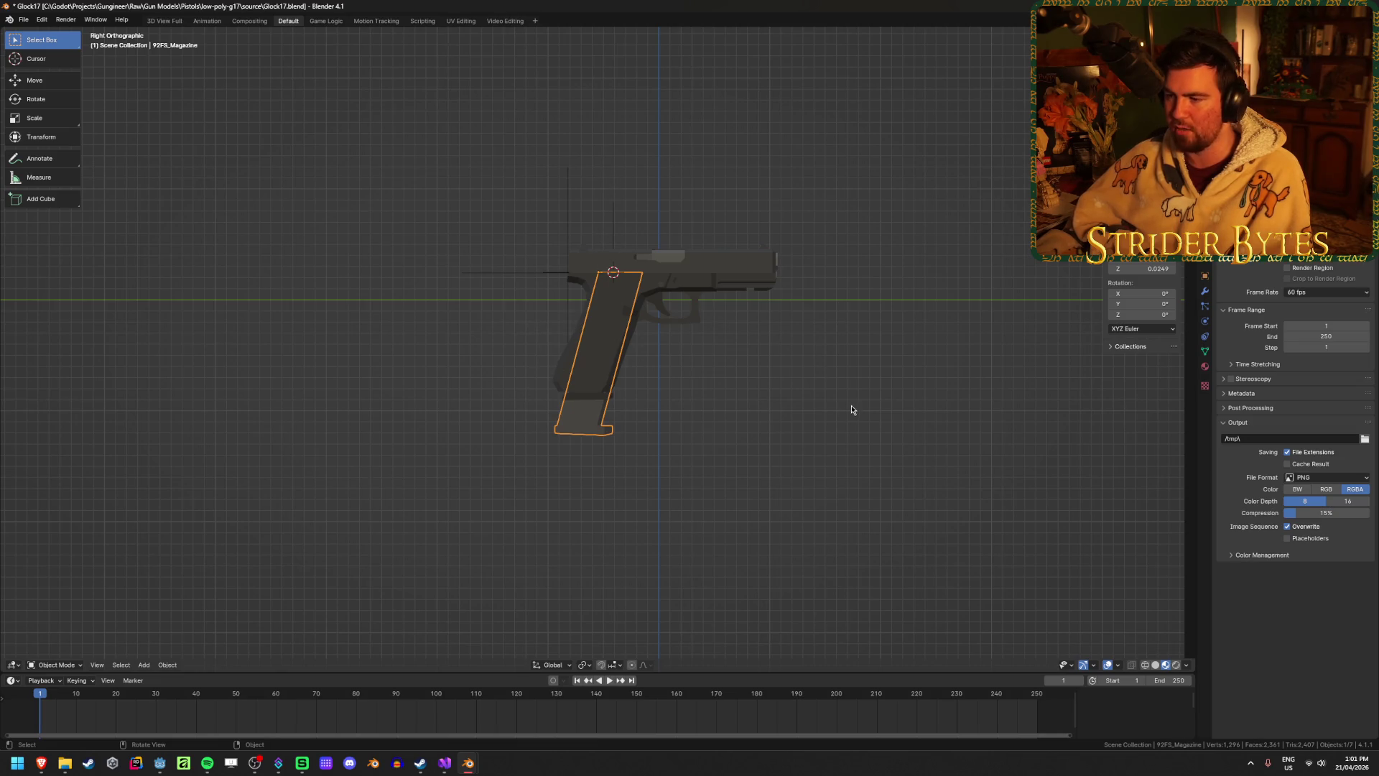
{"action": "left_click", "coordinate": [788, 469]}
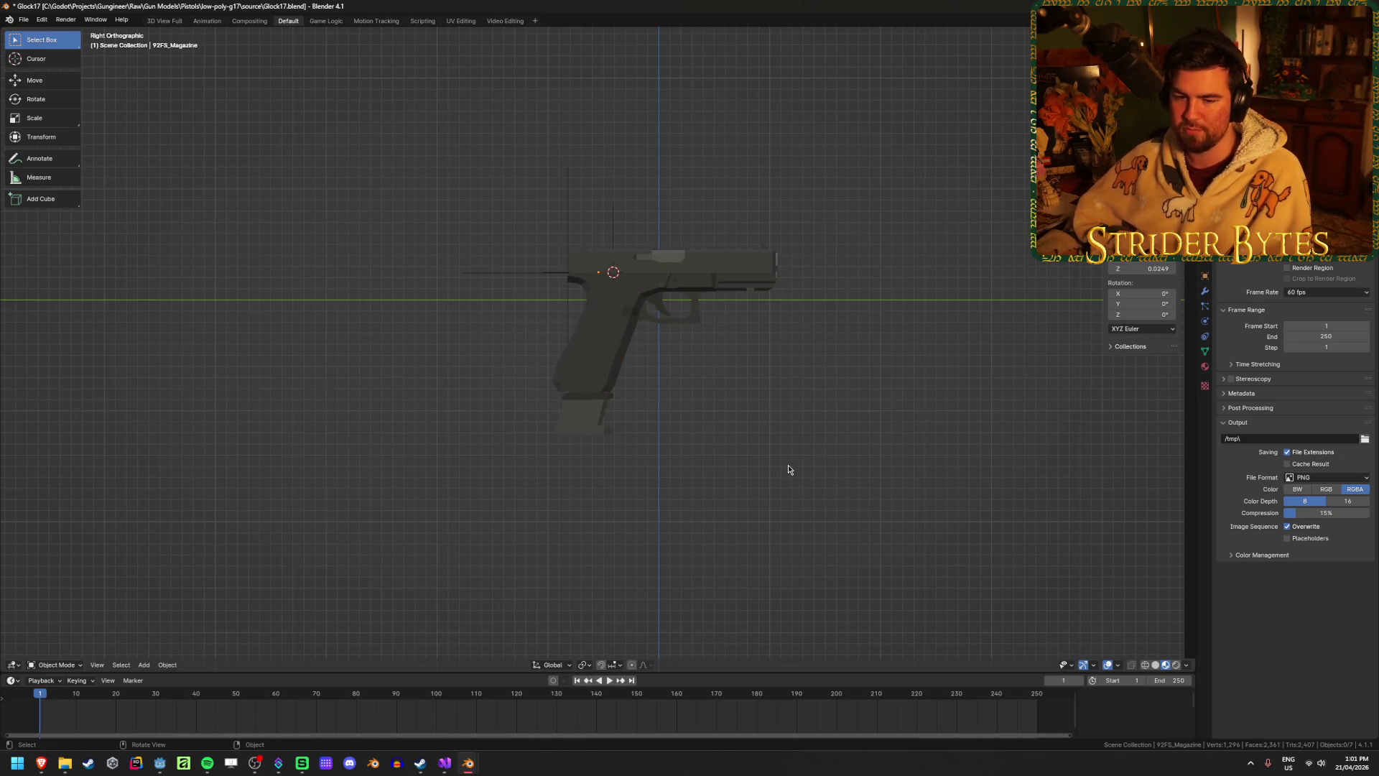
{"action": "key", "text": "ctrl+s"}
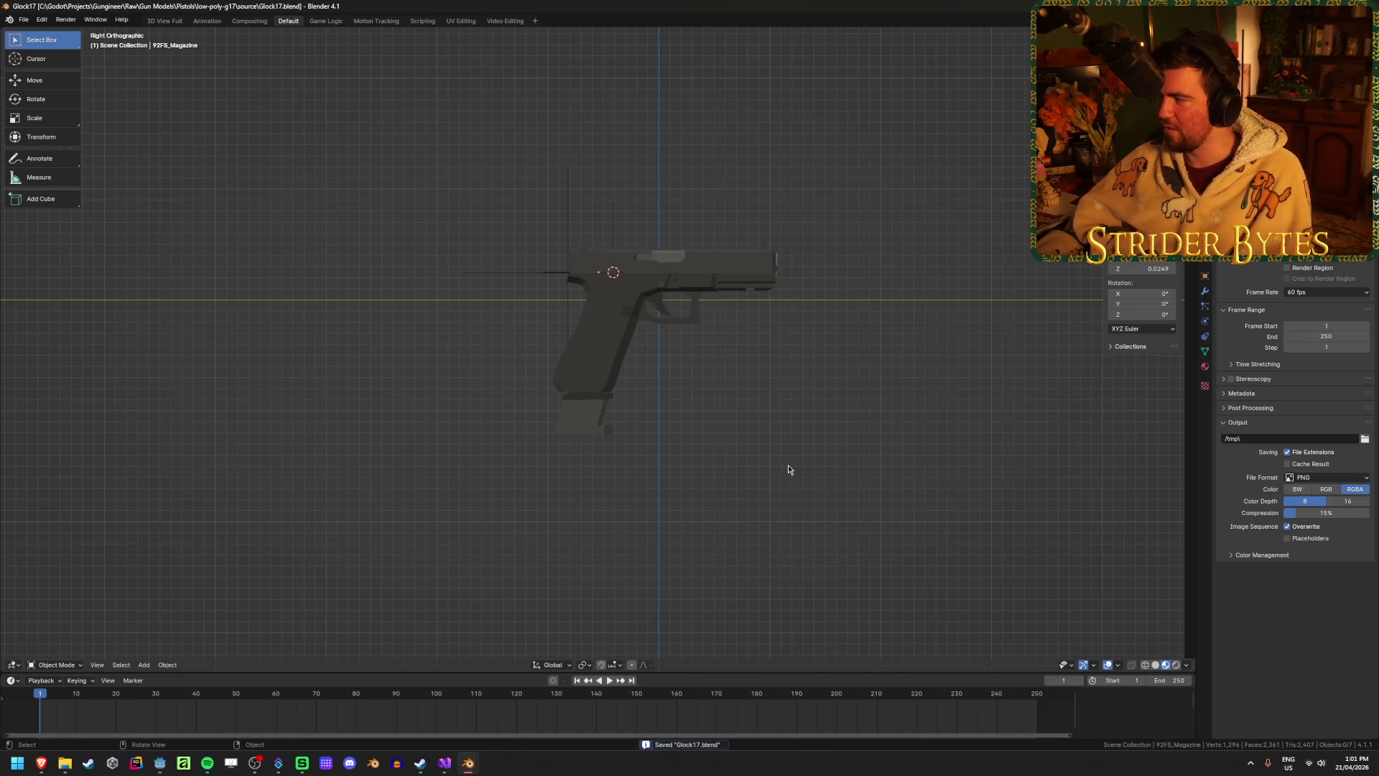
{"action": "left_click", "coordinate": [774, 518]}
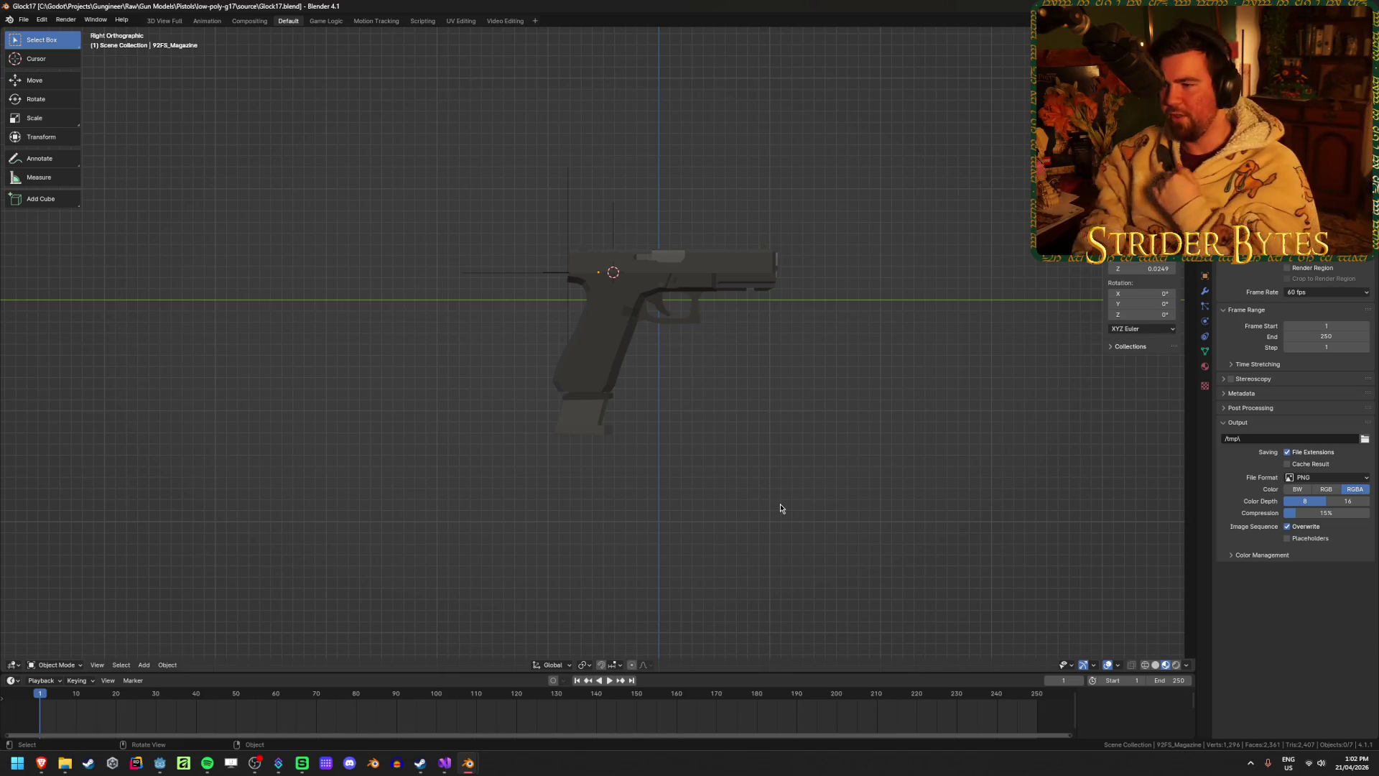
{"action": "left_click", "coordinate": [583, 406]}
{"action": "left_click", "coordinate": [583, 409]}
{"action": "left_click", "coordinate": [584, 420]}
{"action": "left_click", "coordinate": [588, 401]}
{"action": "left_click", "coordinate": [589, 405]}
{"action": "left_click", "coordinate": [861, 430]}
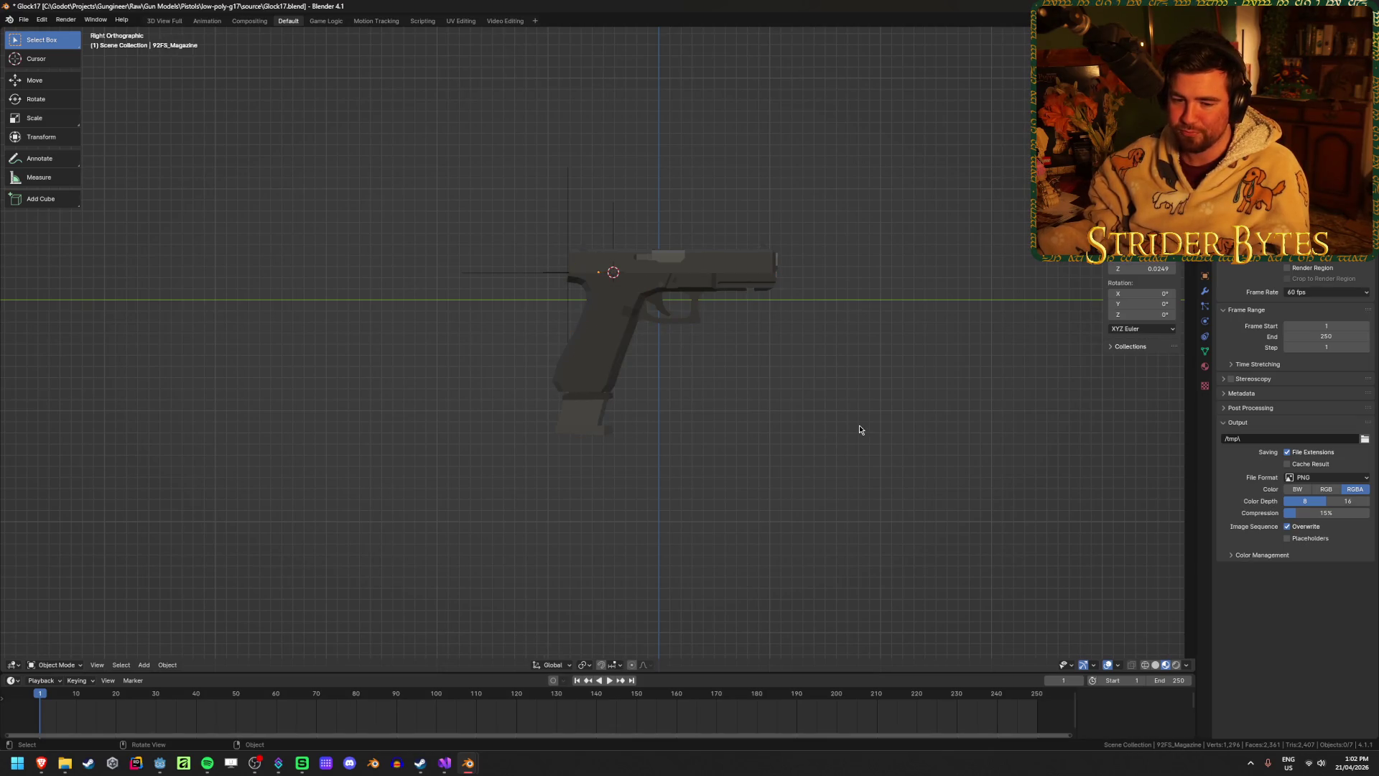
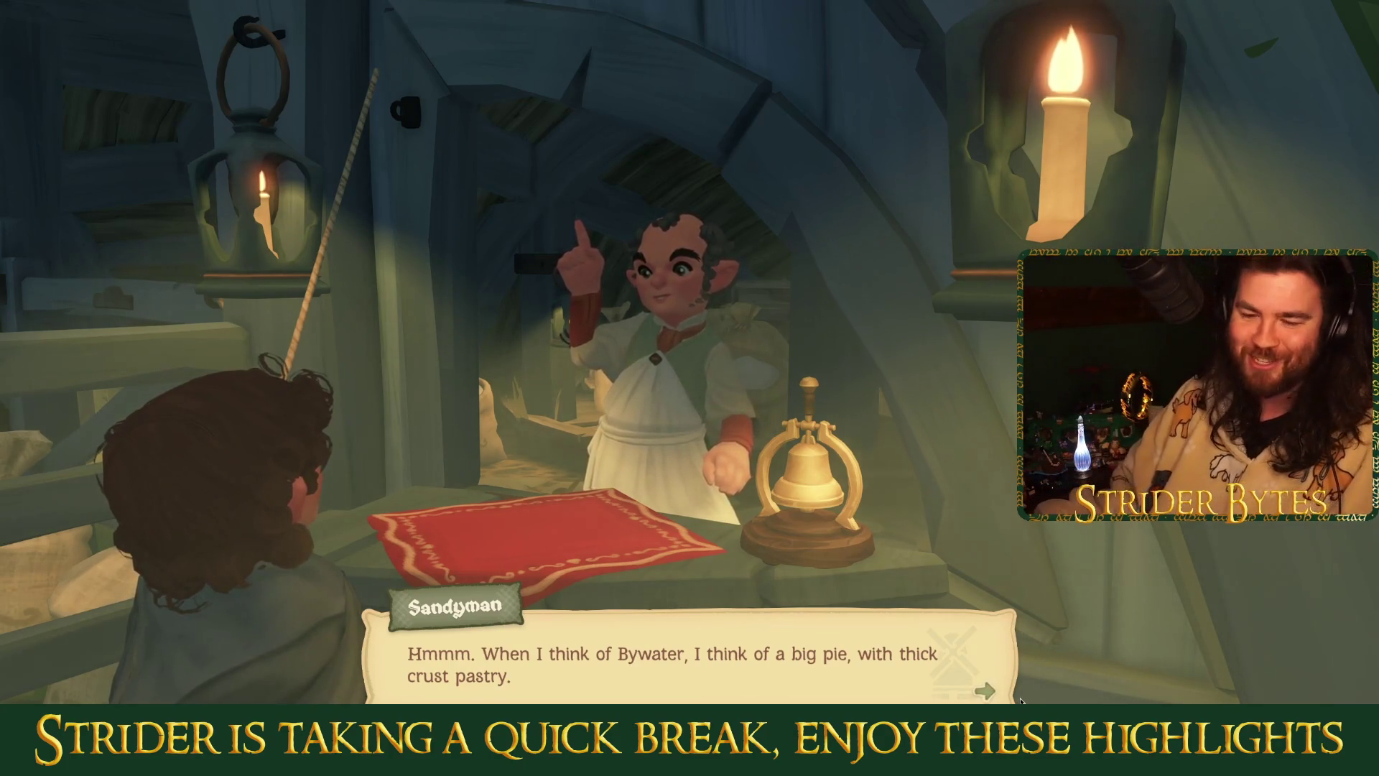
Advance Sandyman and Strodo's talk through the breads and the flour question until doughnuts come up.
{"action": "left_click", "coordinate": [994, 694]}
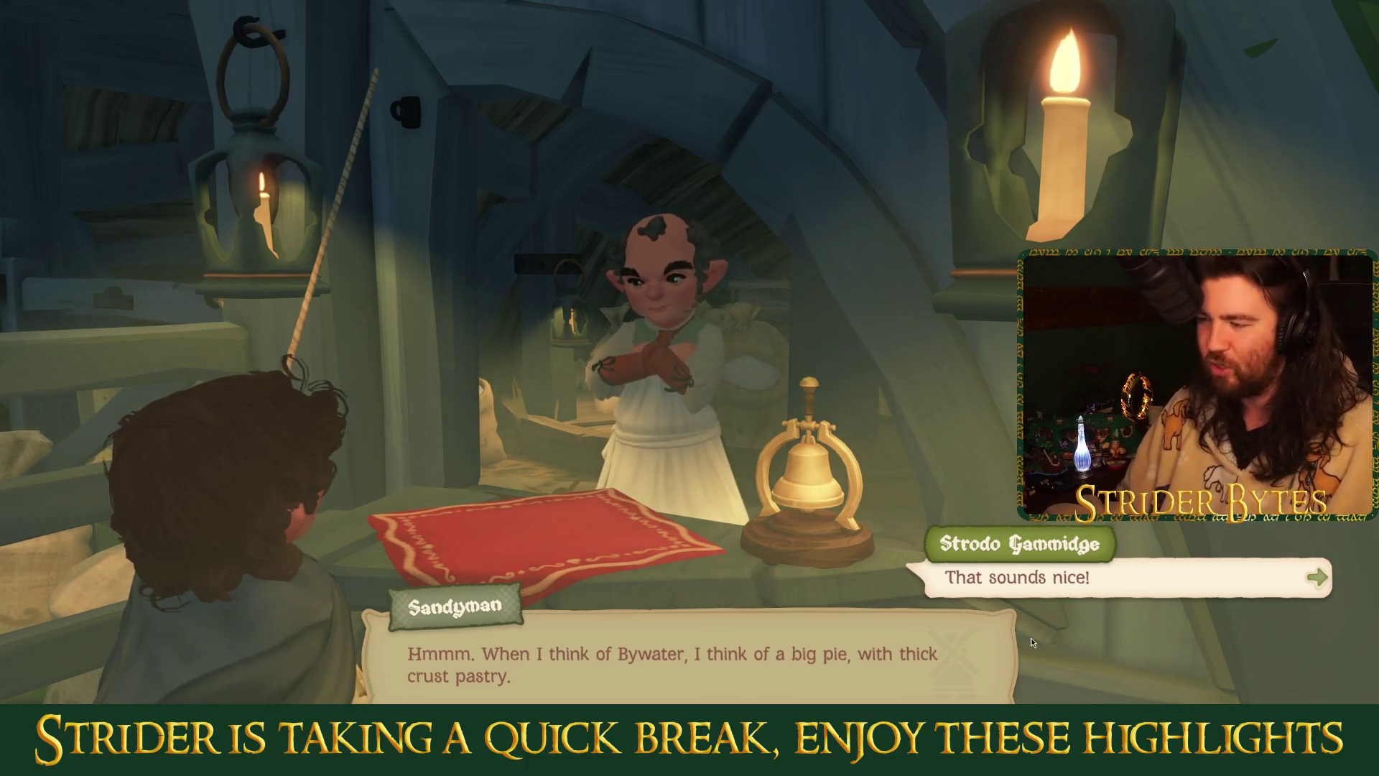
{"action": "key", "text": "space"}
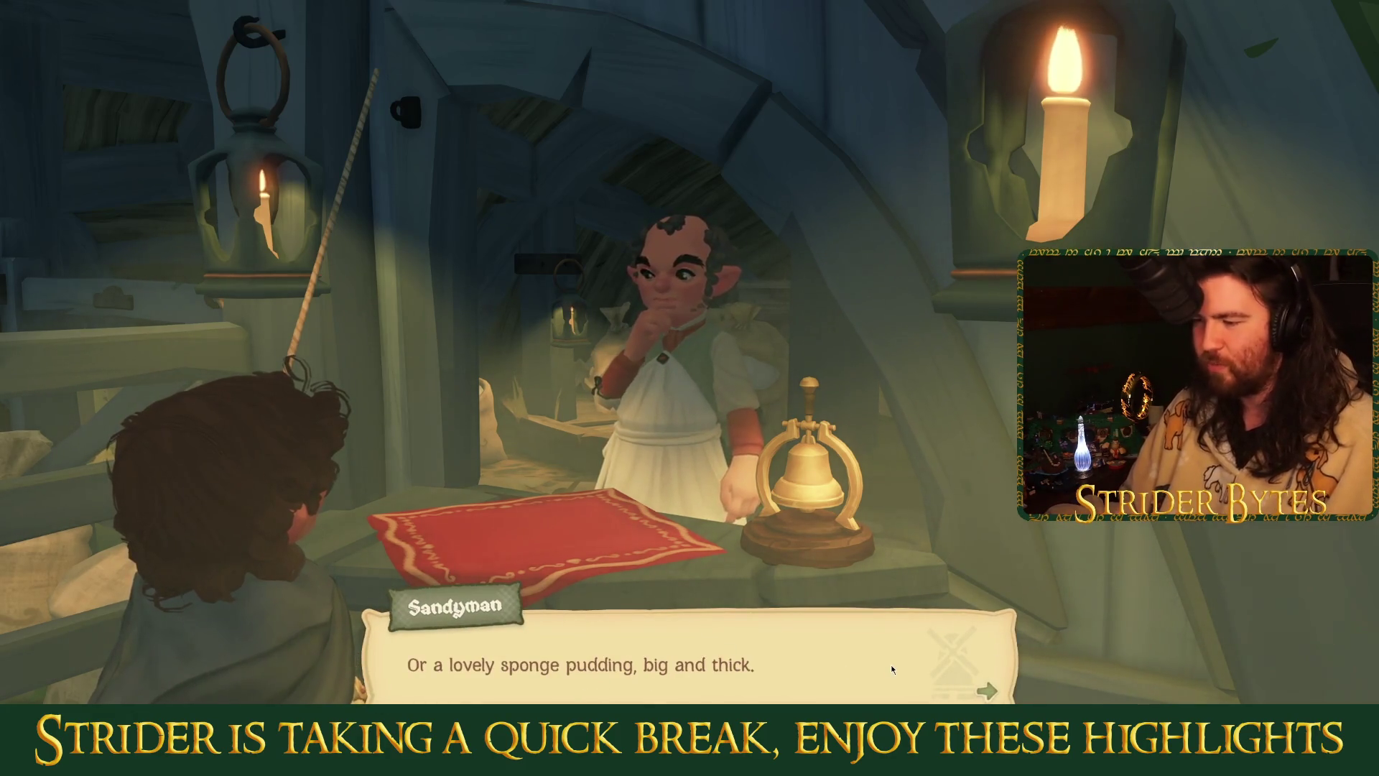
{"action": "left_click", "coordinate": [980, 670]}
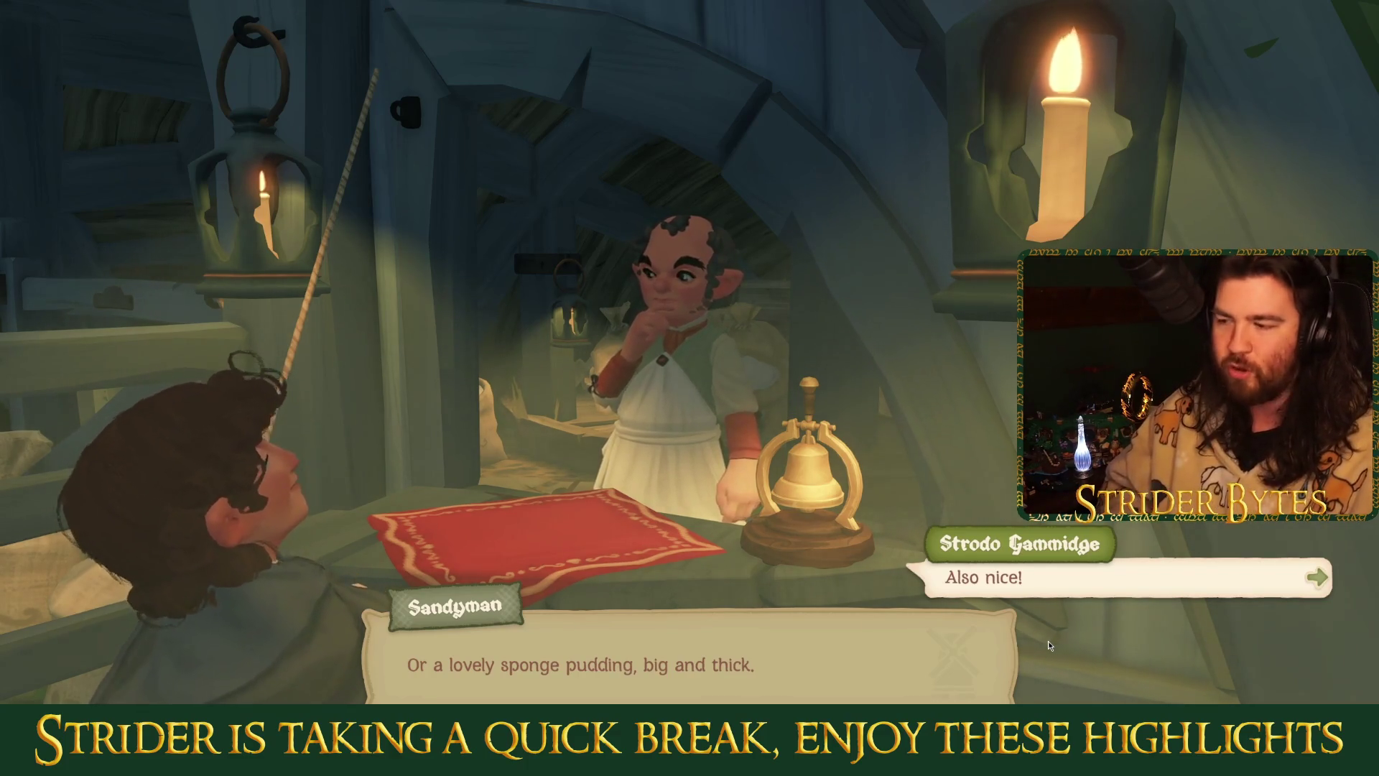
{"action": "key", "text": "space"}
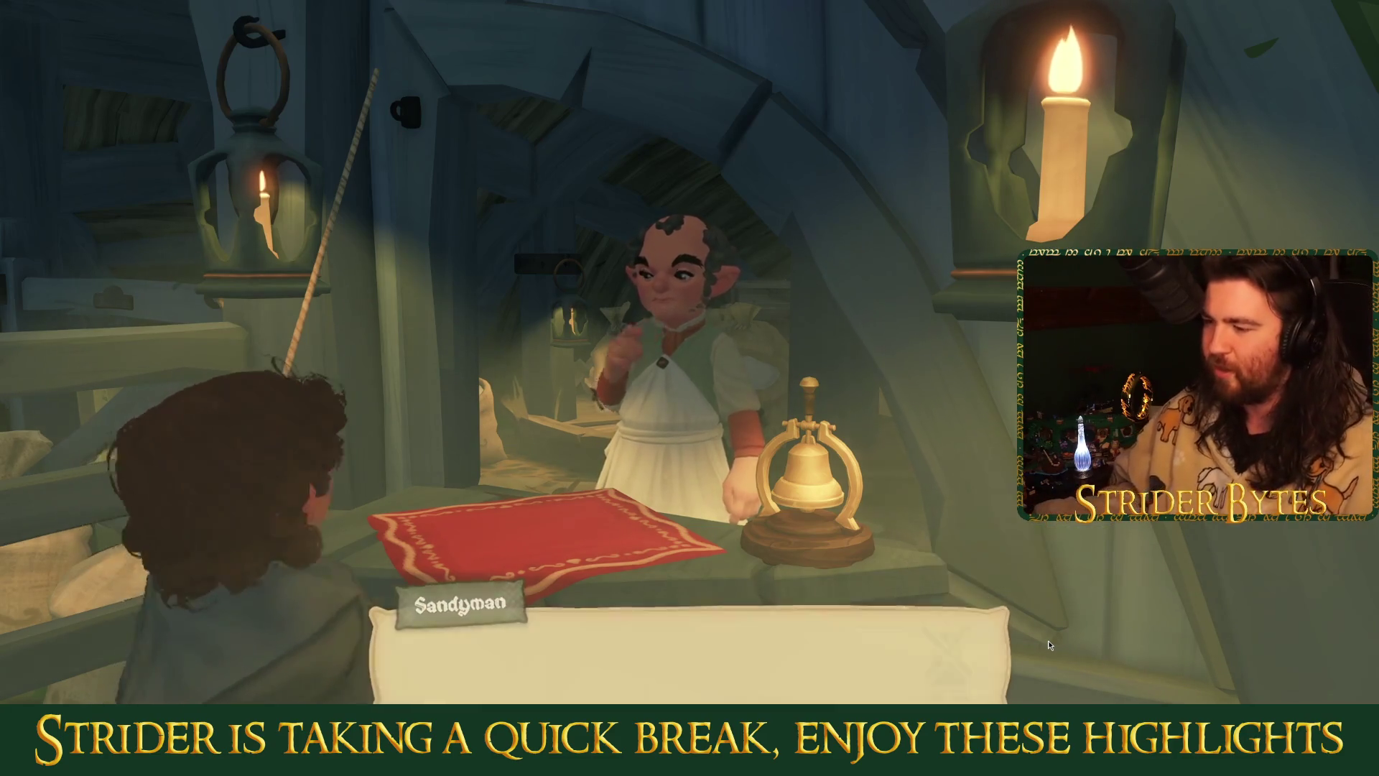
{"action": "key", "text": "space"}
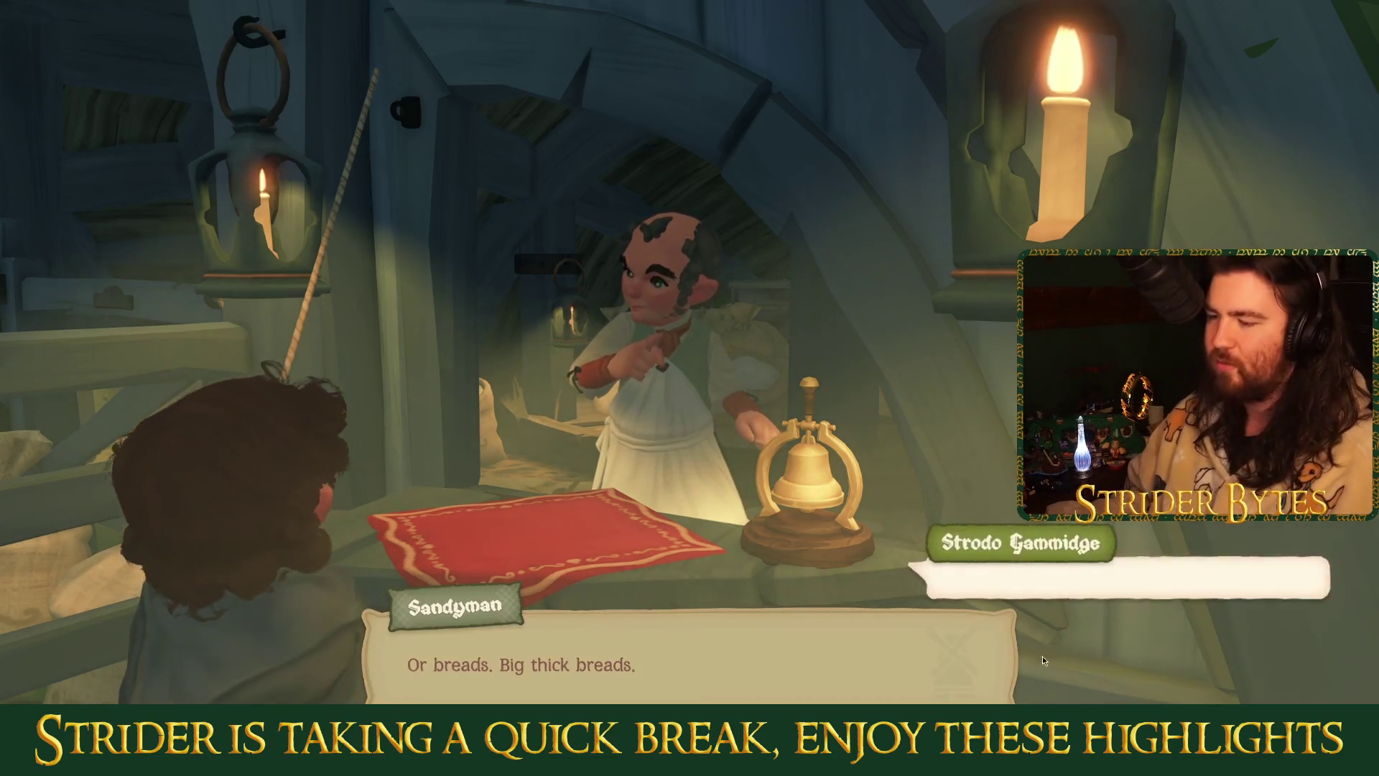
{"action": "key", "text": "space"}
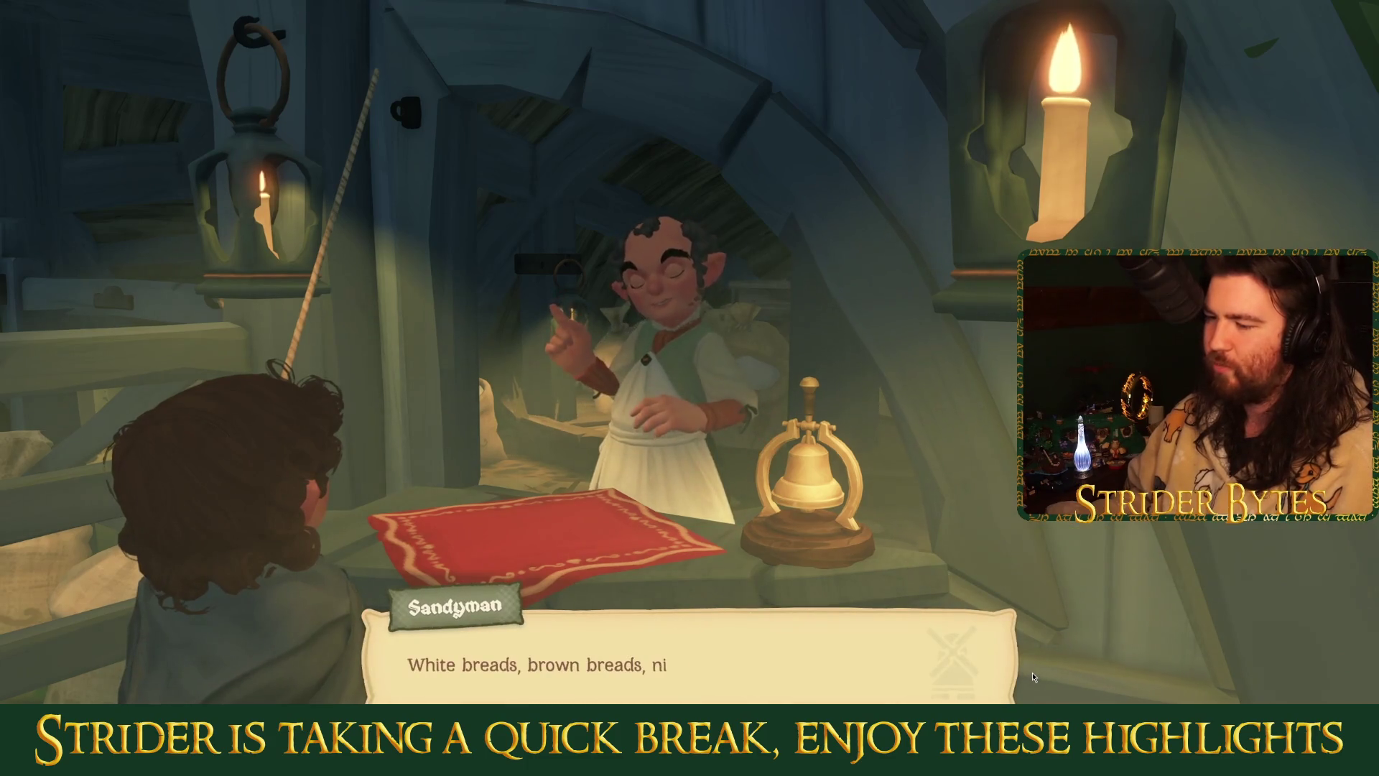
{"action": "key", "text": "space"}
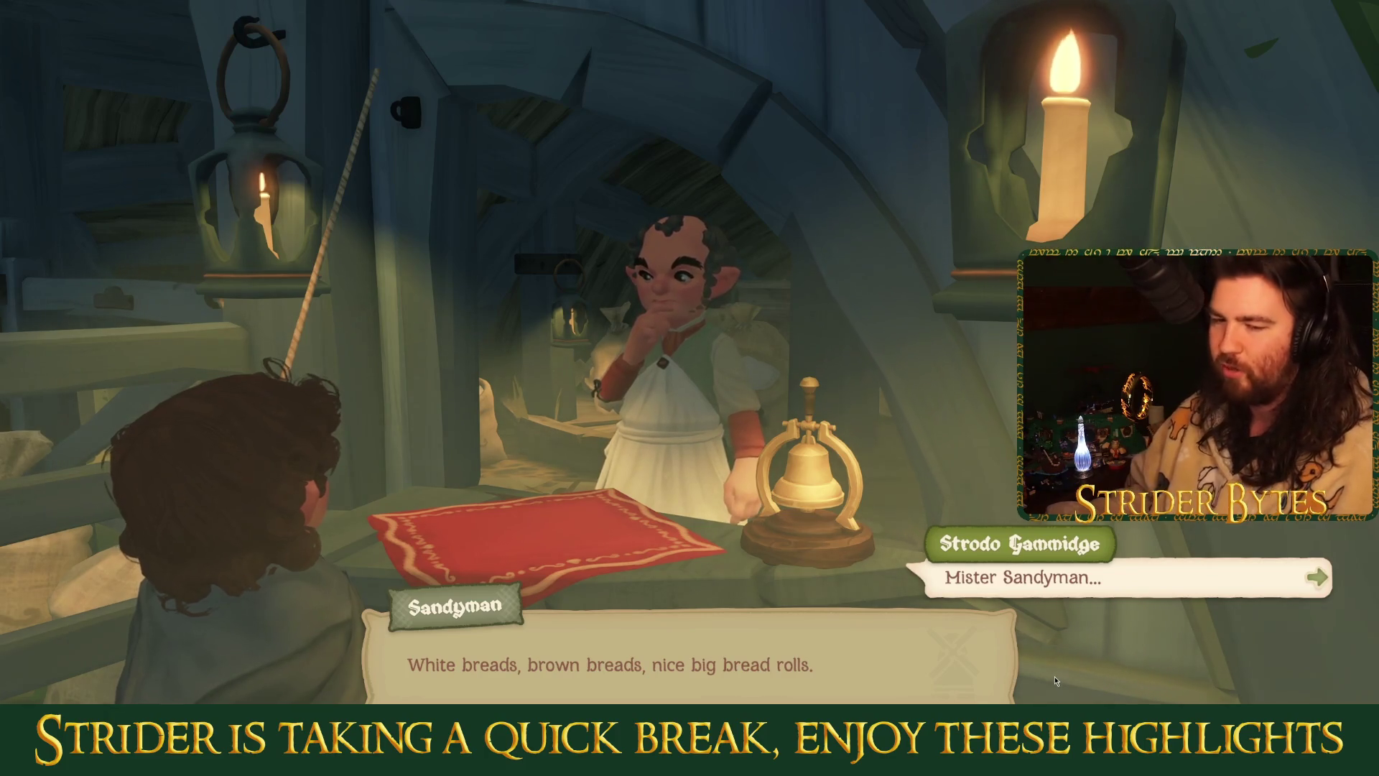
{"action": "key", "text": "space"}
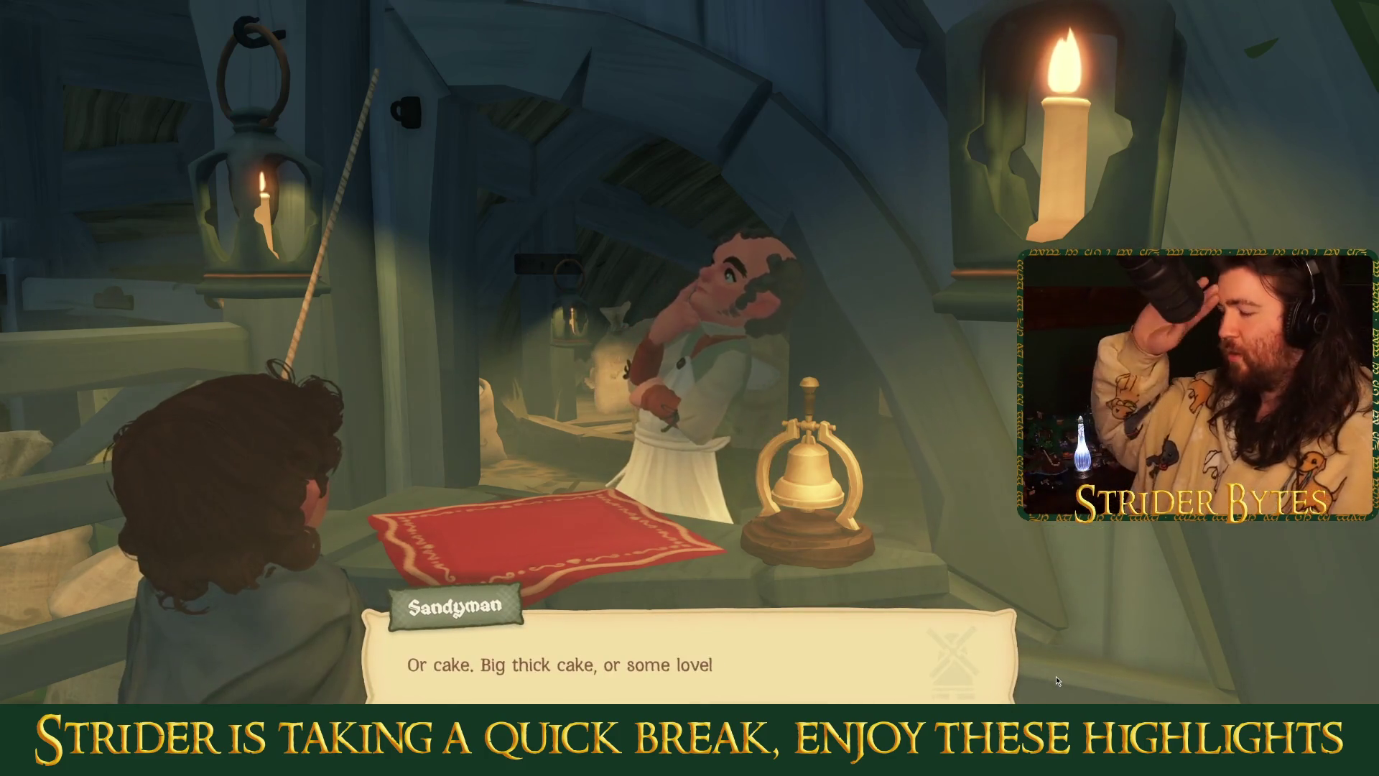
{"action": "key", "text": "space"}
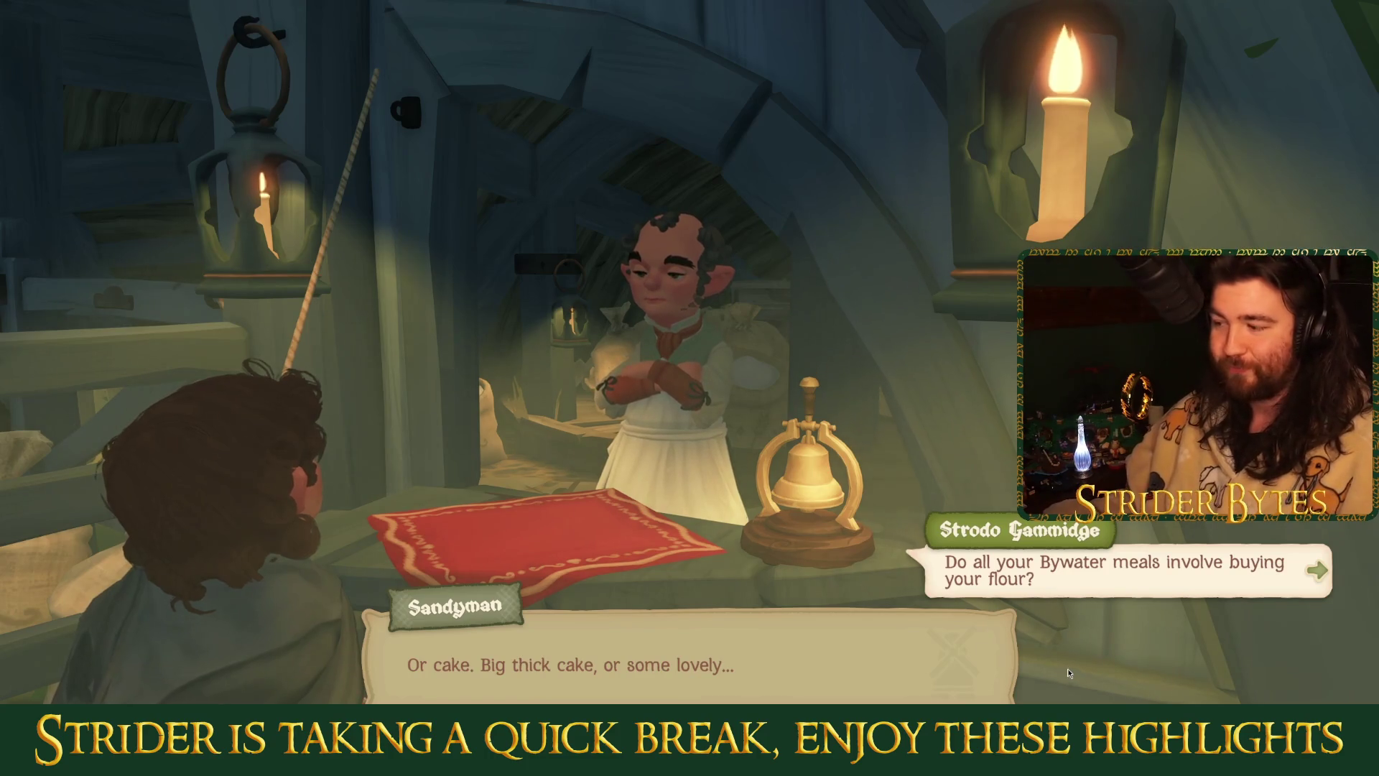
{"action": "key", "text": "space"}
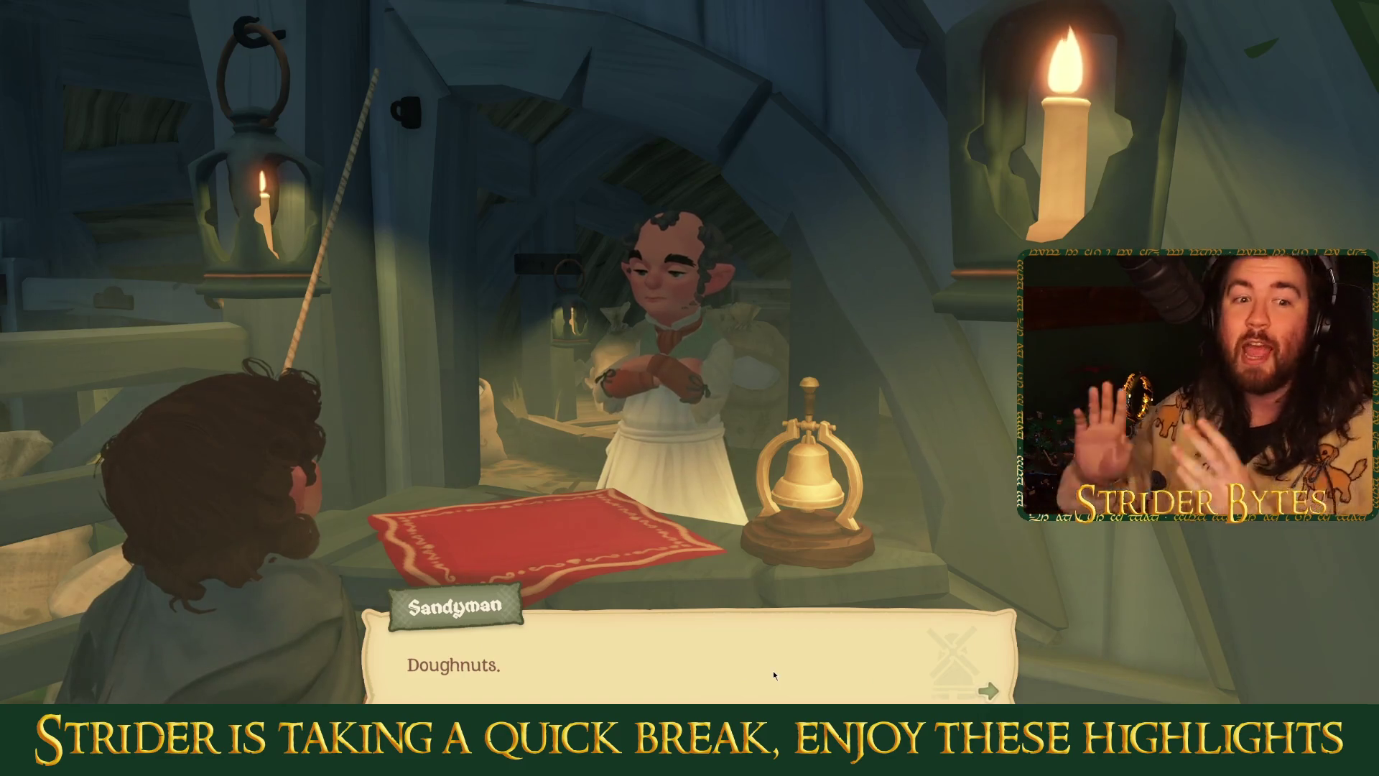
{"action": "key", "text": "space"}
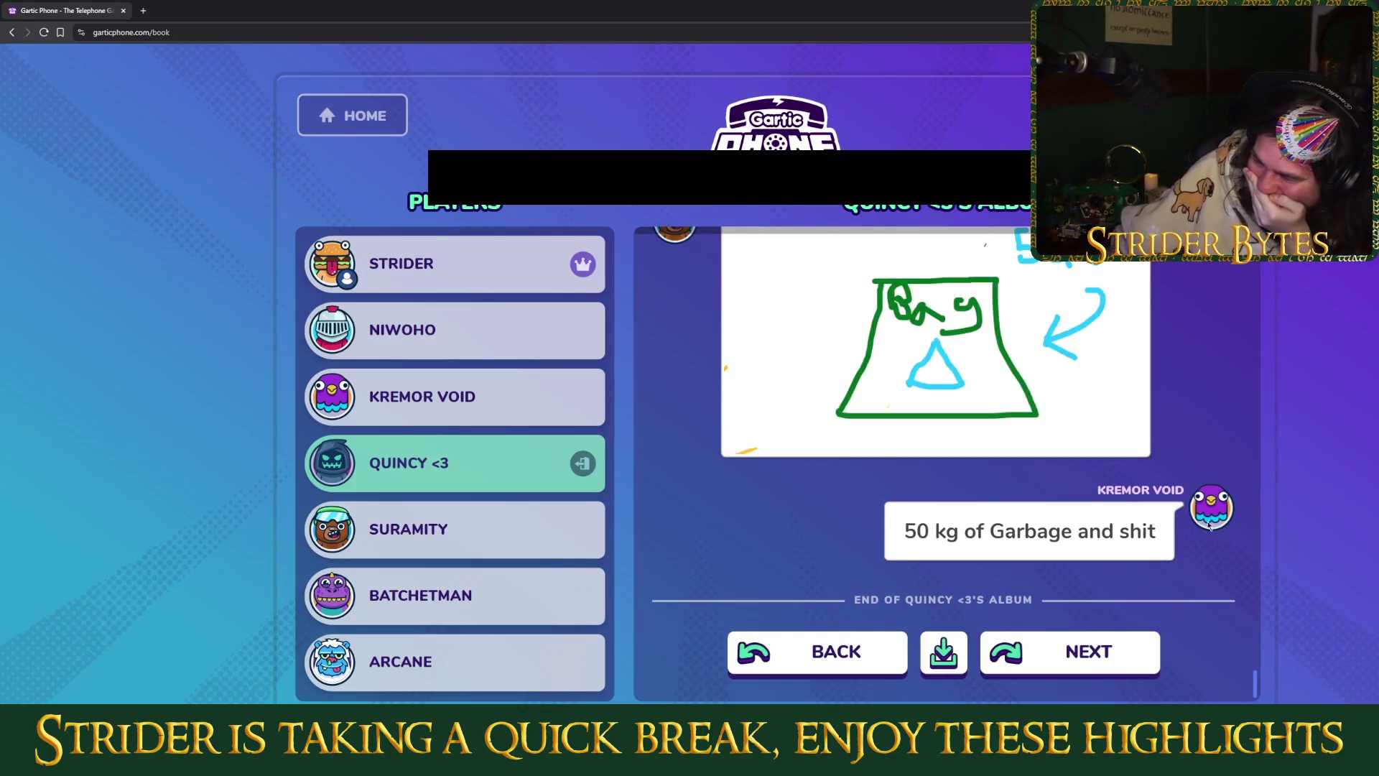
{"action": "scroll", "coordinate": [1216, 535], "scroll_direction": "up", "scroll_amount": 2}
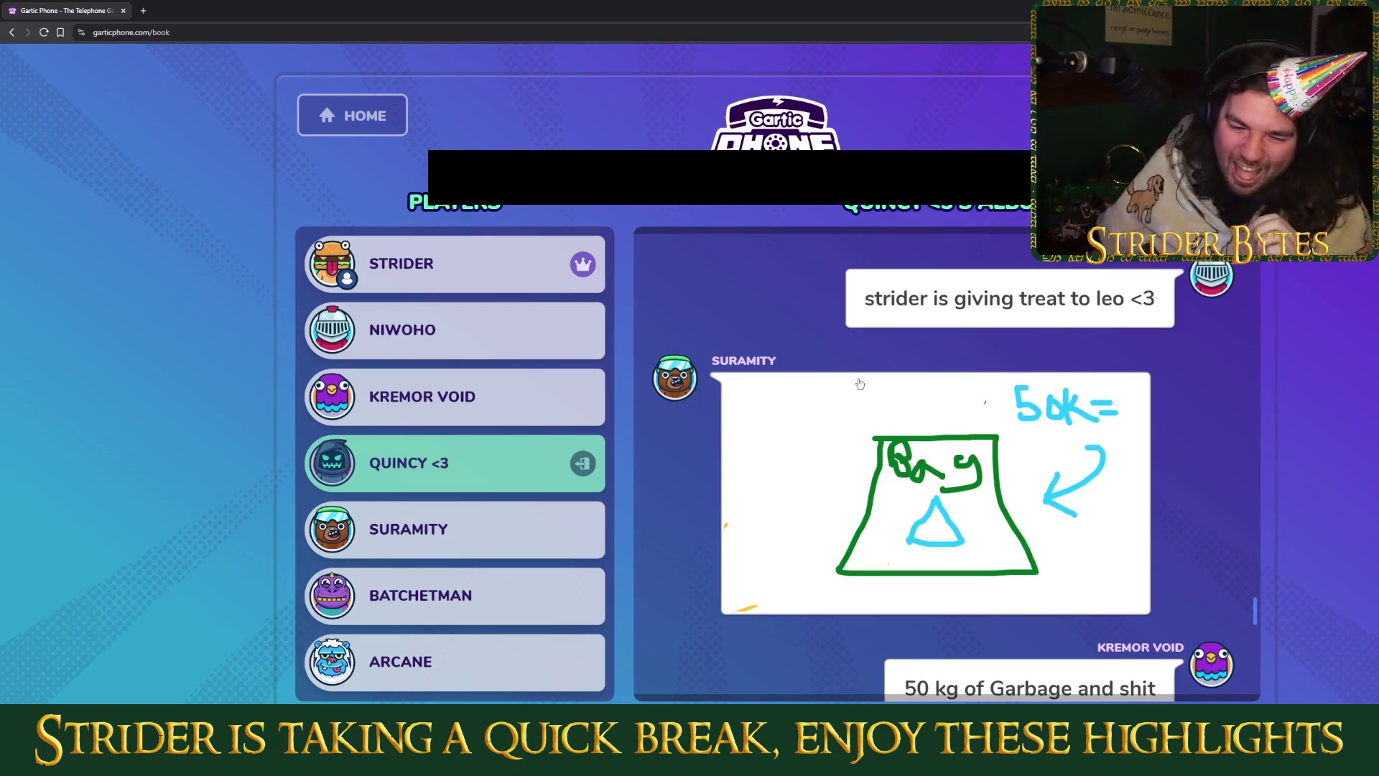
{"action": "right_click", "coordinate": [861, 429]}
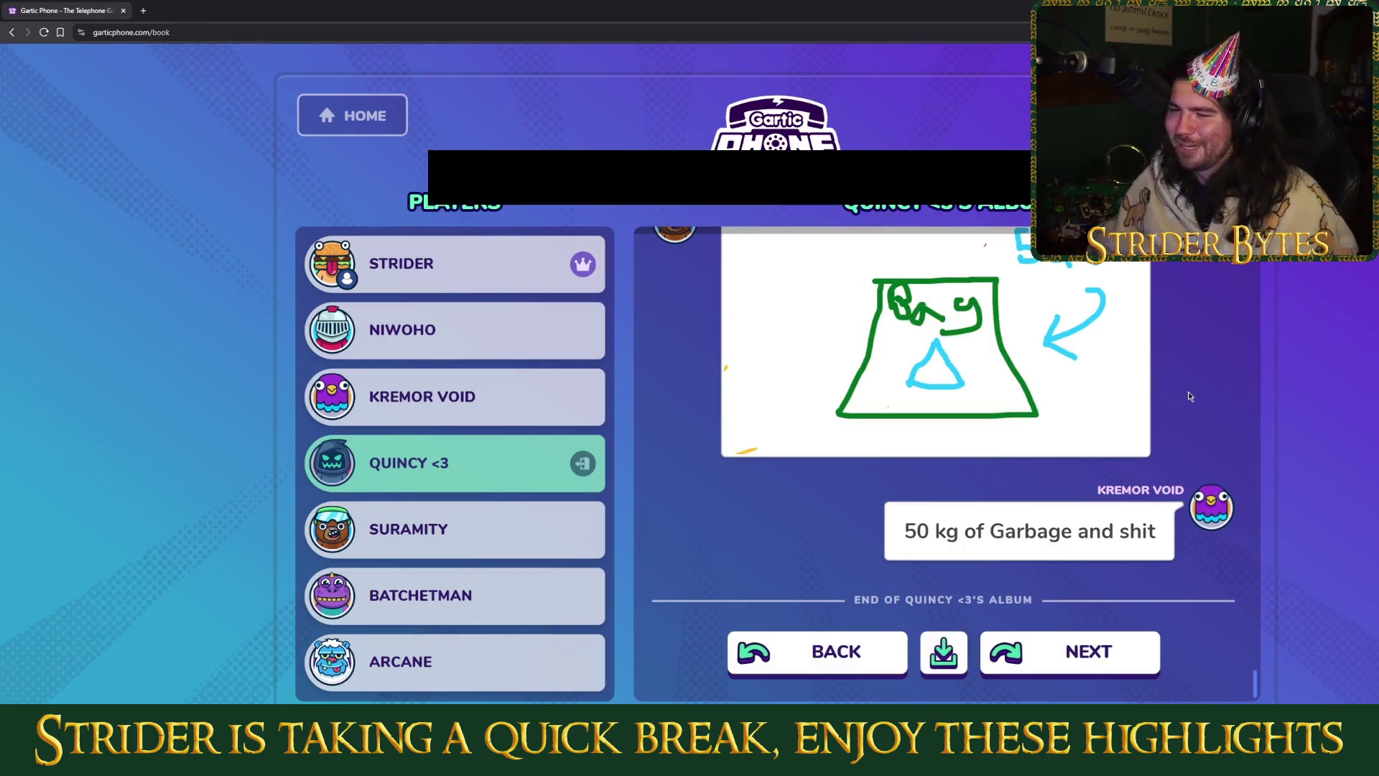
{"action": "scroll", "coordinate": [1191, 400], "scroll_direction": "up", "scroll_amount": 2}
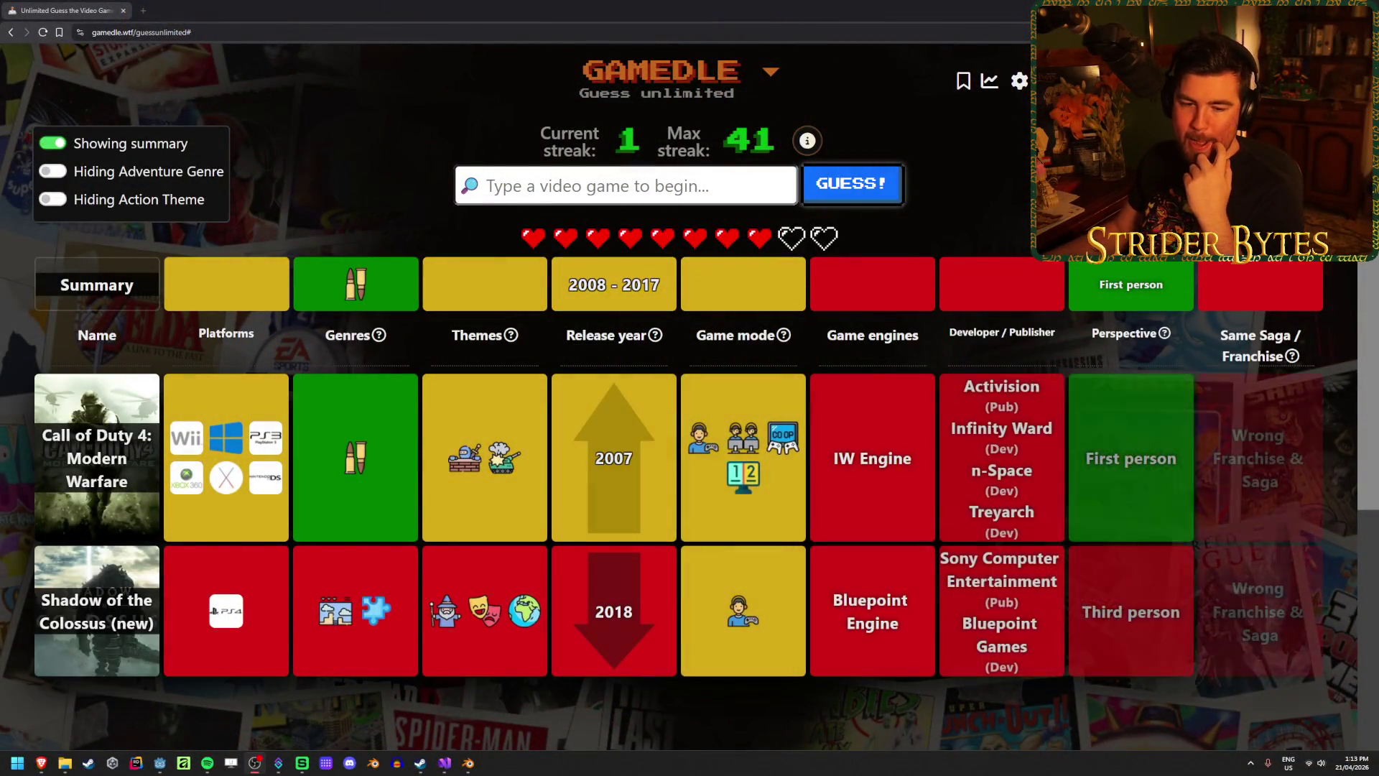
Bring the Gamedle page into focus.
{"action": "left_click", "coordinate": [531, 187]}
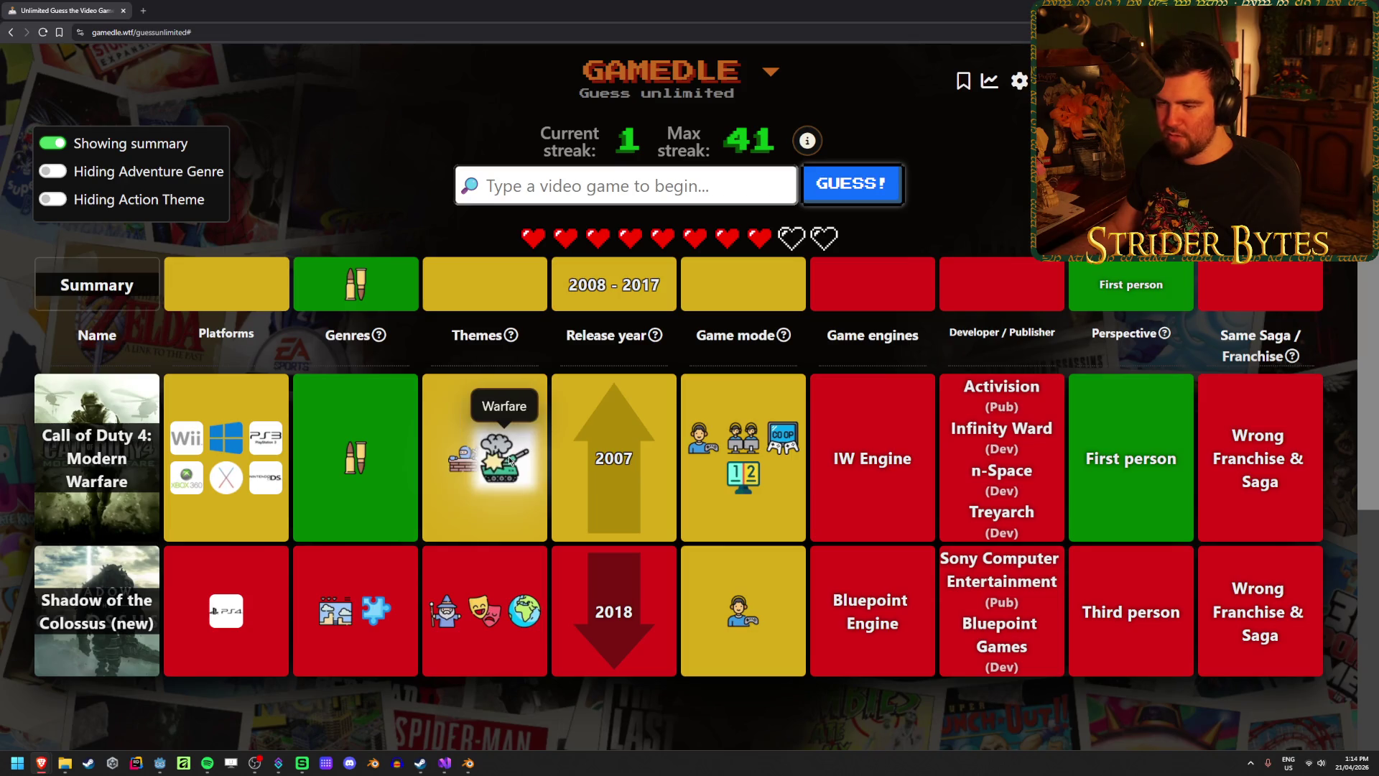
Guess War Thunder, narrowing the release-year range to 2008–2012.
{"action": "type", "text": "war thunder"}
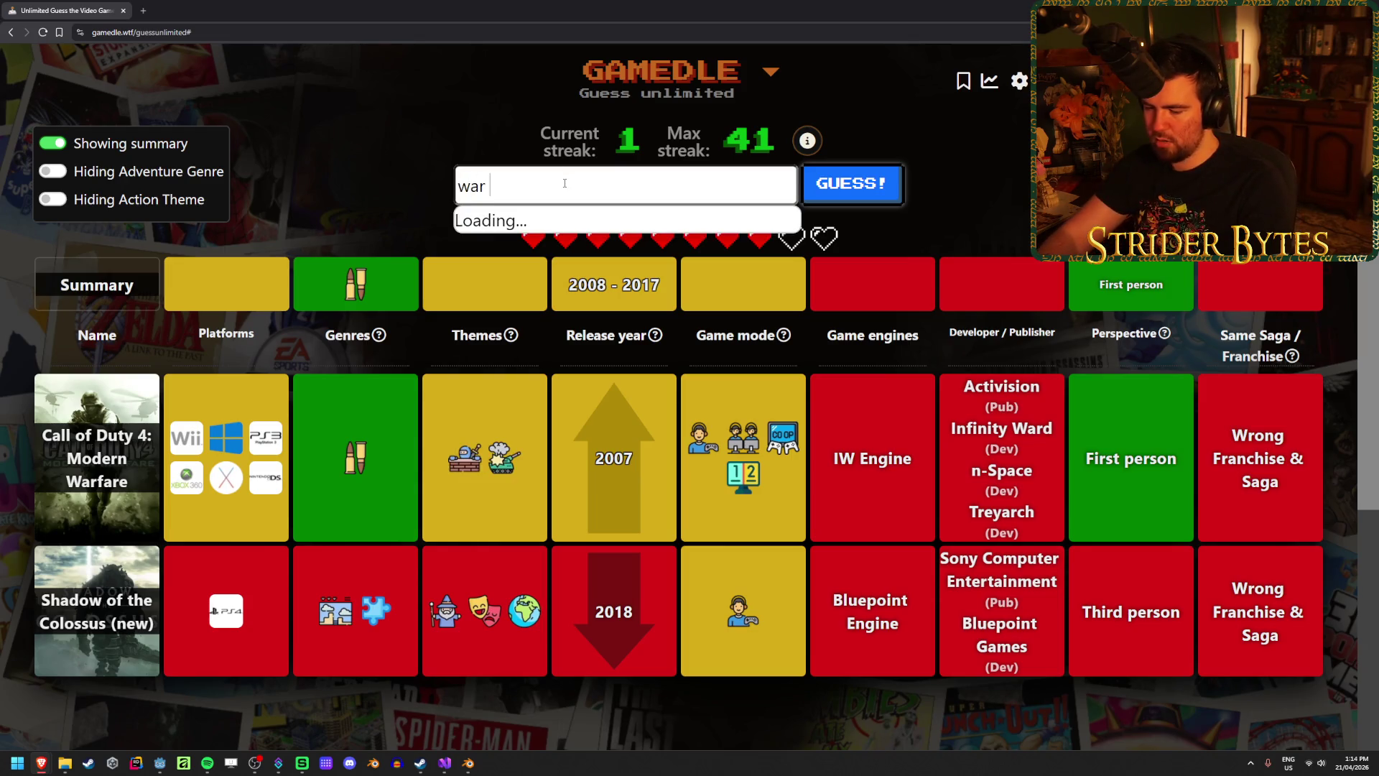
{"action": "left_click", "coordinate": [572, 217]}
{"action": "left_click", "coordinate": [846, 193]}
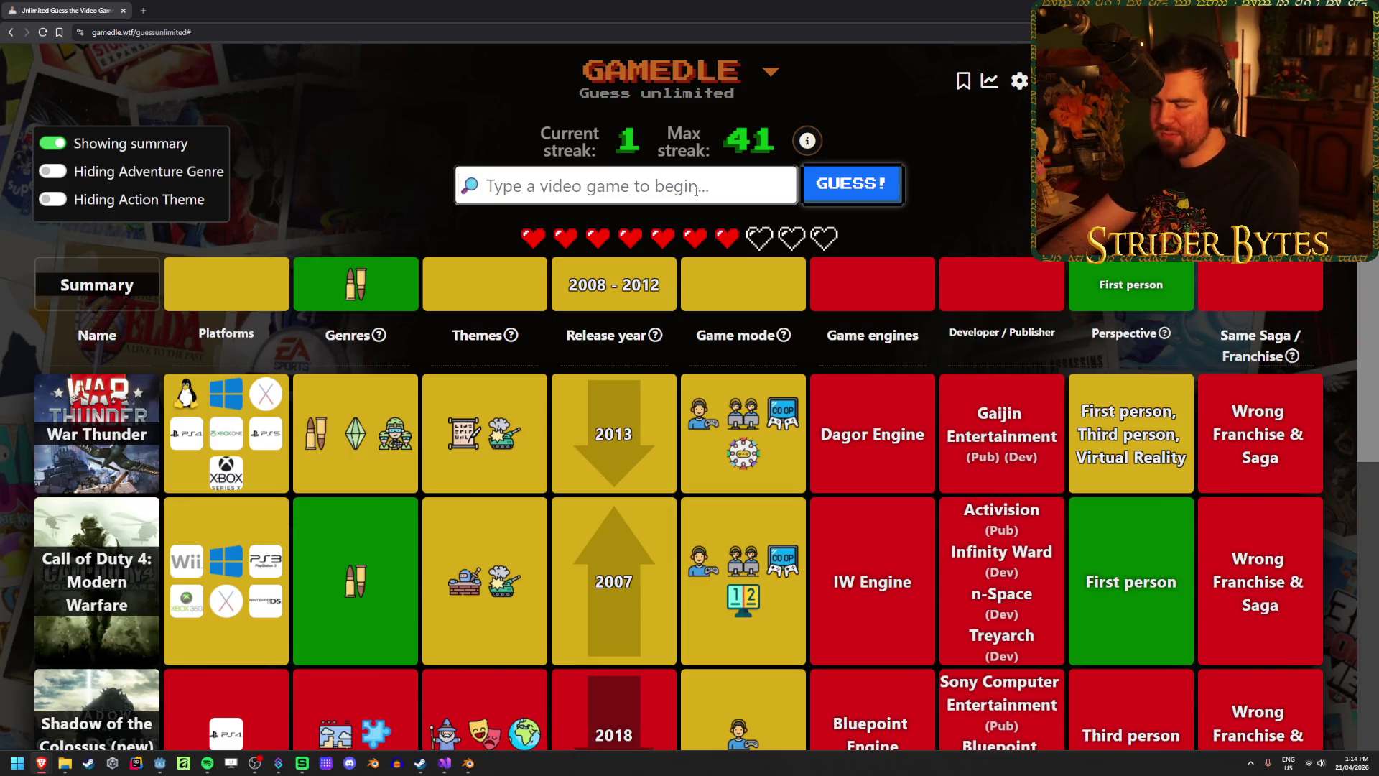
Guess PlanetSide 2, tightening the release-year range to 2008–2011.
{"action": "type", "text": "planetside"}
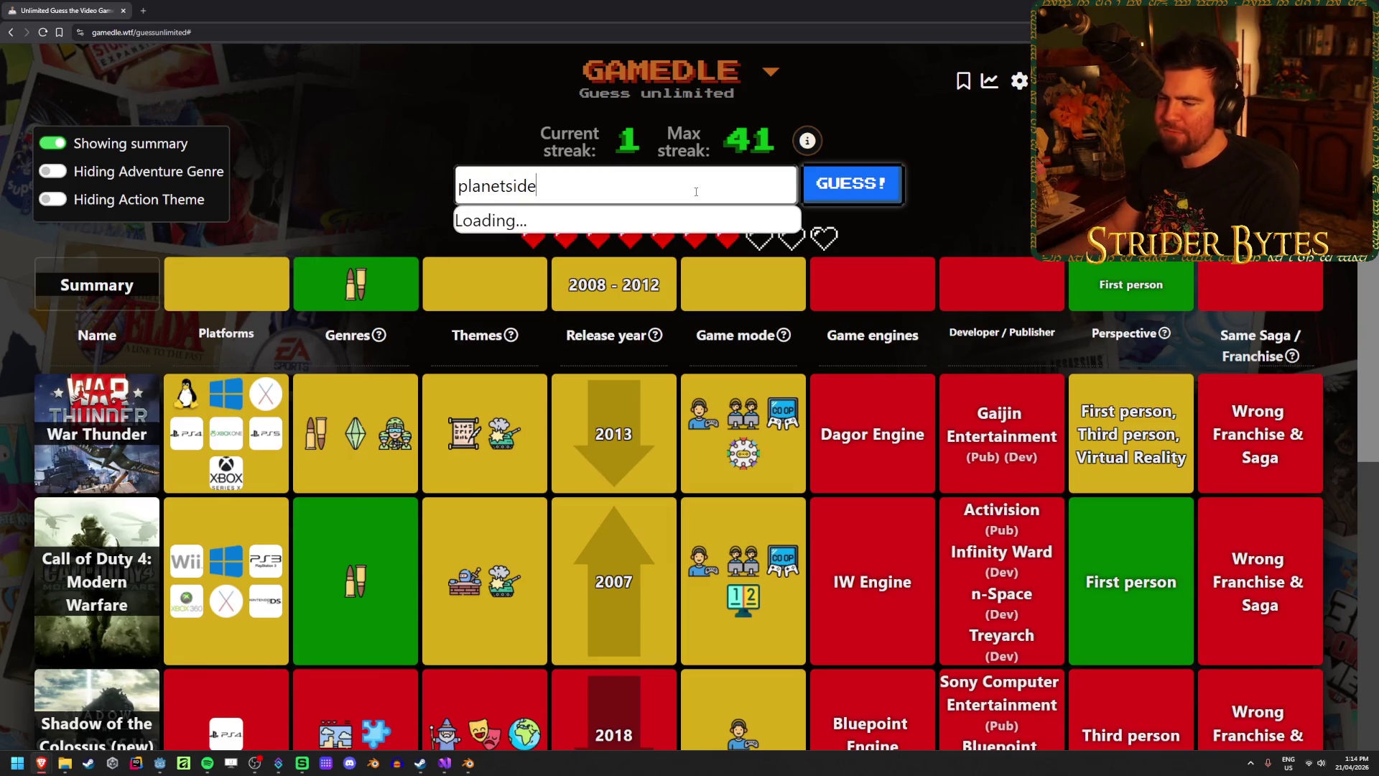
{"action": "left_click", "coordinate": [640, 262]}
{"action": "key", "text": "Return"}
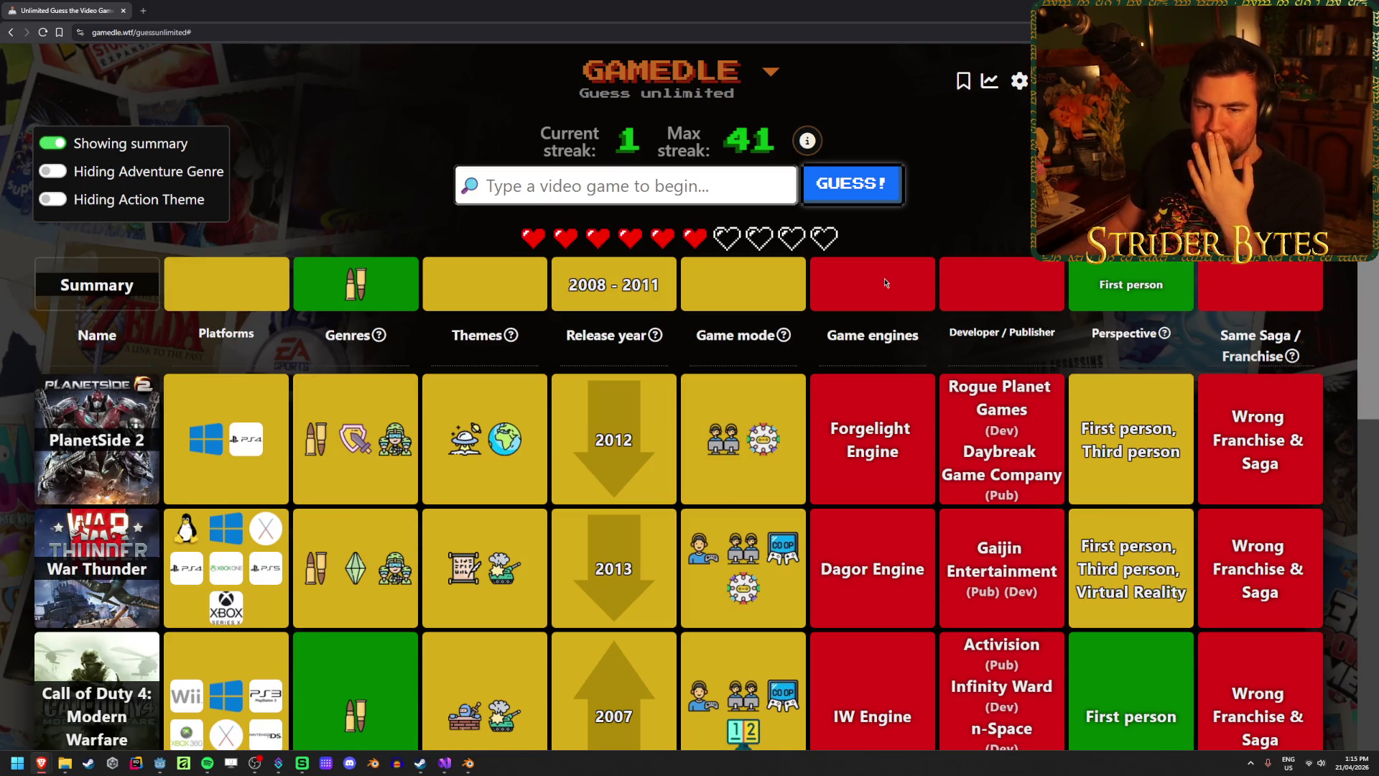
{"action": "mouse_move", "coordinate": [449, 458]}
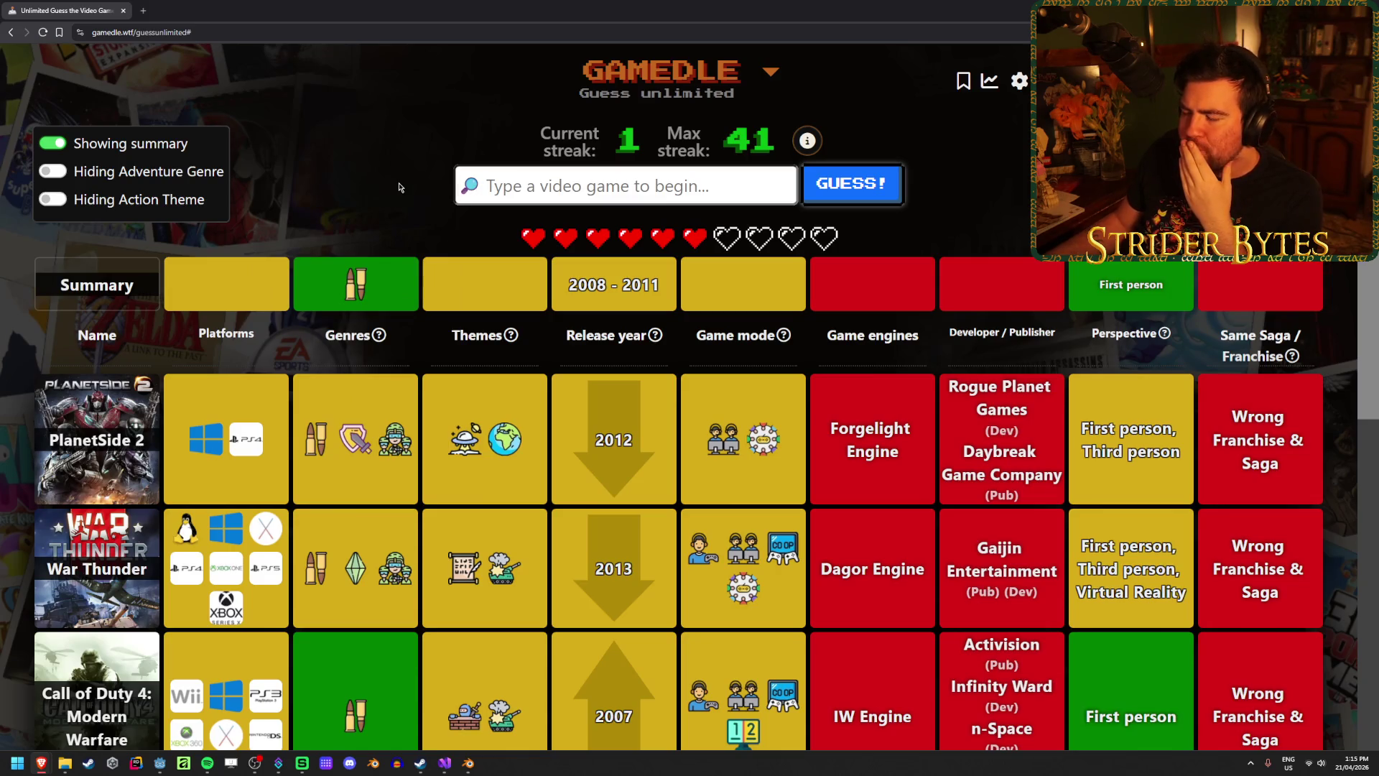
{"action": "scroll", "coordinate": [538, 468], "scroll_direction": "down", "scroll_amount": 4}
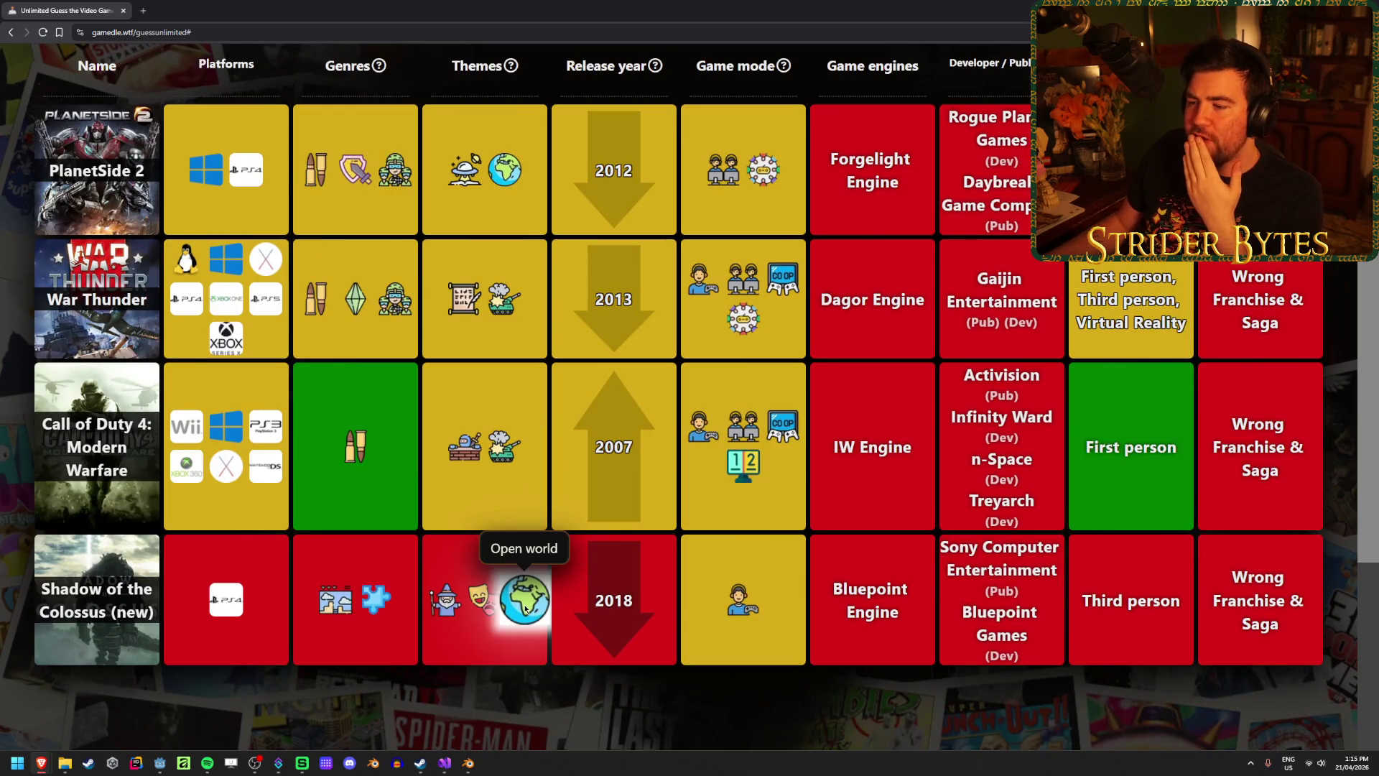
Guess Syndicate (new) from the 'synda' search suggestions.
{"action": "scroll", "coordinate": [658, 451], "scroll_direction": "up", "scroll_amount": 4}
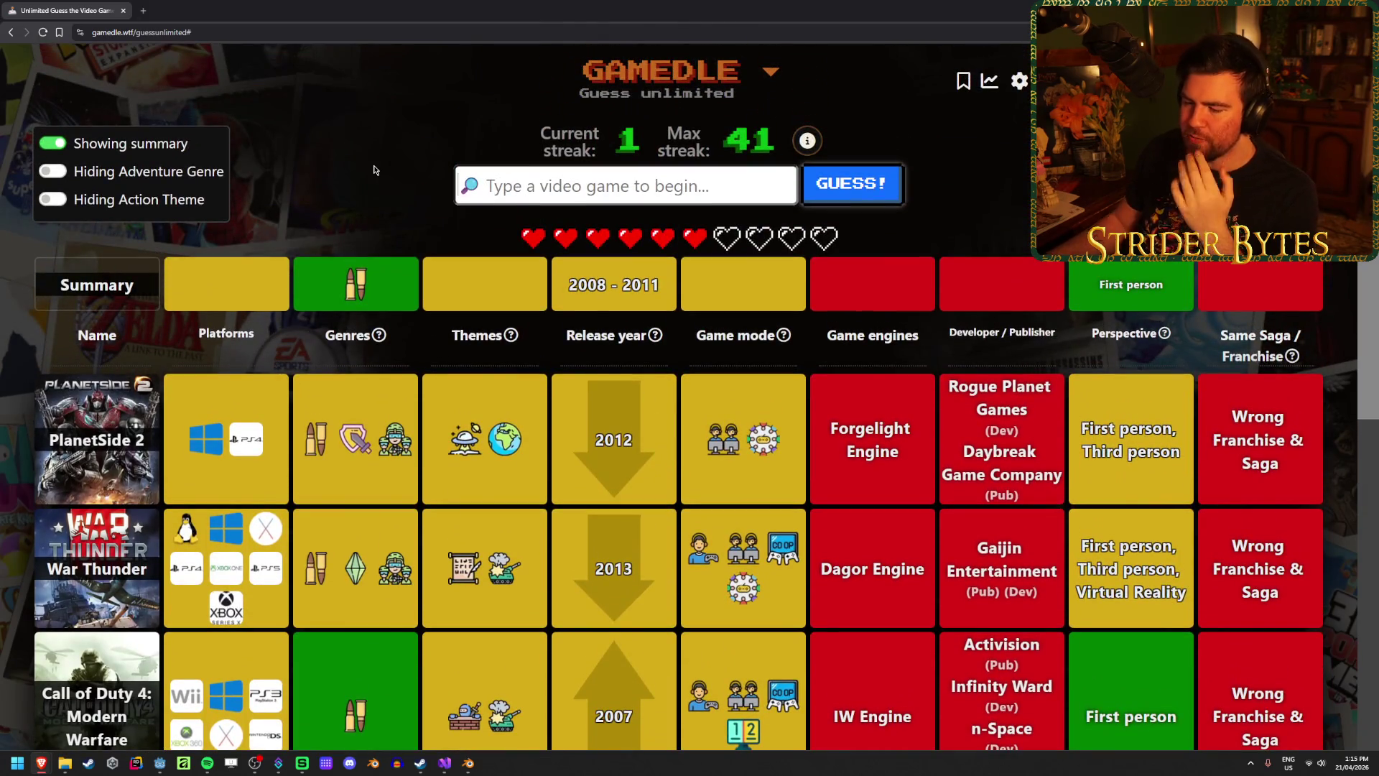
{"action": "type", "text": "syda"}
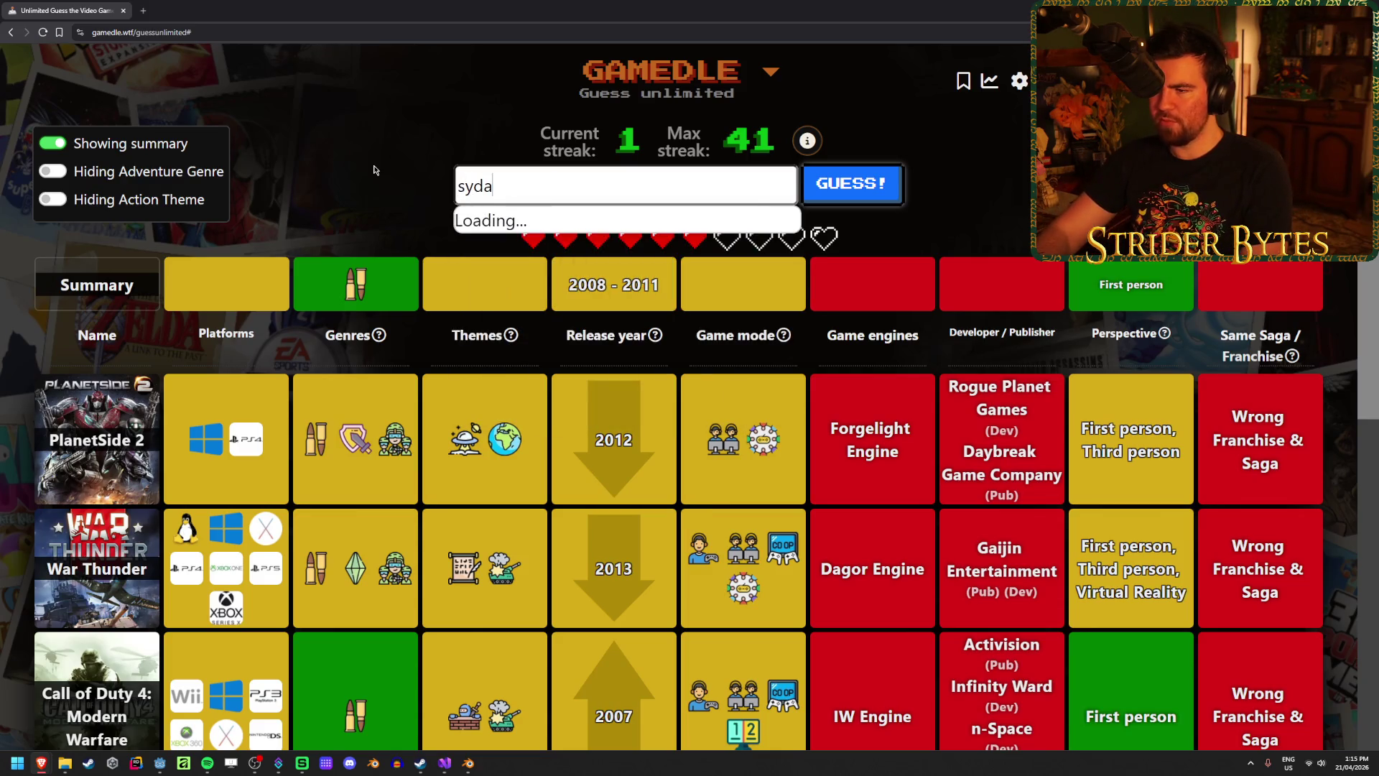
{"action": "key", "text": "BackSpace"}
{"action": "key", "text": "BackSpace"}
{"action": "type", "text": "nda"}
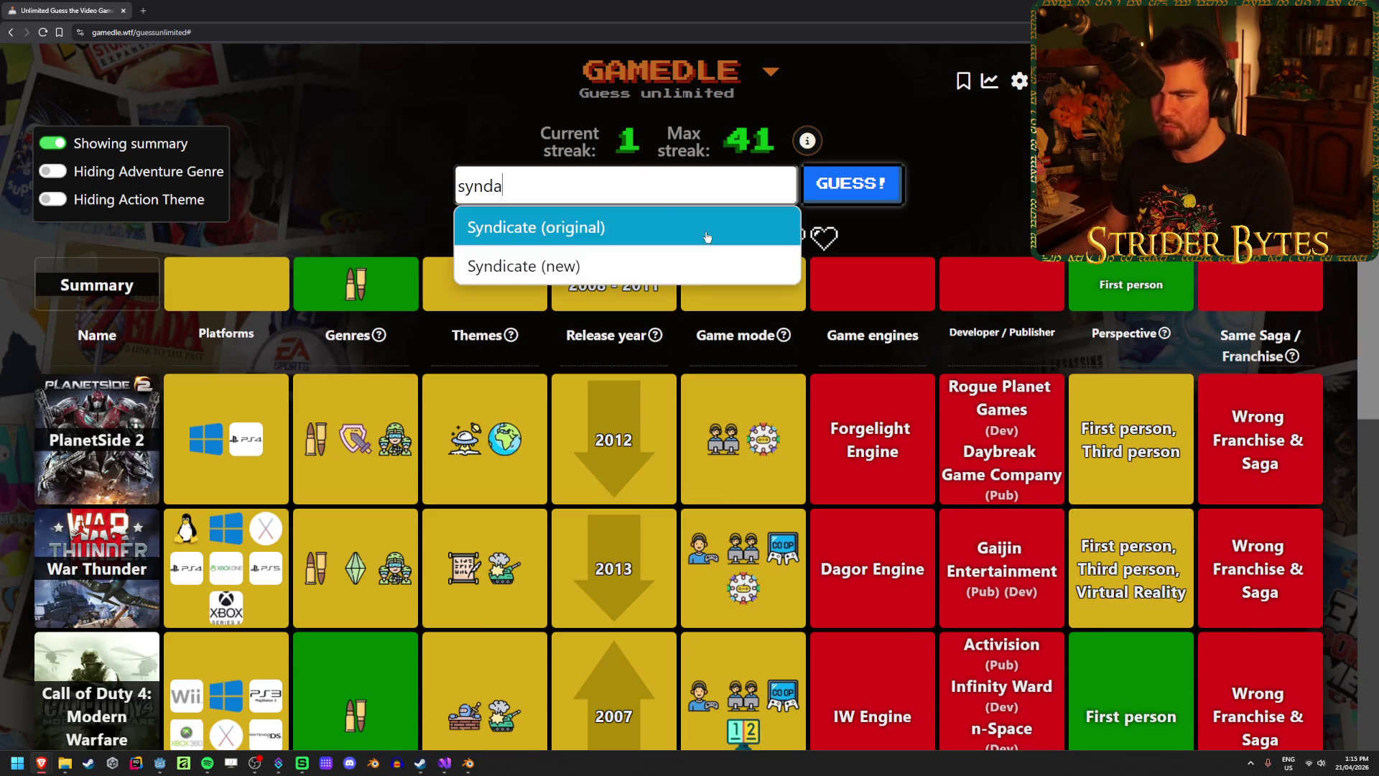
{"action": "left_click", "coordinate": [708, 266]}
{"action": "left_click", "coordinate": [851, 189]}
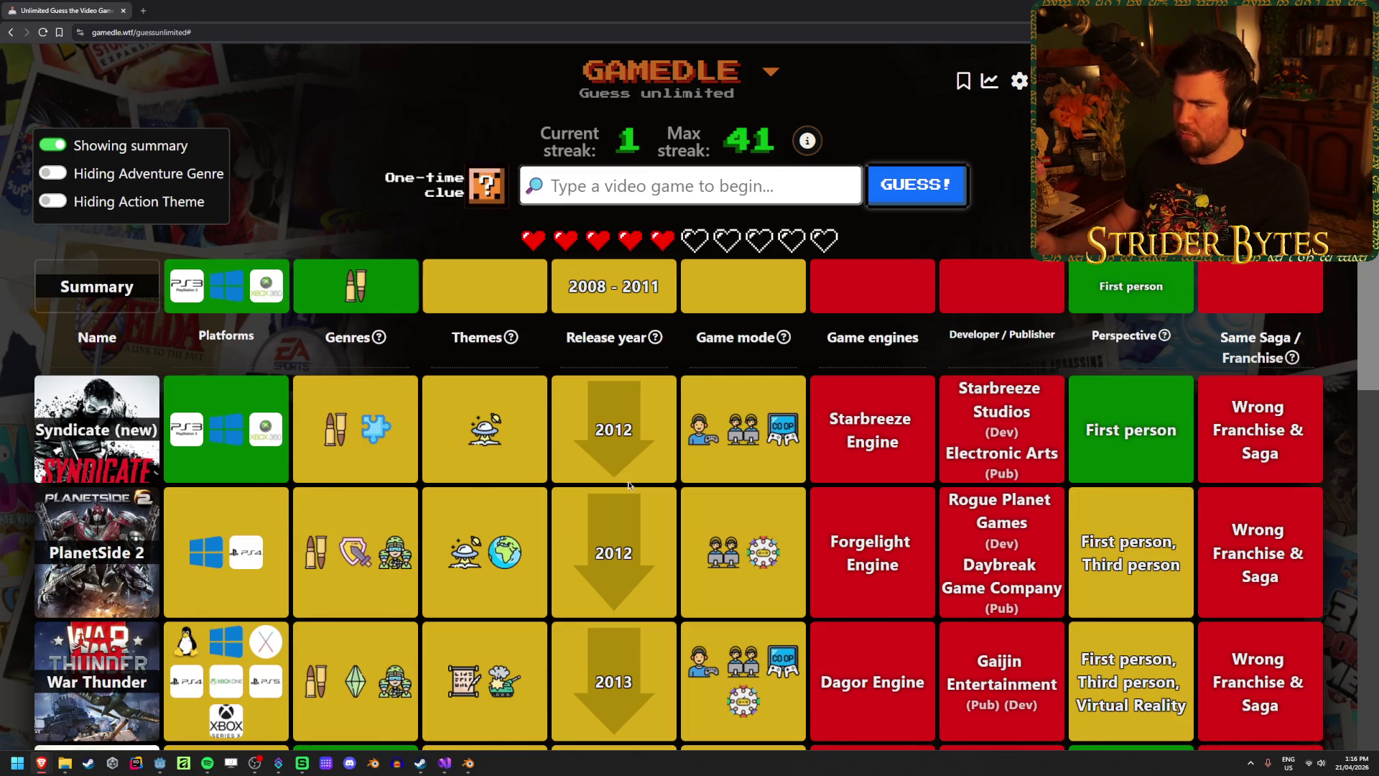
Guess F.E.A.R. 2: Project Origin, narrowing the release years to 2010–2011.
{"action": "left_click", "coordinate": [643, 186]}
{"action": "type", "text": "f.e.a.r"}
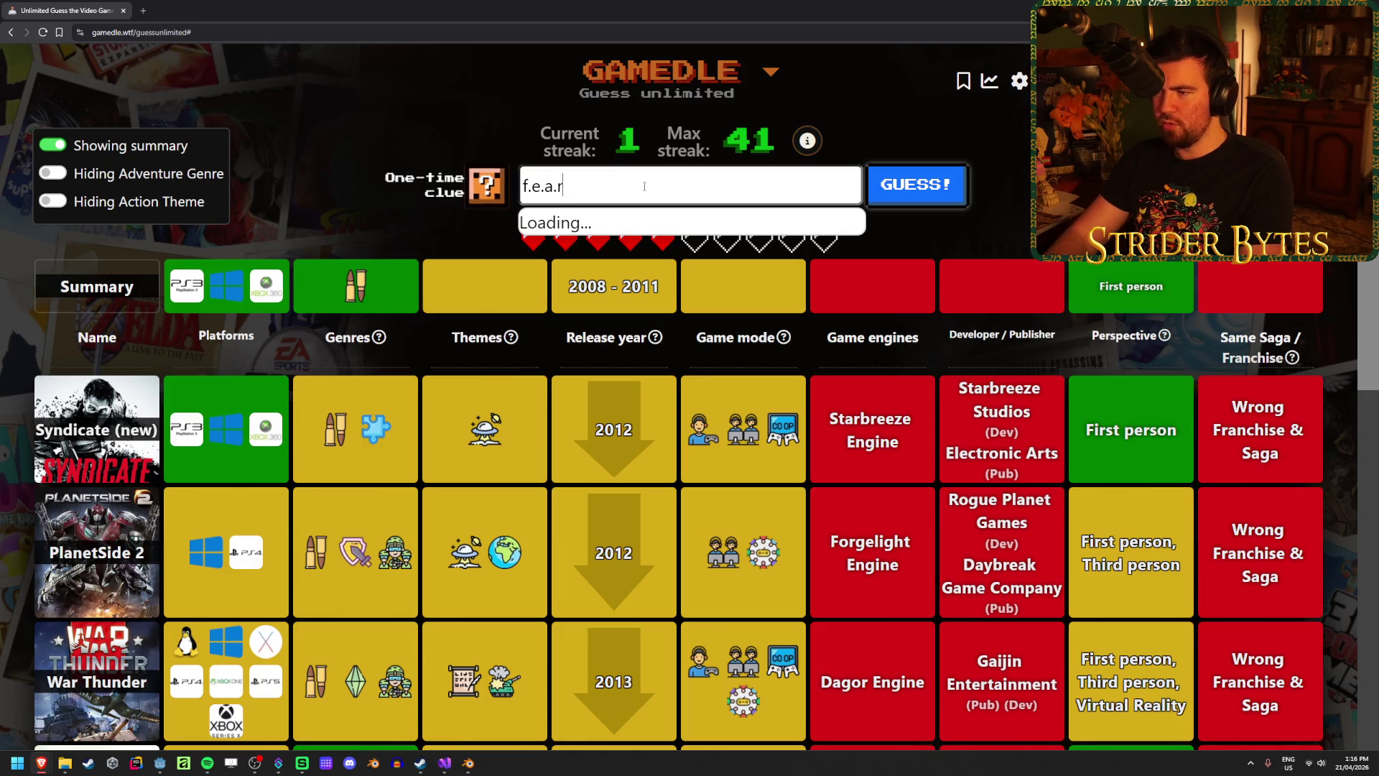
{"action": "type", "text": "."}
{"action": "left_click", "coordinate": [644, 269]}
{"action": "left_click", "coordinate": [891, 203]}
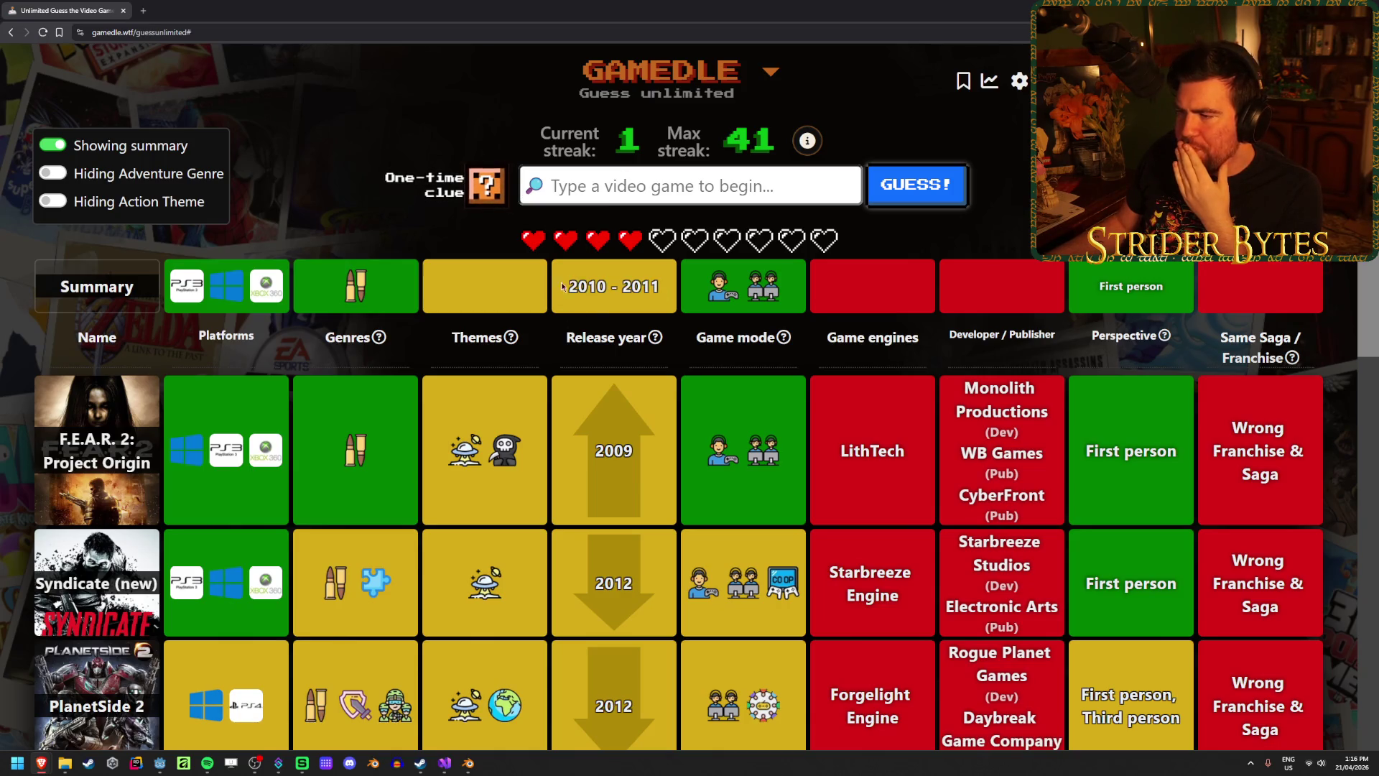
{"action": "scroll", "coordinate": [581, 360], "scroll_direction": "down", "scroll_amount": 7}
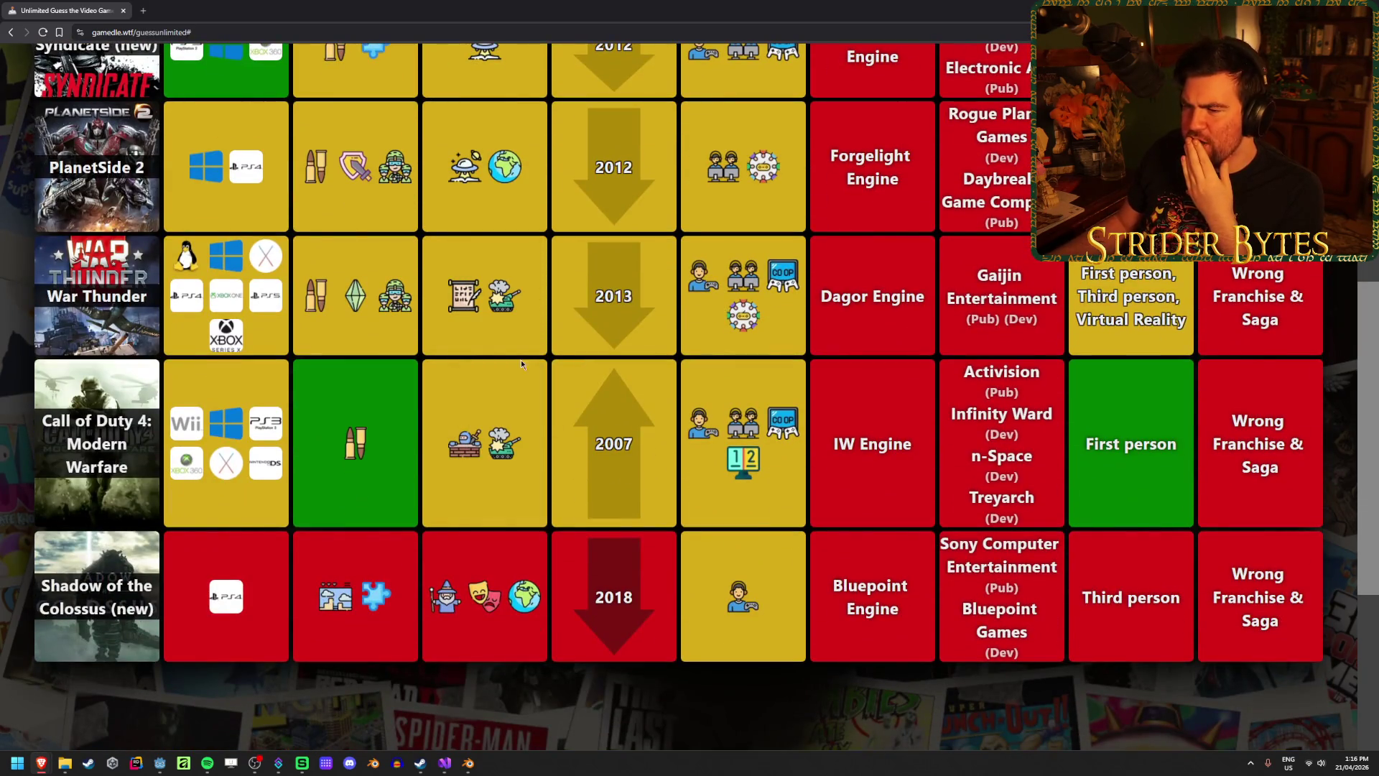
{"action": "scroll", "coordinate": [626, 402], "scroll_direction": "up", "scroll_amount": 7}
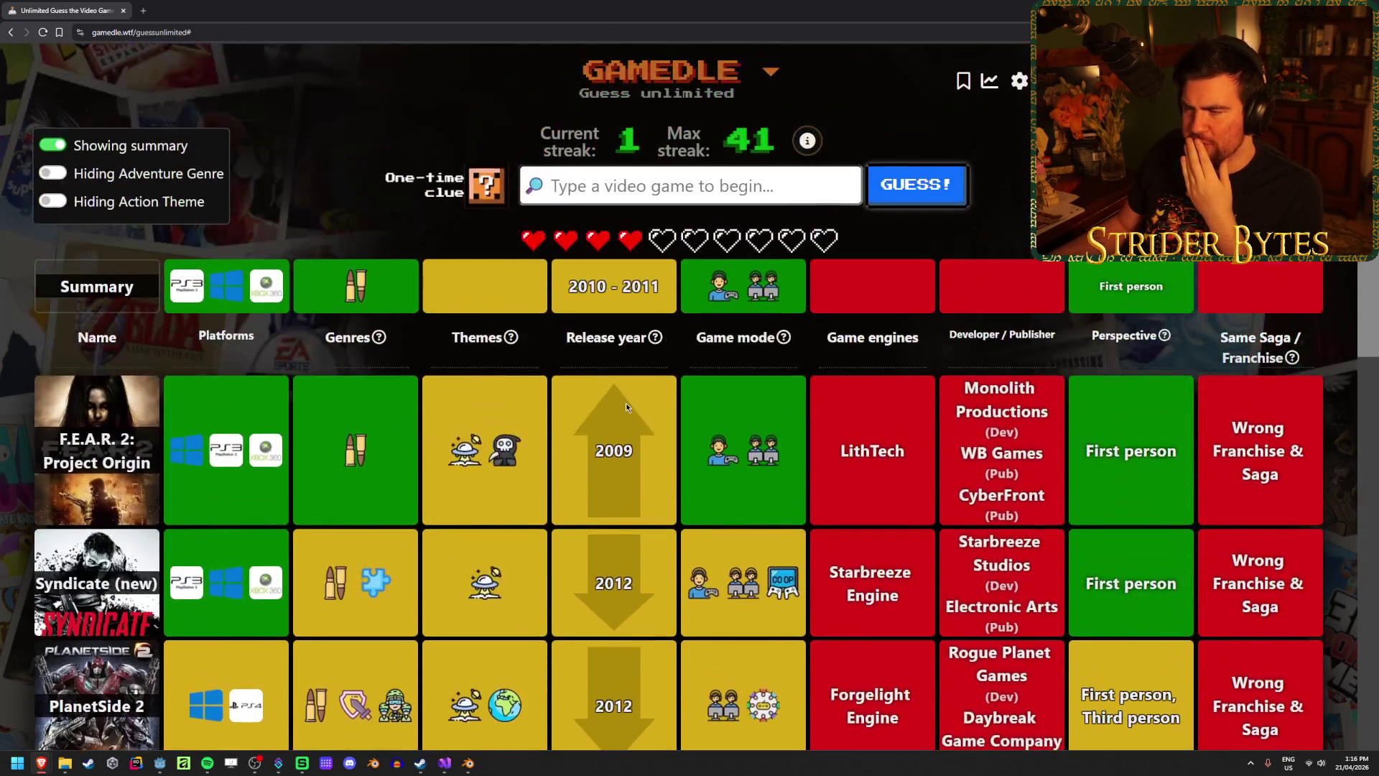
{"action": "left_click", "coordinate": [592, 195]}
{"action": "type", "text": "tribes as"}
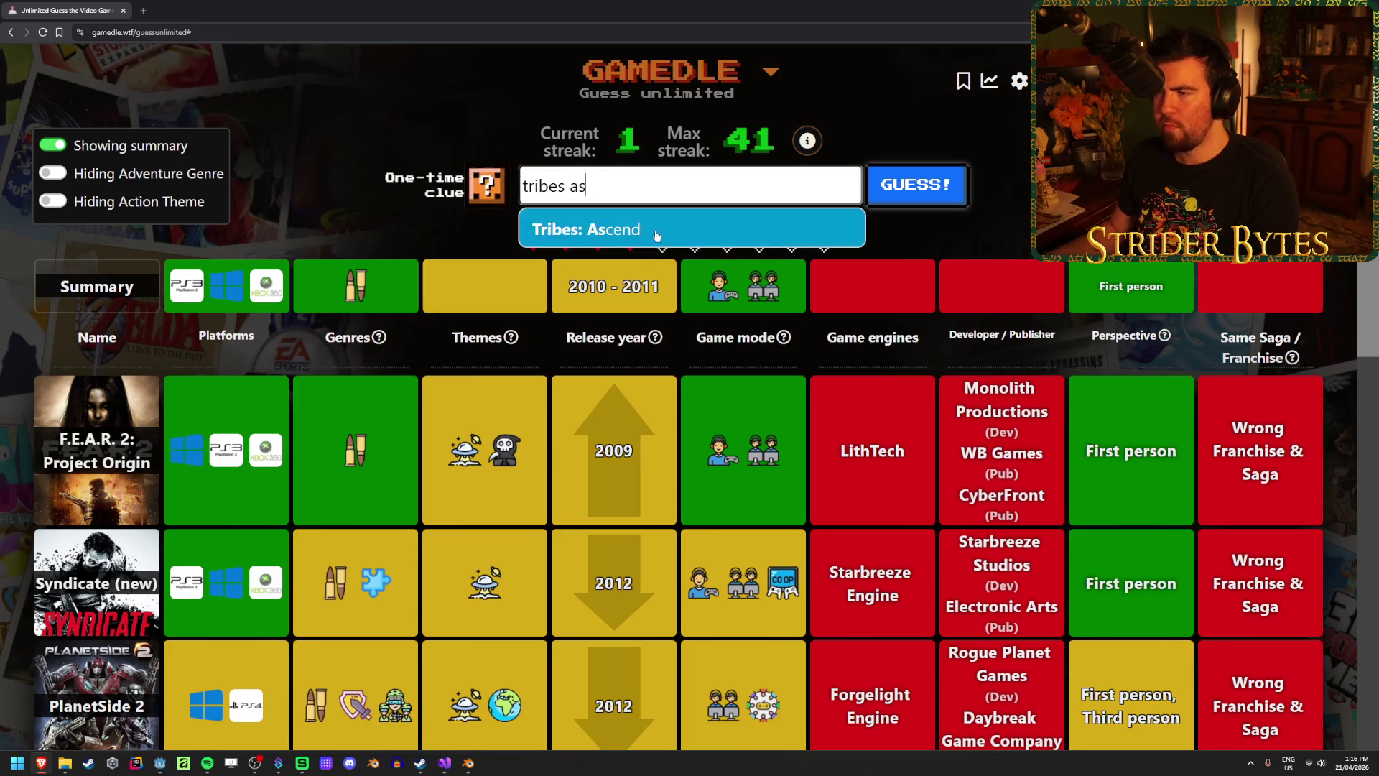
Guess Tribes: Ascend and highlight the 2010–2011 summary release years.
{"action": "left_click", "coordinate": [647, 221]}
{"action": "key", "text": "Return"}
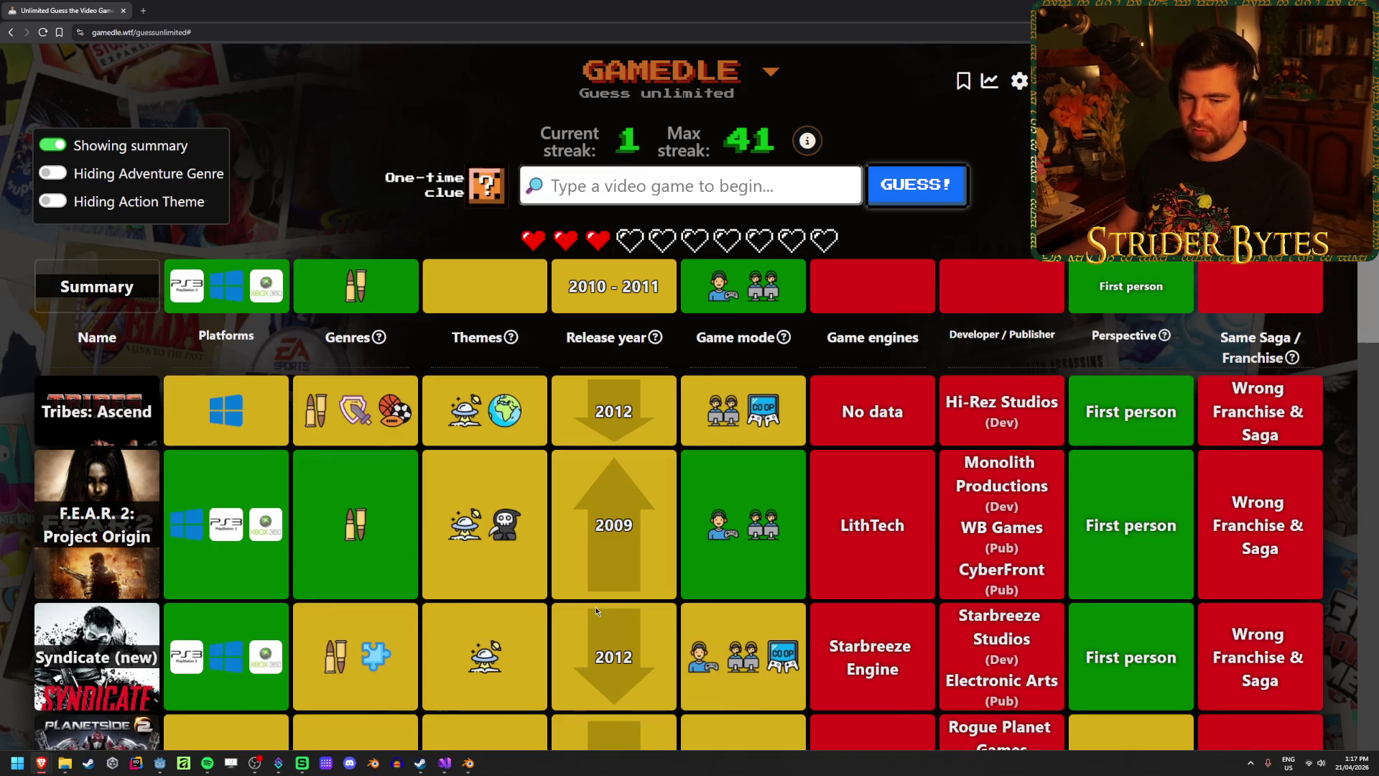
{"action": "left_click_drag", "start_coordinate": [568, 286], "coordinate": [661, 293]}
{"action": "left_click", "coordinate": [703, 110]}
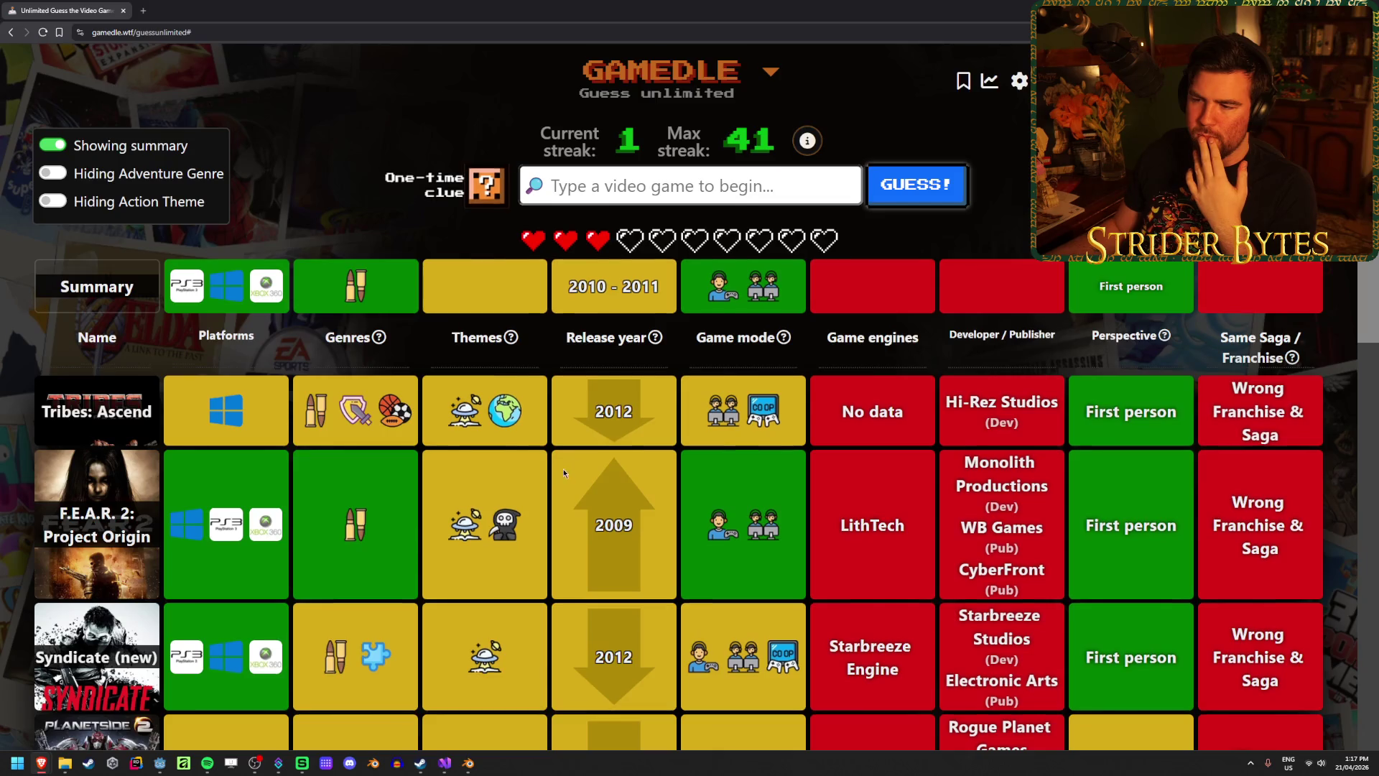
Scroll through the results table to review all earlier guess rows.
{"action": "scroll", "coordinate": [563, 464], "scroll_direction": "down", "scroll_amount": 3}
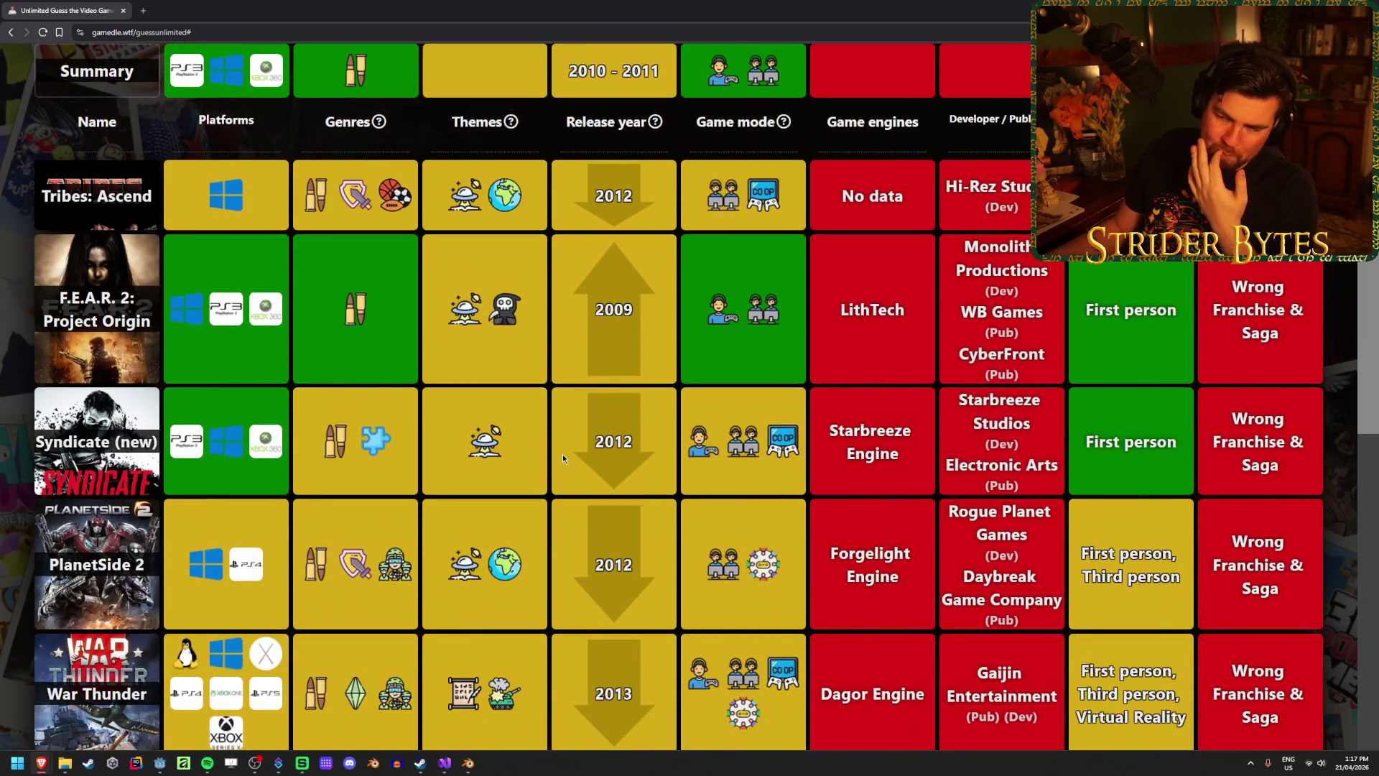
{"action": "scroll", "coordinate": [562, 454], "scroll_direction": "down", "scroll_amount": 4}
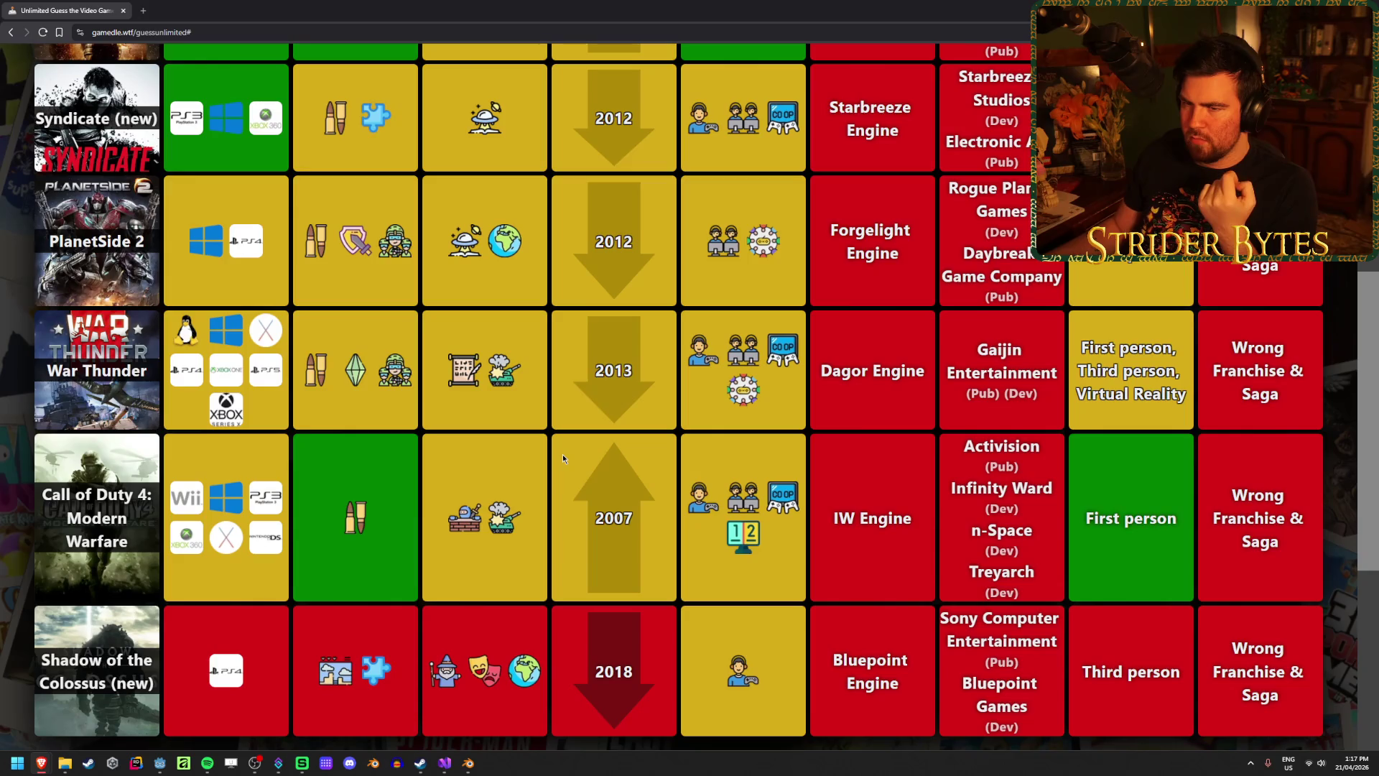
{"action": "scroll", "coordinate": [563, 454], "scroll_direction": "down", "scroll_amount": 1}
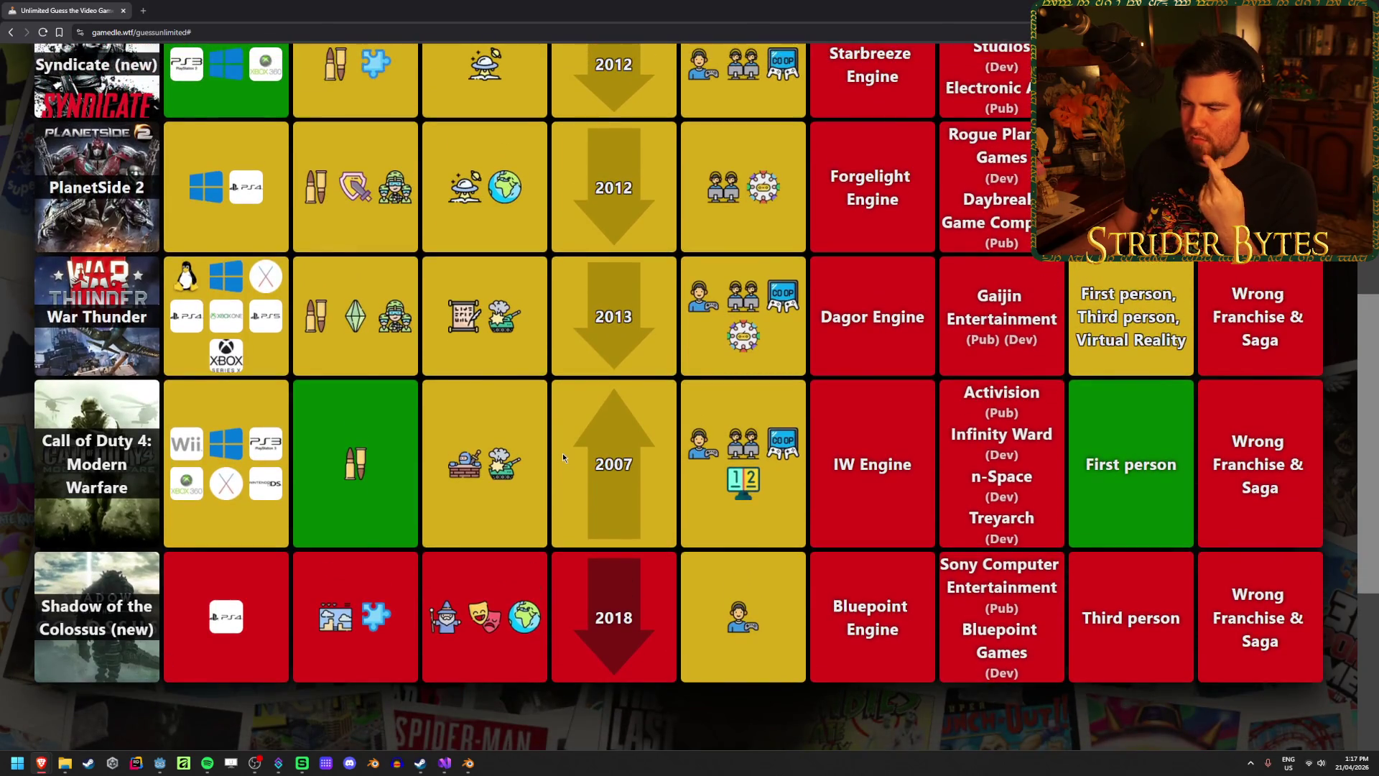
{"action": "scroll", "coordinate": [562, 453], "scroll_direction": "up", "scroll_amount": 2}
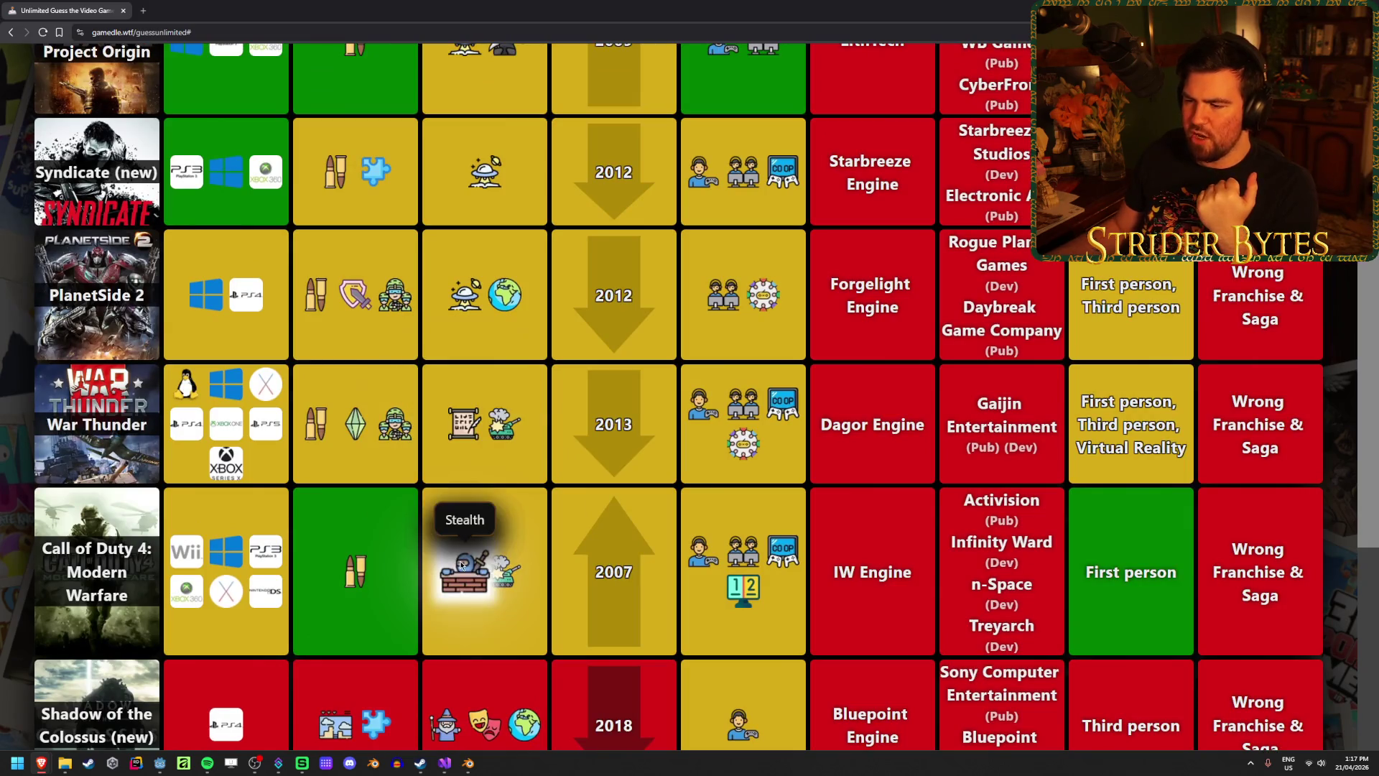
{"action": "scroll", "coordinate": [463, 423], "scroll_direction": "up", "scroll_amount": 3}
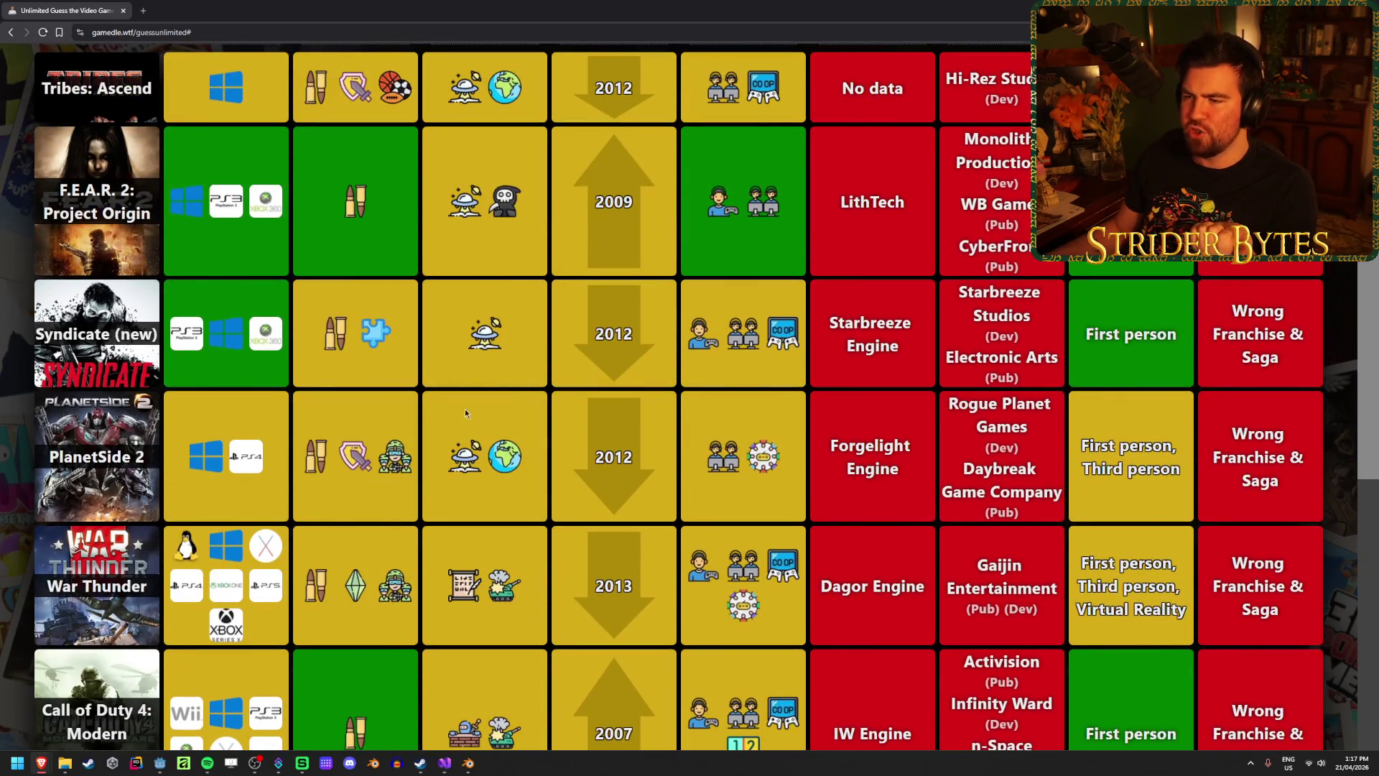
{"action": "scroll", "coordinate": [495, 446], "scroll_direction": "down", "scroll_amount": 3}
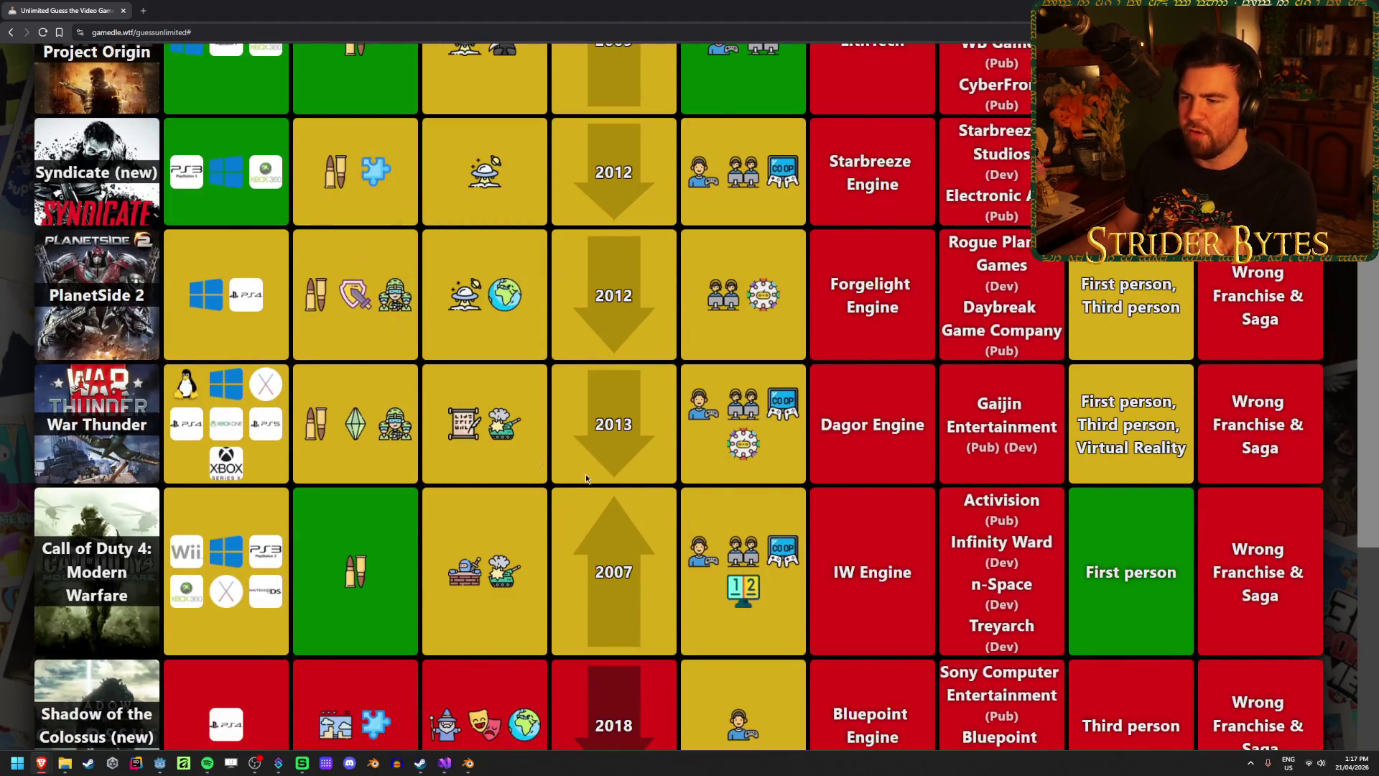
{"action": "scroll", "coordinate": [555, 463], "scroll_direction": "up", "scroll_amount": 9}
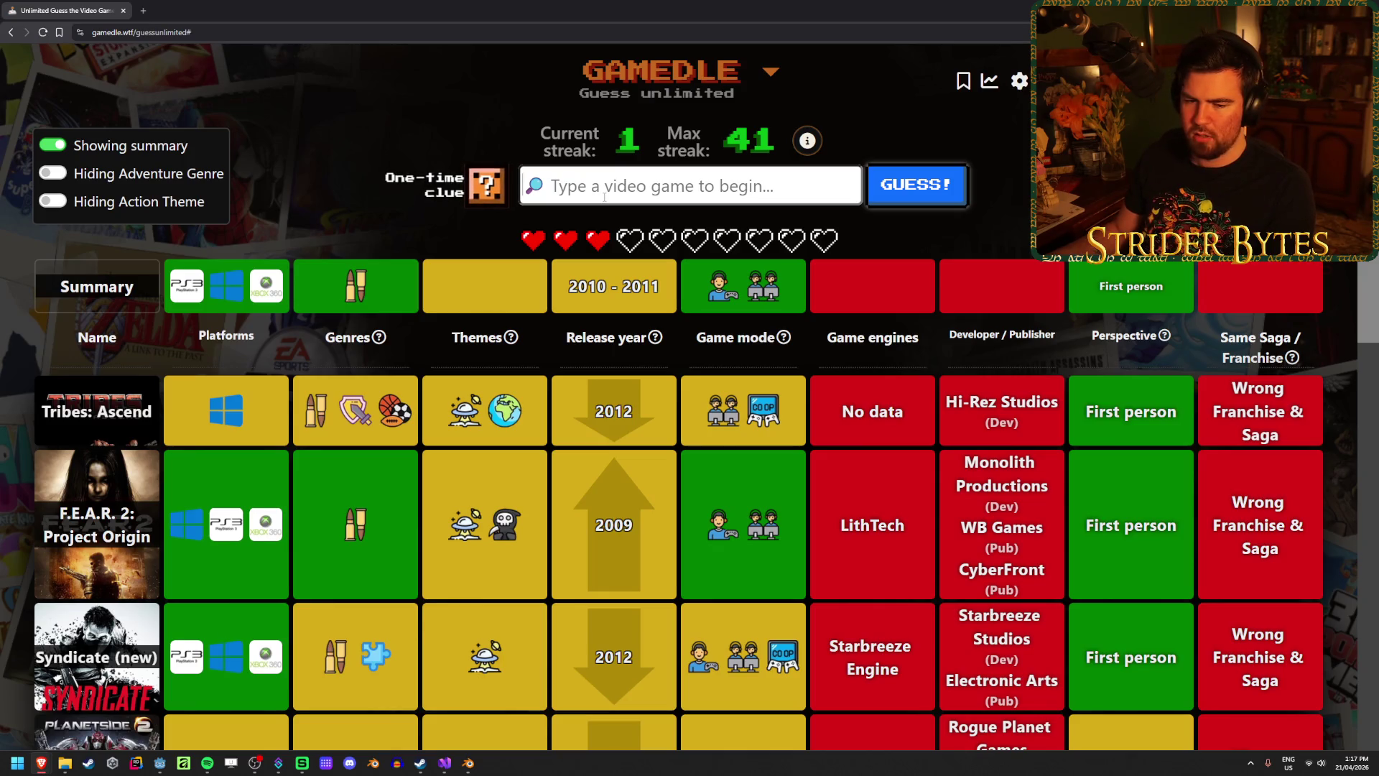
Guess Duke Nukem Forever and use the one-time clue to reveal the developer.
{"action": "type", "text": "section"}
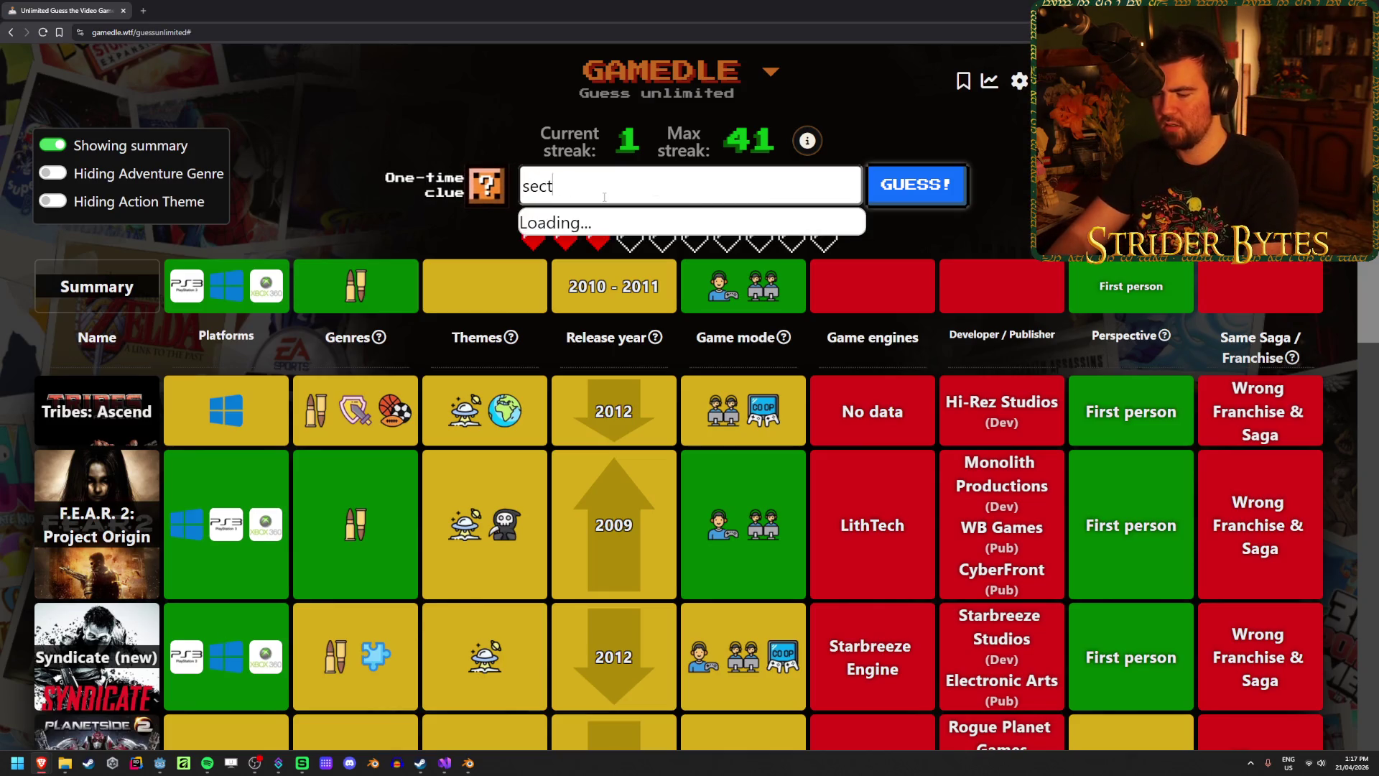
{"action": "key", "text": "ctrl+BackSpace"}
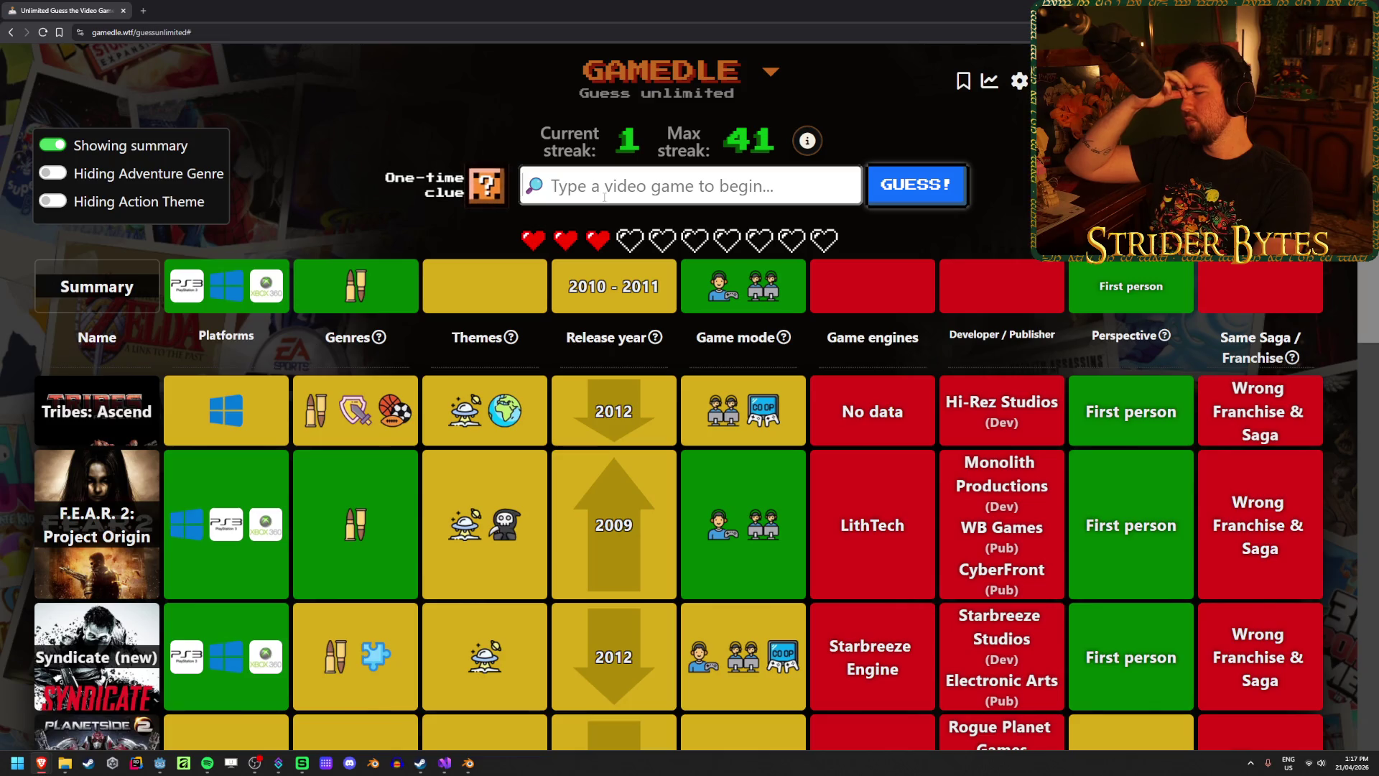
{"action": "type", "text": "duke nukem"}
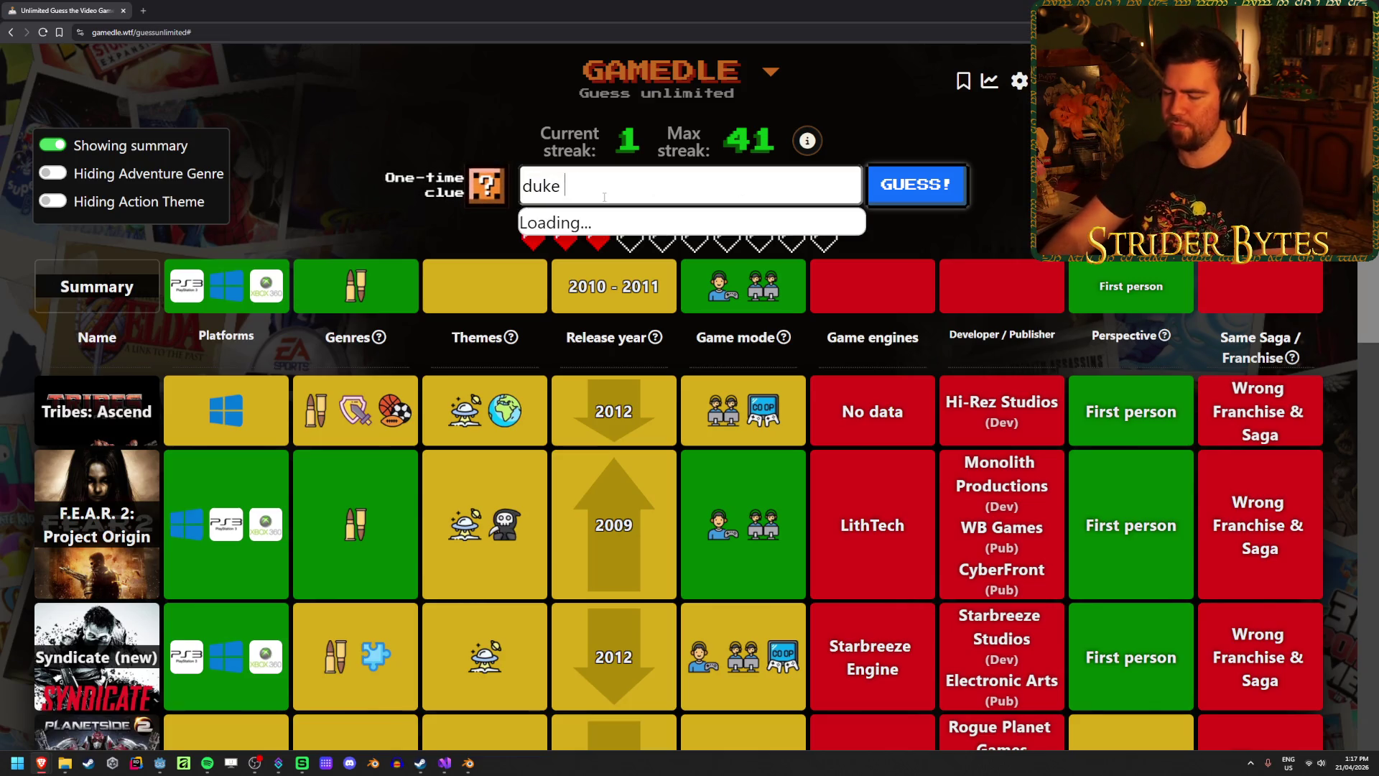
{"action": "left_click", "coordinate": [647, 305]}
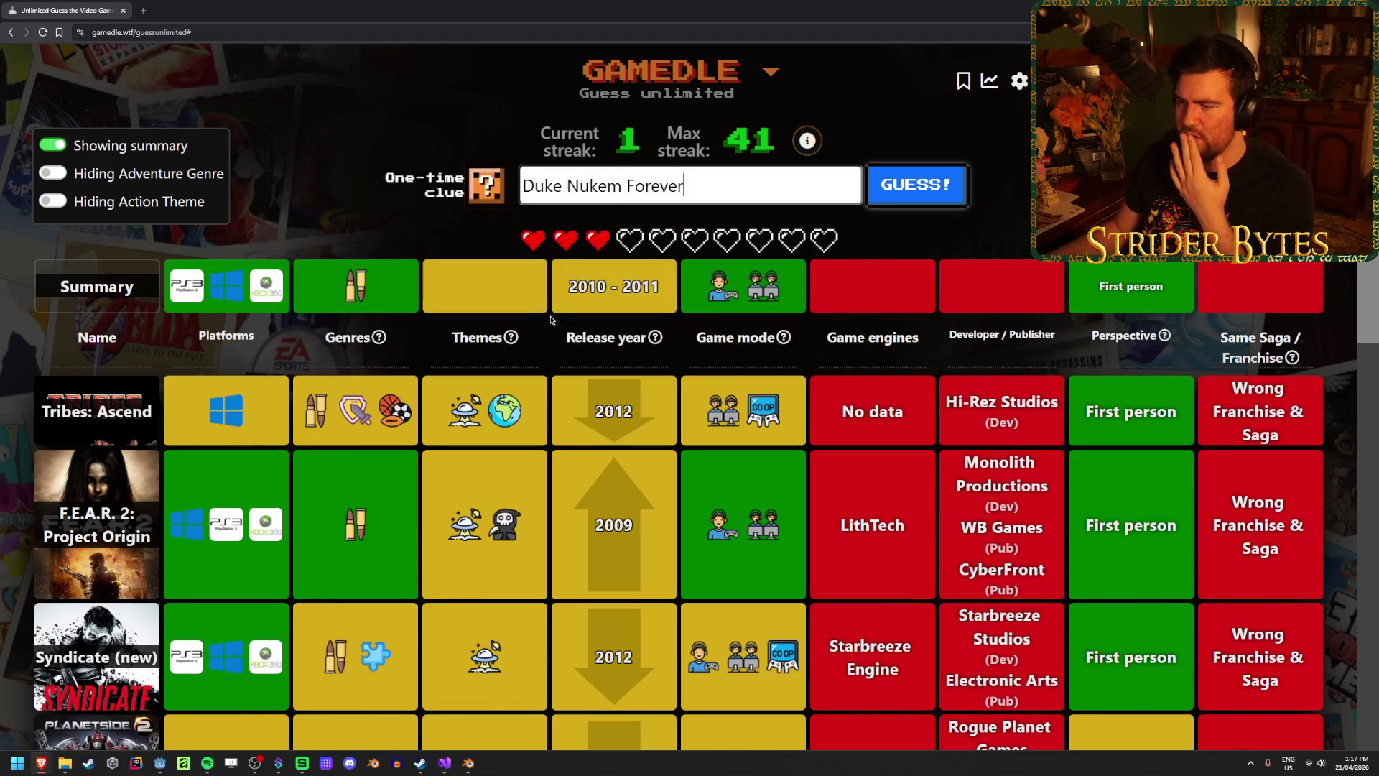
{"action": "left_click", "coordinate": [924, 201]}
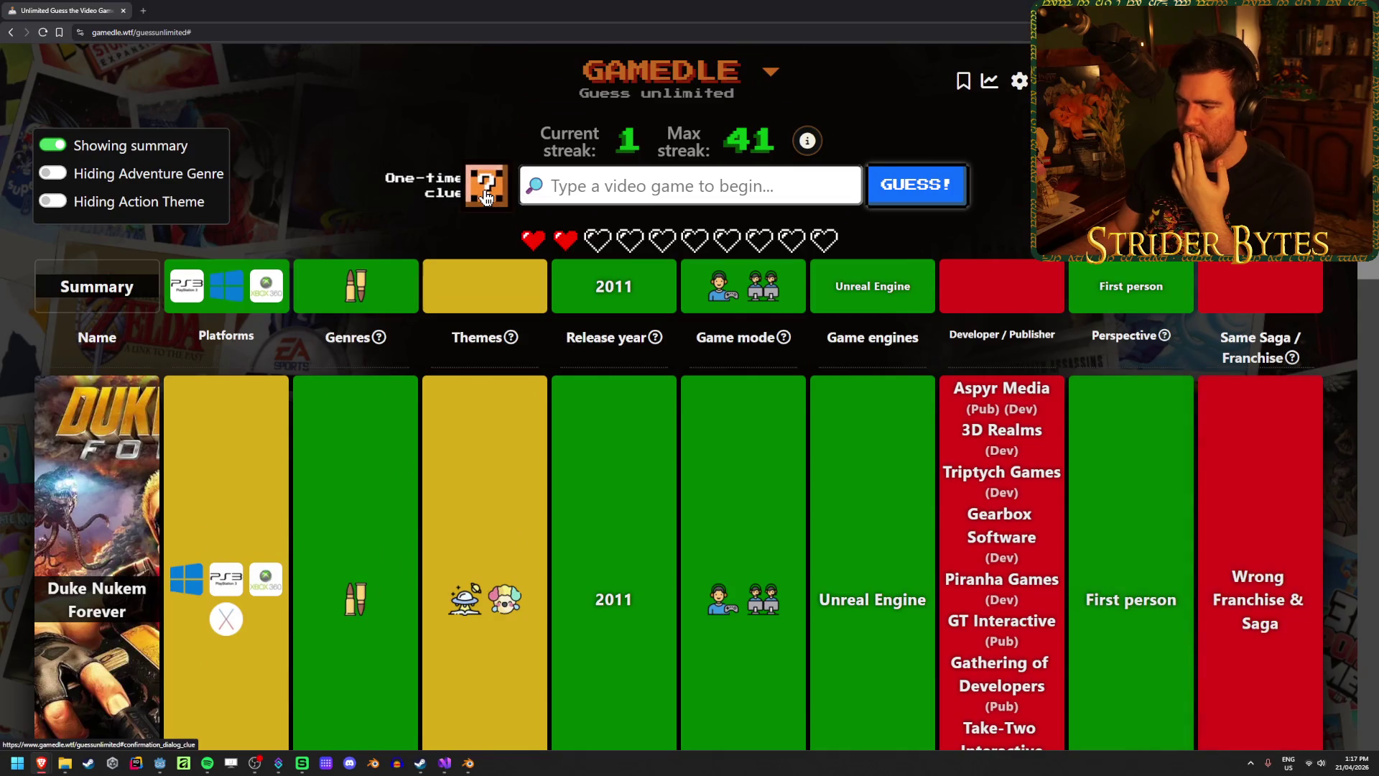
{"action": "left_click", "coordinate": [486, 188]}
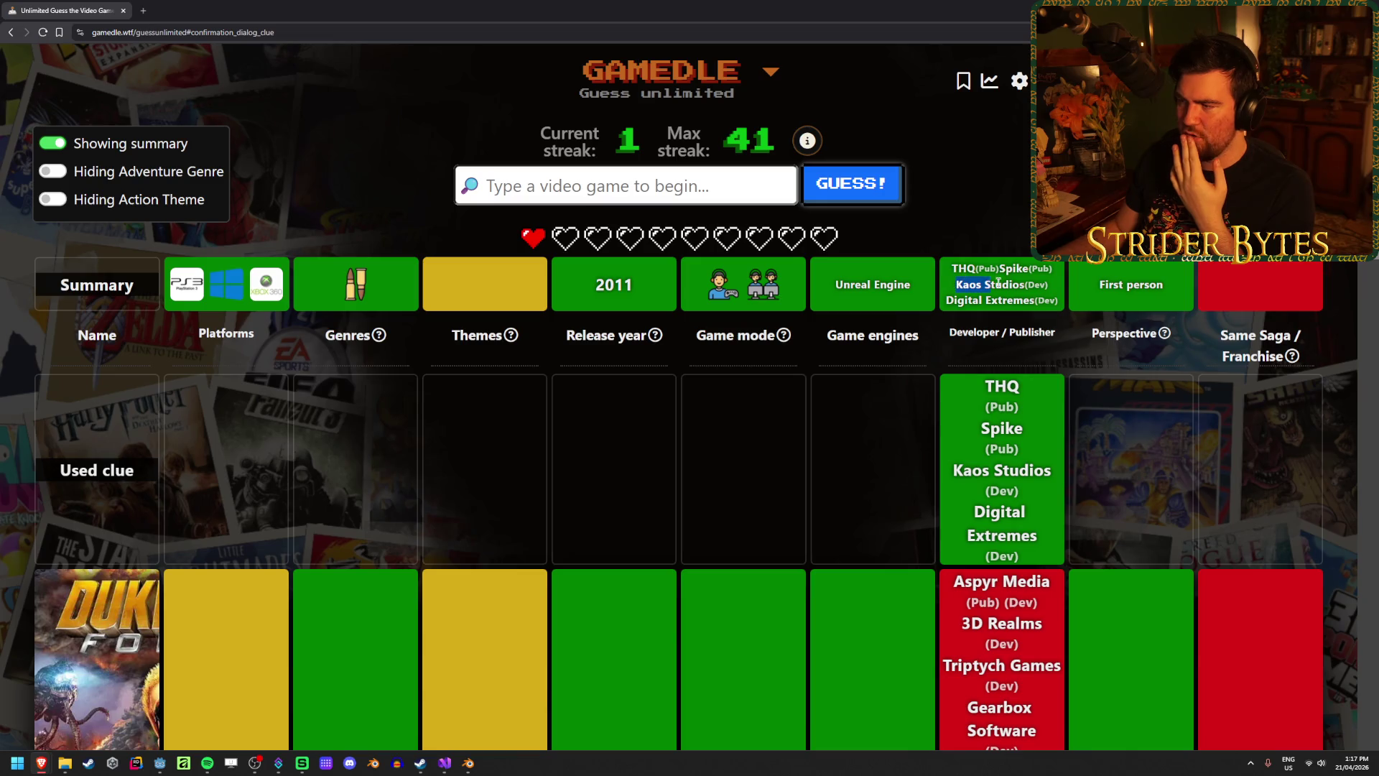
{"action": "left_click_drag", "start_coordinate": [1064, 309], "coordinate": [953, 300]}
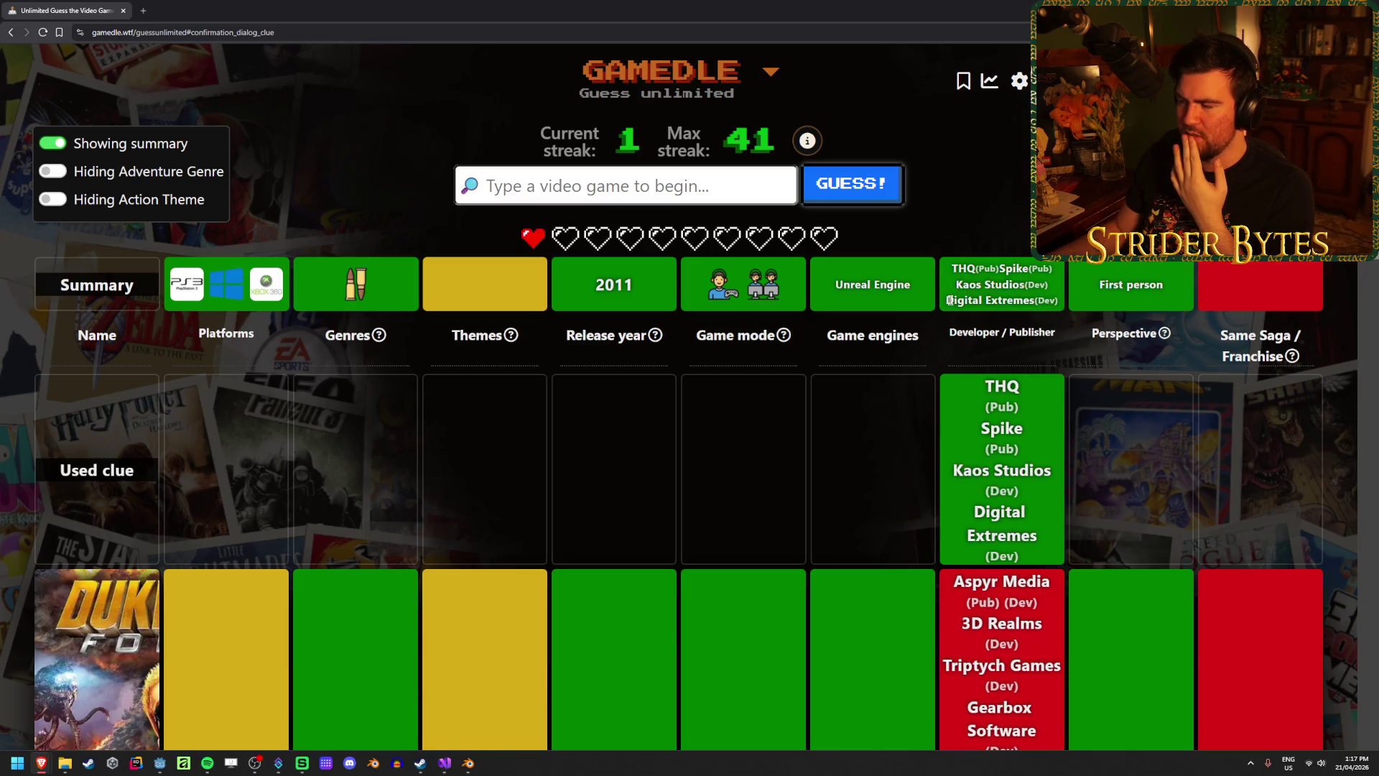
{"action": "left_click", "coordinate": [548, 166]}
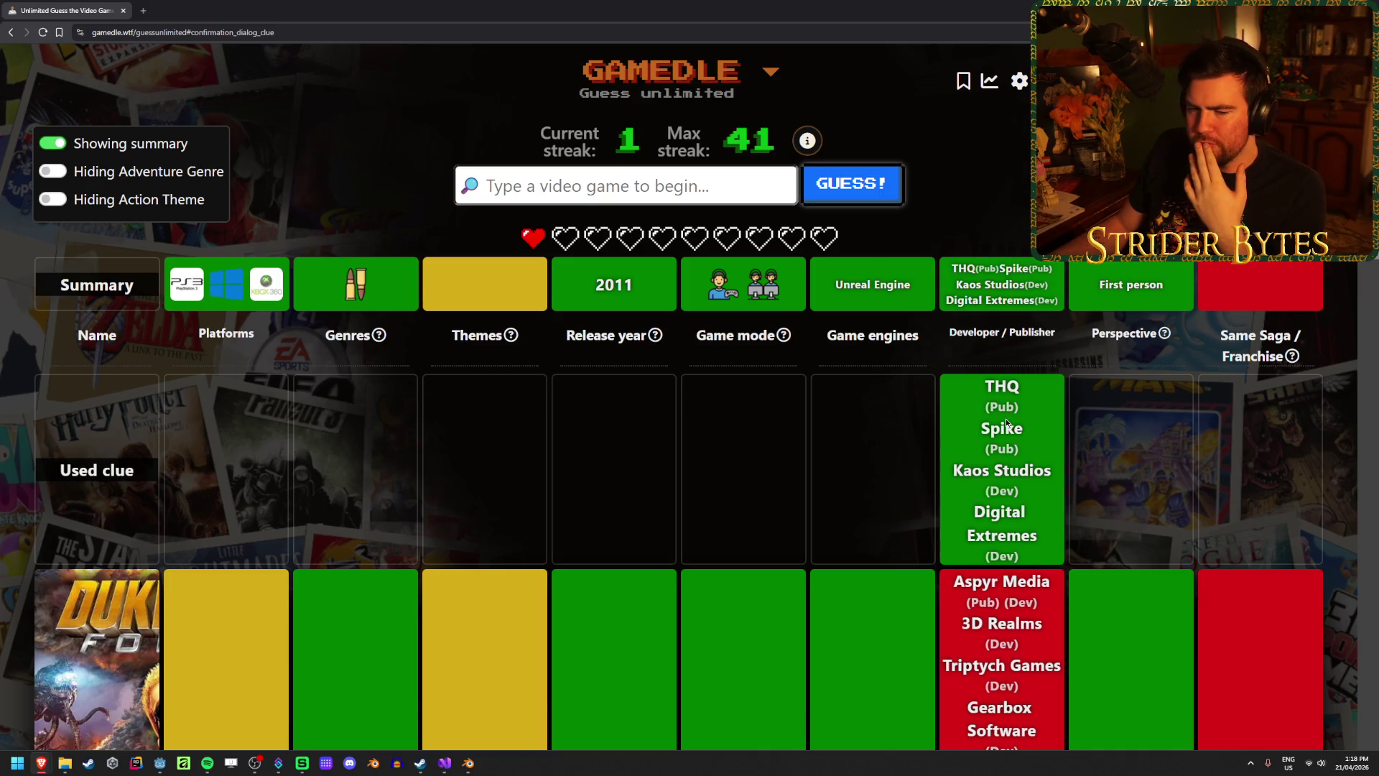
{"action": "left_click", "coordinate": [594, 186]}
{"action": "type", "text": "dark voi"}
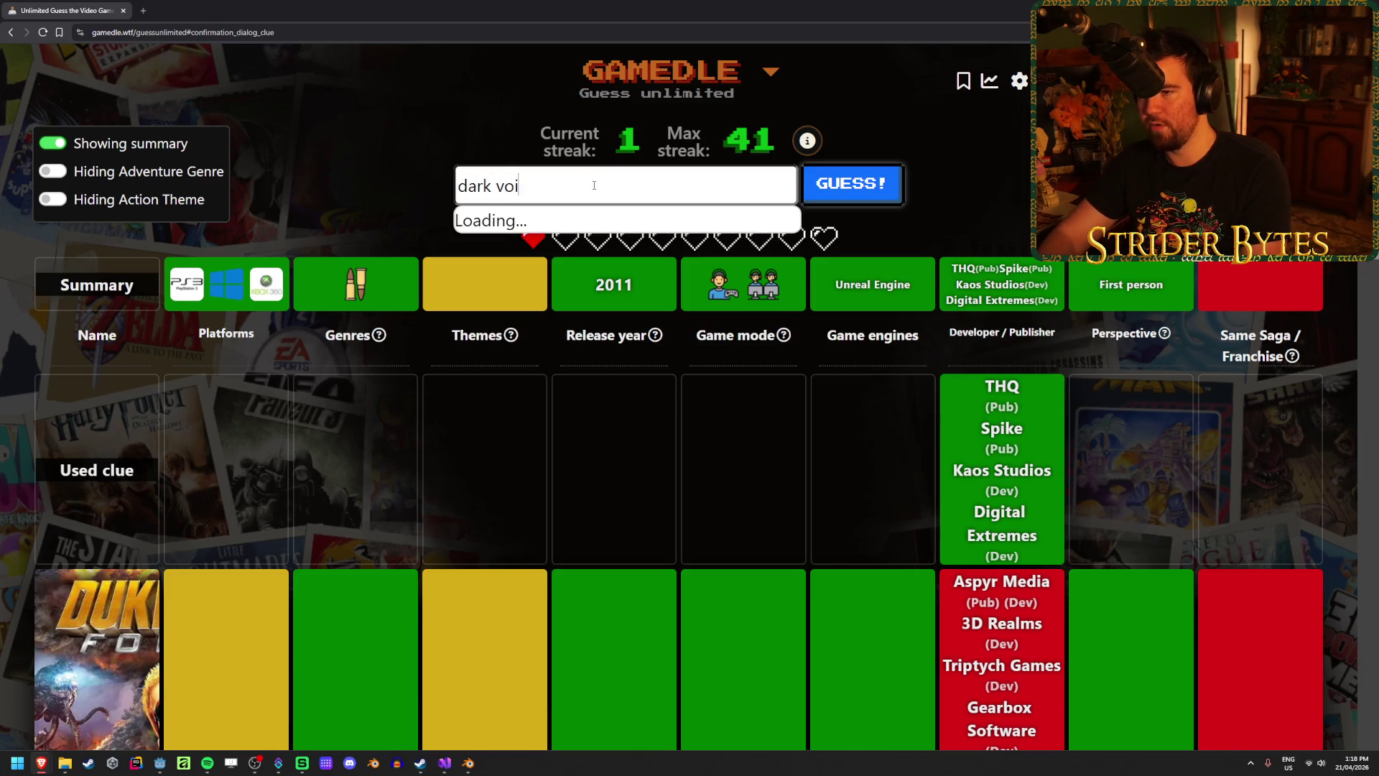
{"action": "type", "text": "d"}
{"action": "key", "text": "ctrl+a"}
{"action": "key", "text": "BackSpace"}
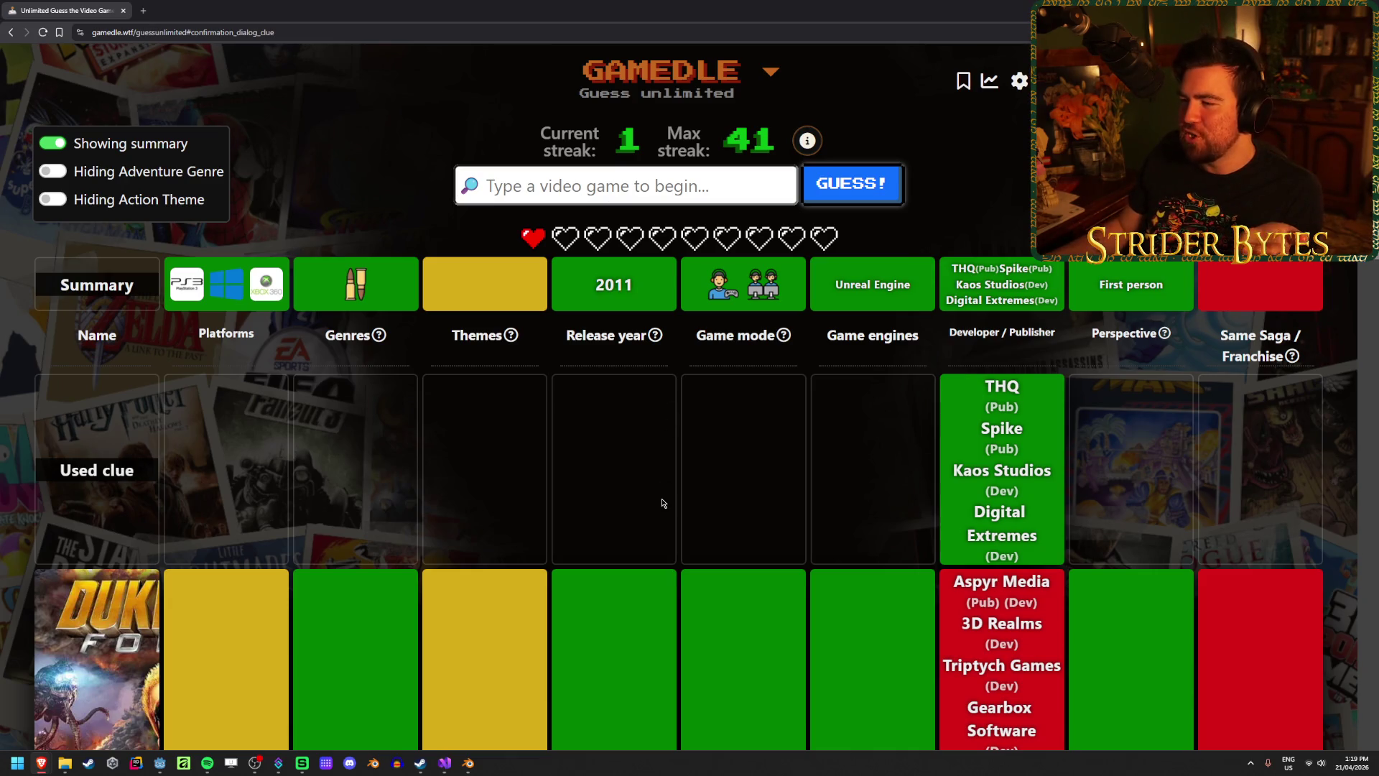
{"action": "scroll", "coordinate": [662, 501], "scroll_direction": "down", "scroll_amount": 3}
{"action": "scroll", "coordinate": [662, 502], "scroll_direction": "down", "scroll_amount": 6}
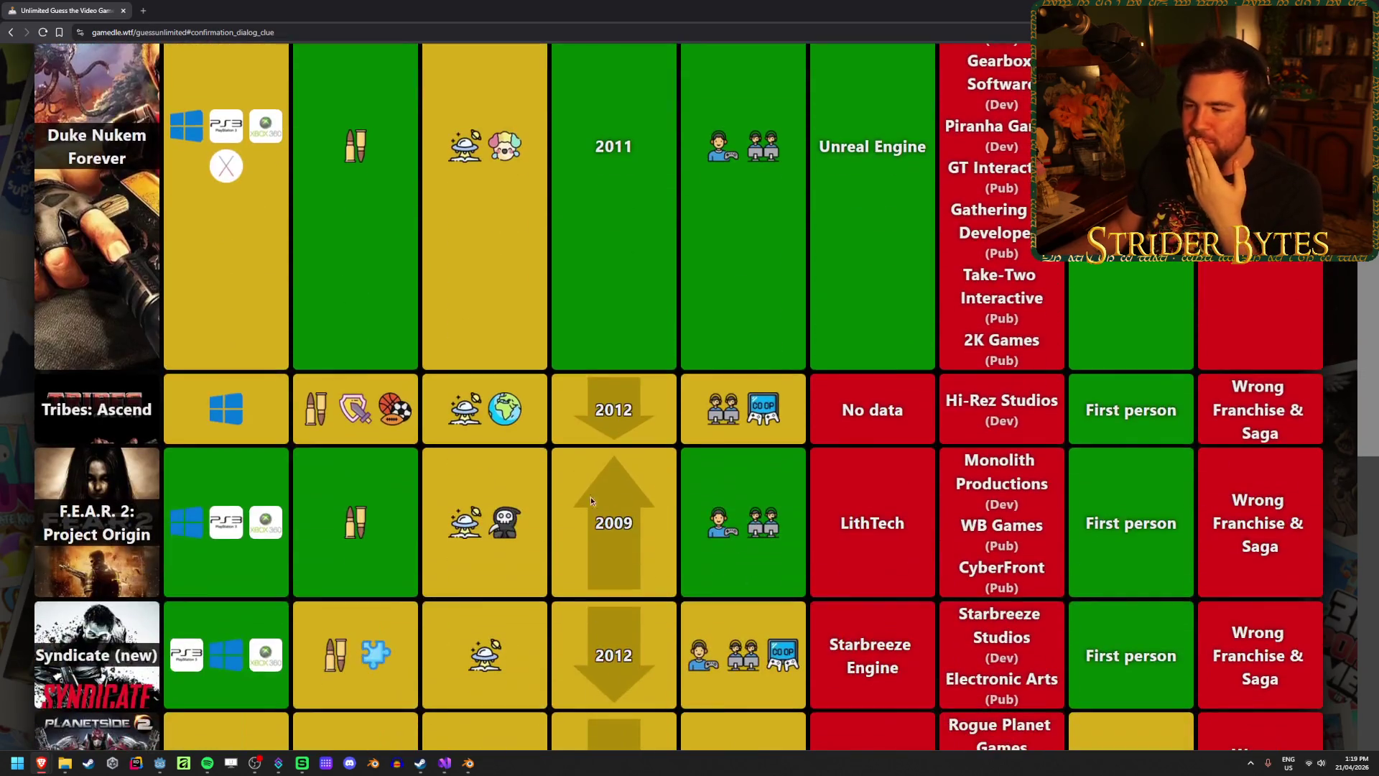
{"action": "scroll", "coordinate": [912, 485], "scroll_direction": "up", "scroll_amount": 10}
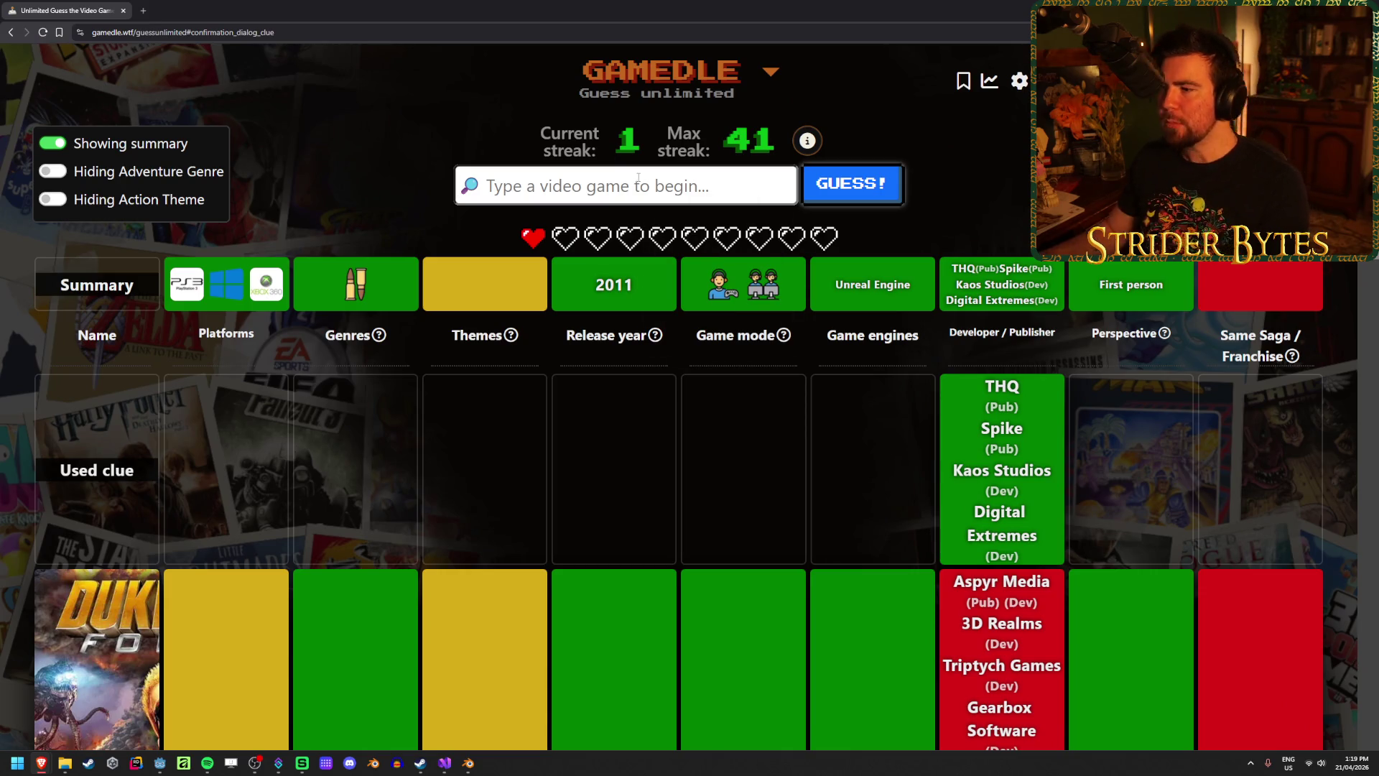
{"action": "type", "text": "dead island"}
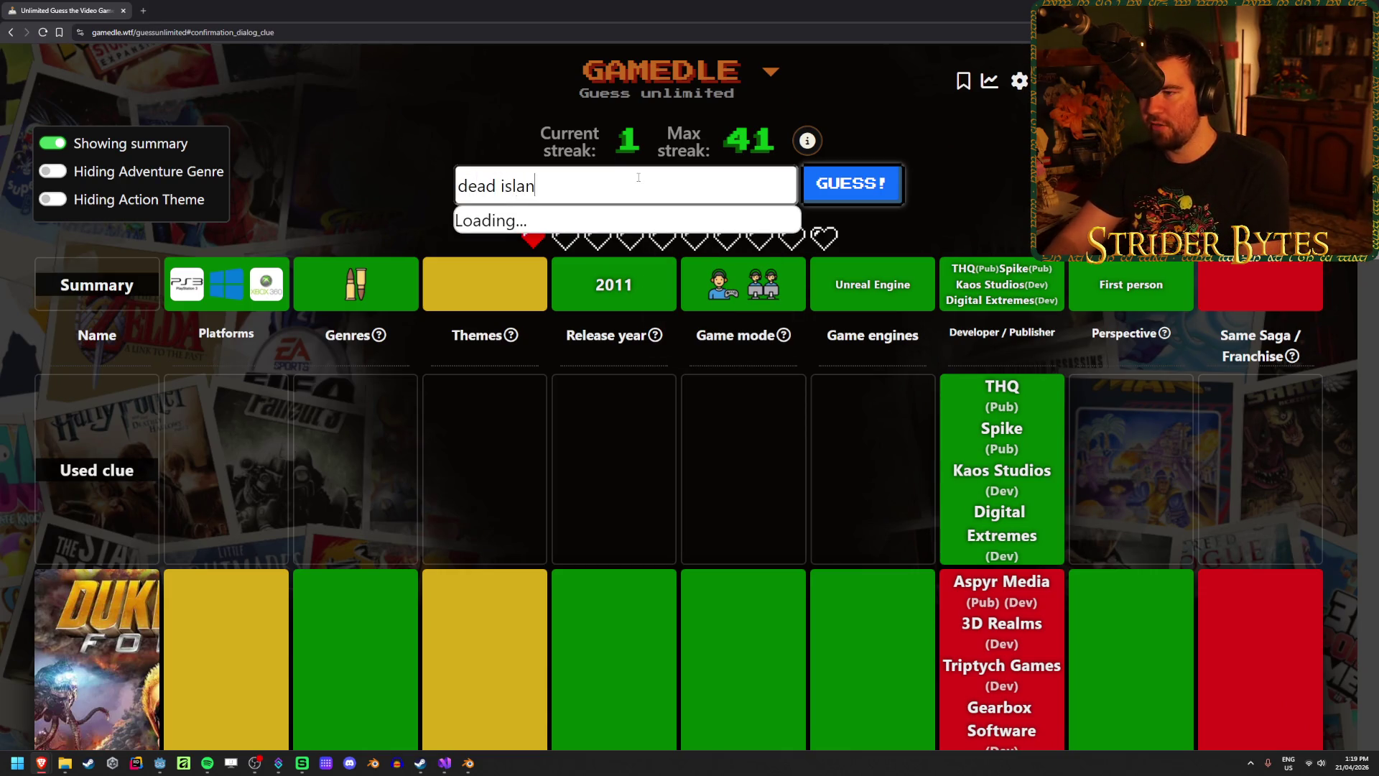
Guess Dead Island, ending the round on Homefront (2011), and start a new Impossible round.
{"action": "left_click", "coordinate": [683, 225]}
{"action": "left_click", "coordinate": [879, 195]}
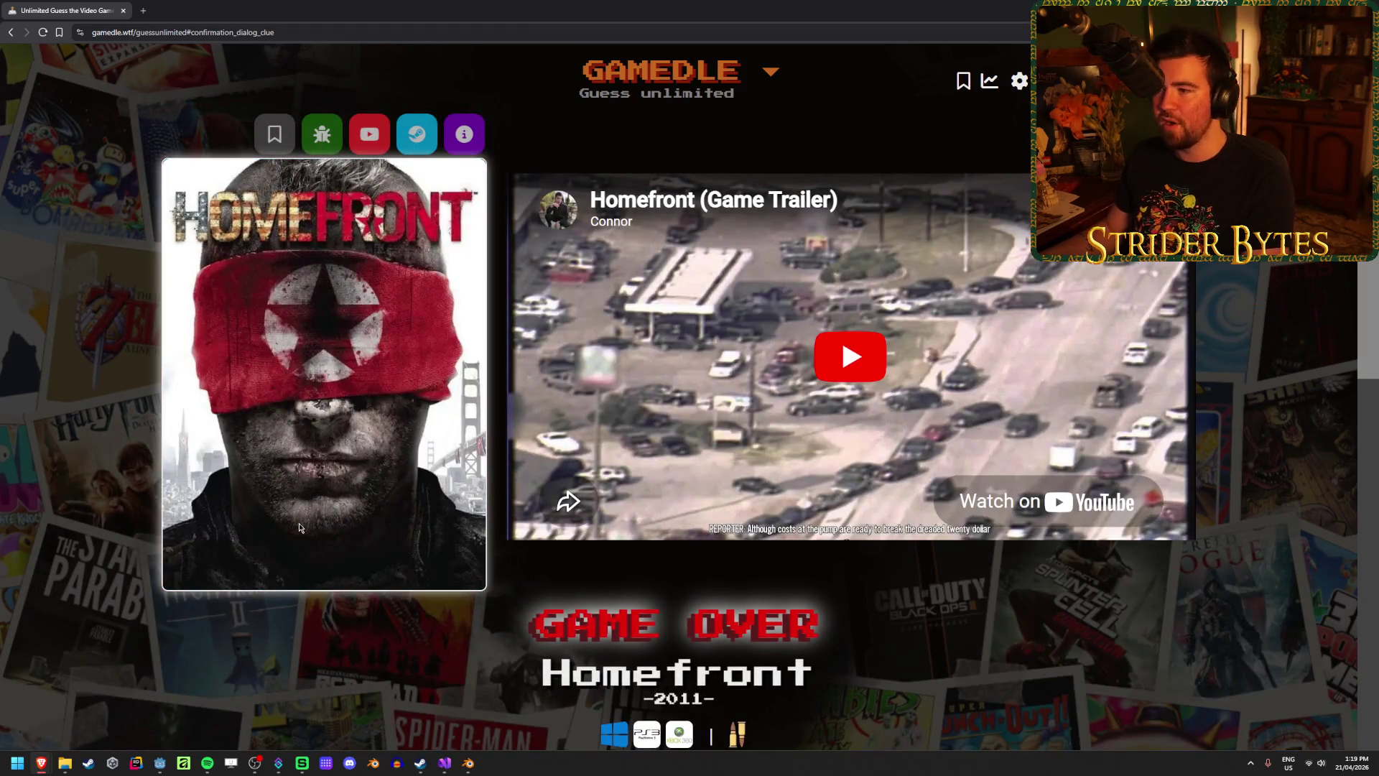
{"action": "scroll", "coordinate": [294, 528], "scroll_direction": "down", "scroll_amount": 6}
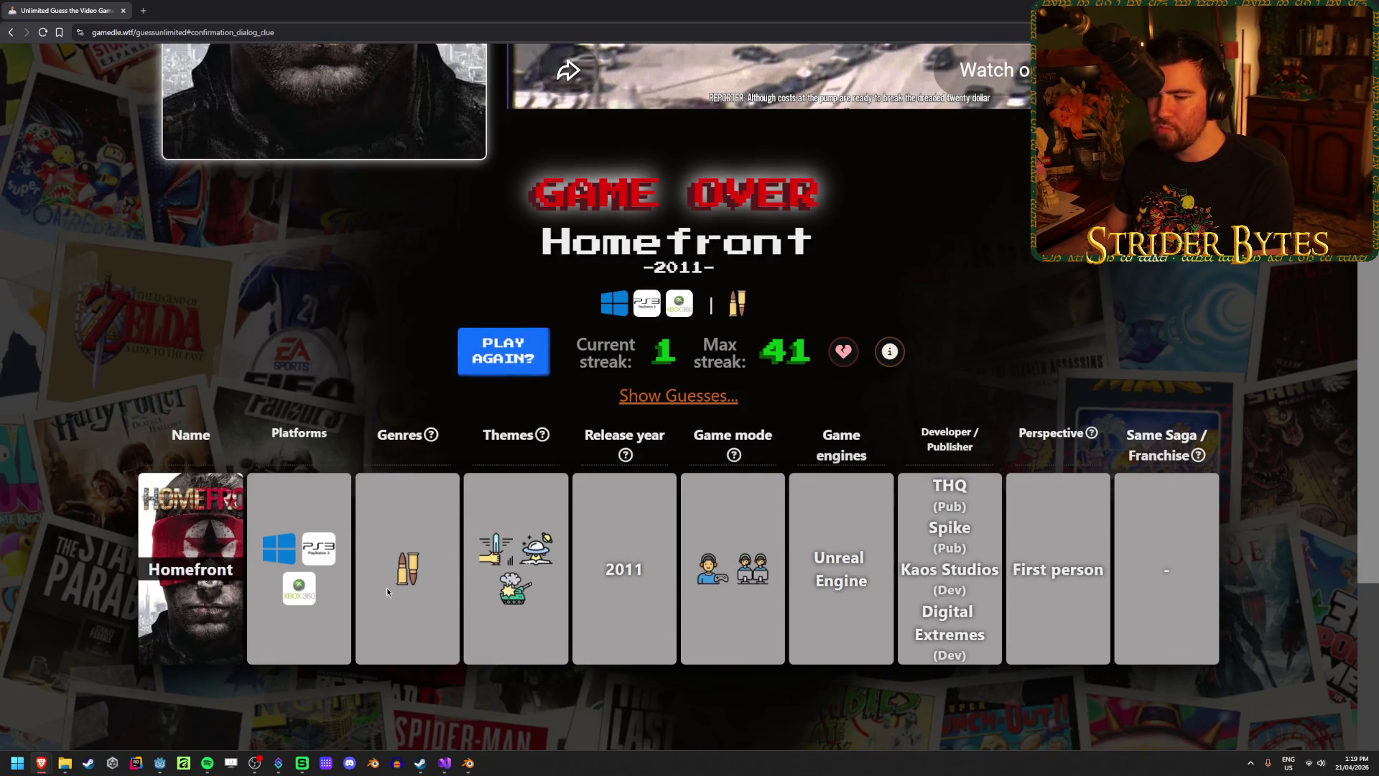
{"action": "scroll", "coordinate": [387, 588], "scroll_direction": "up", "scroll_amount": 6}
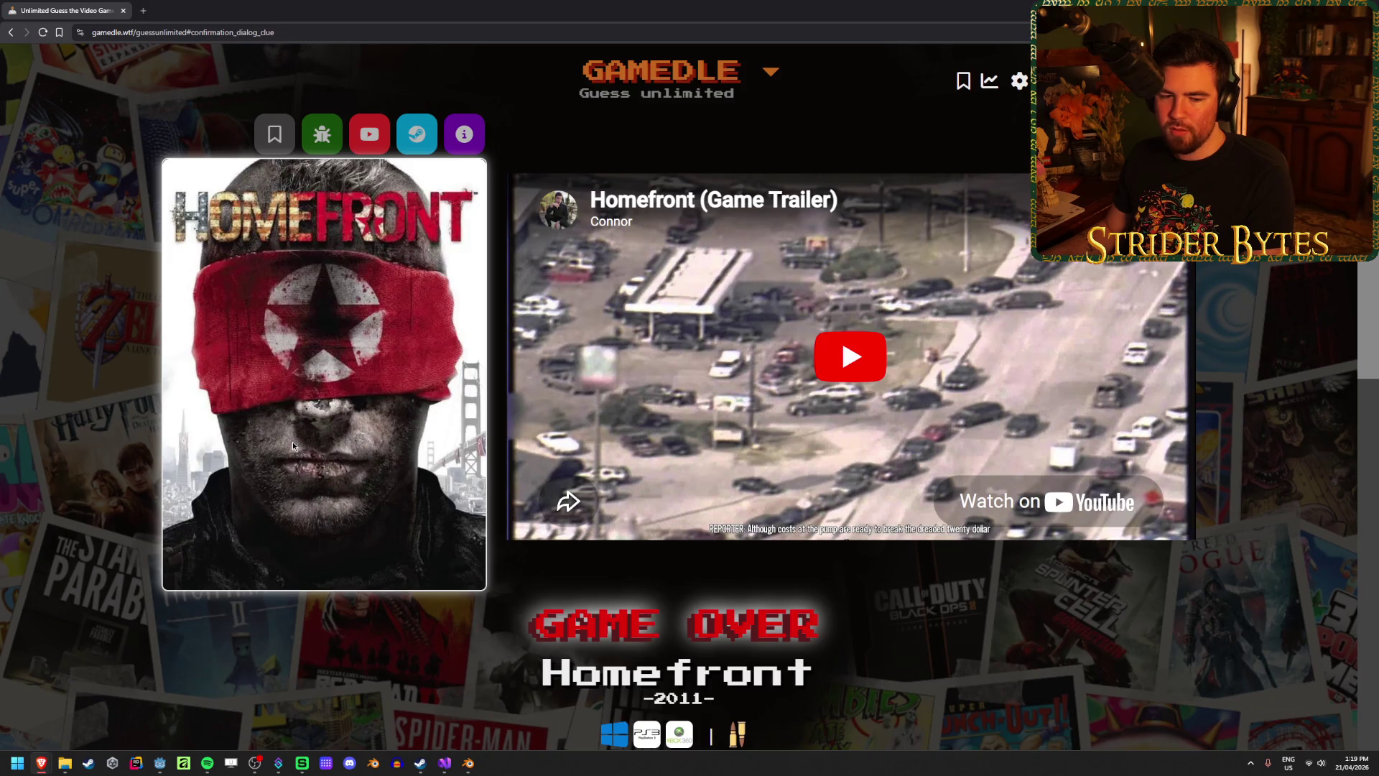
{"action": "scroll", "coordinate": [293, 444], "scroll_direction": "down", "scroll_amount": 3}
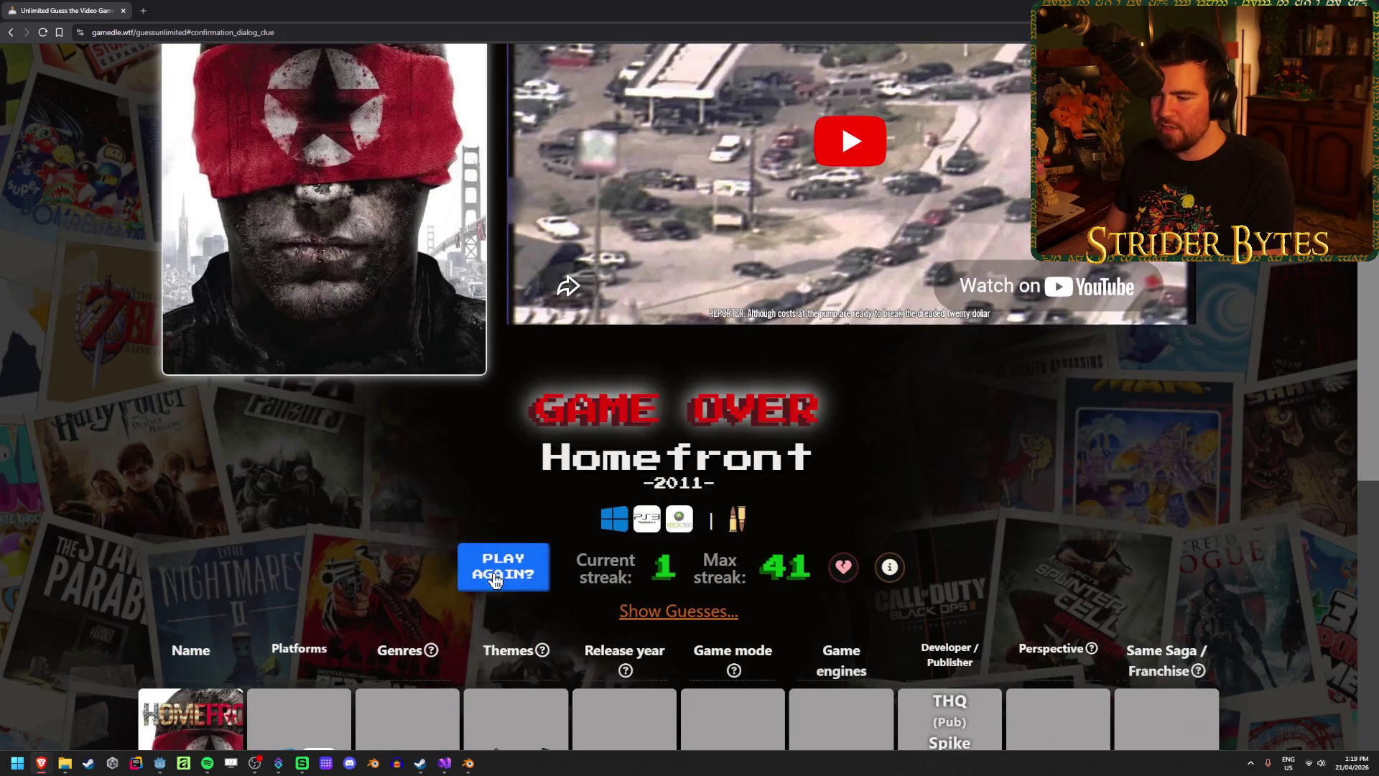
{"action": "left_click", "coordinate": [503, 567]}
{"action": "left_click", "coordinate": [601, 471]}
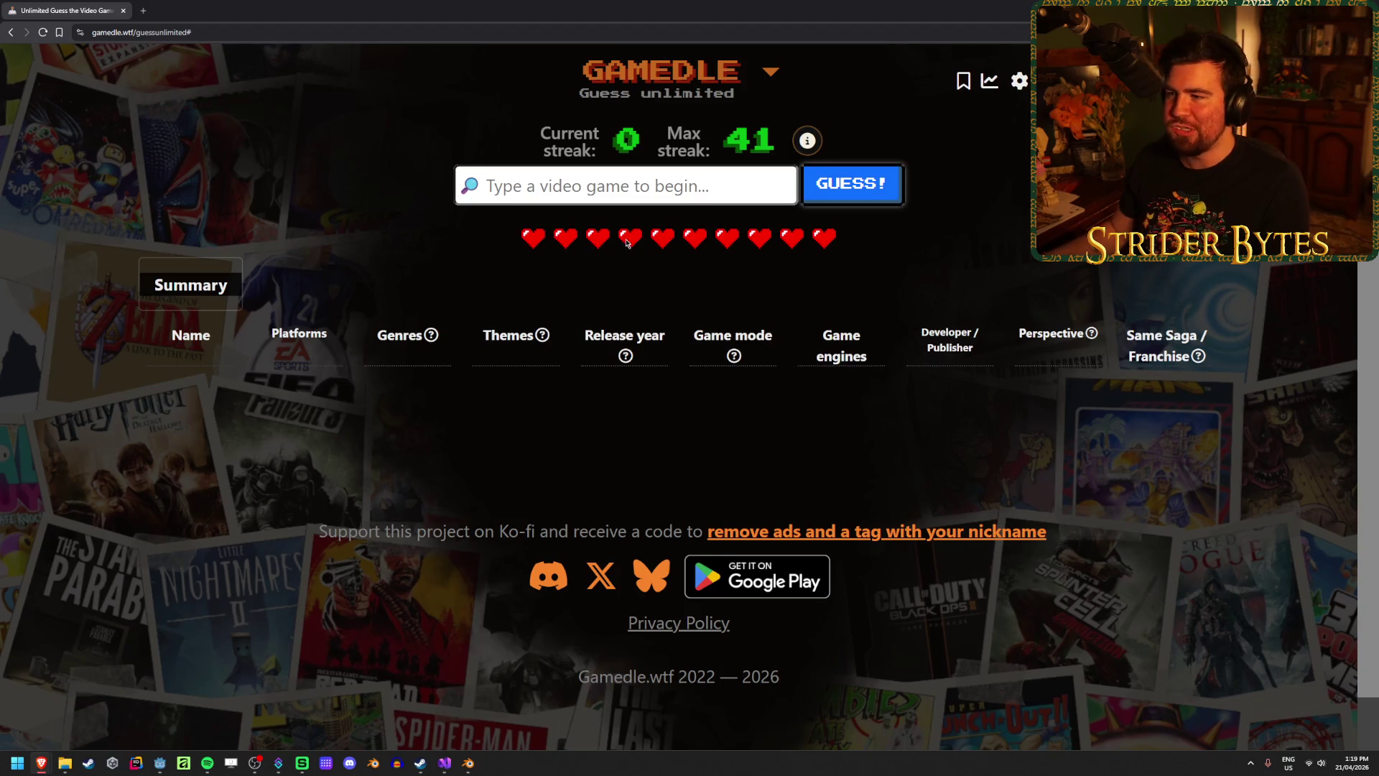
Guess Killing Floor 2 as the new round's first row.
{"action": "left_click", "coordinate": [647, 175]}
{"action": "type", "text": "ku"}
{"action": "key", "text": "BackSpace"}
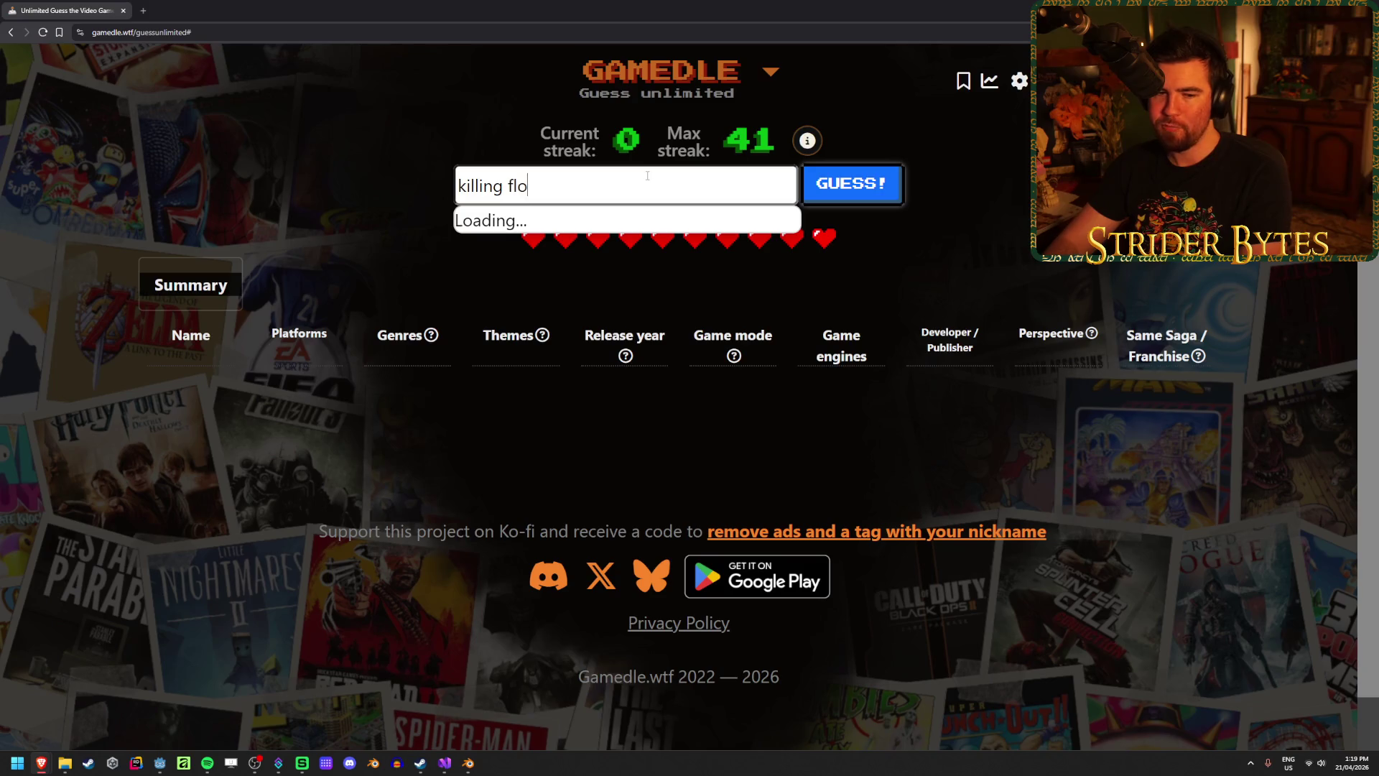
{"action": "key", "text": "Down"}
{"action": "key", "text": "Down"}
{"action": "key", "text": "Return"}
{"action": "left_click", "coordinate": [870, 178]}
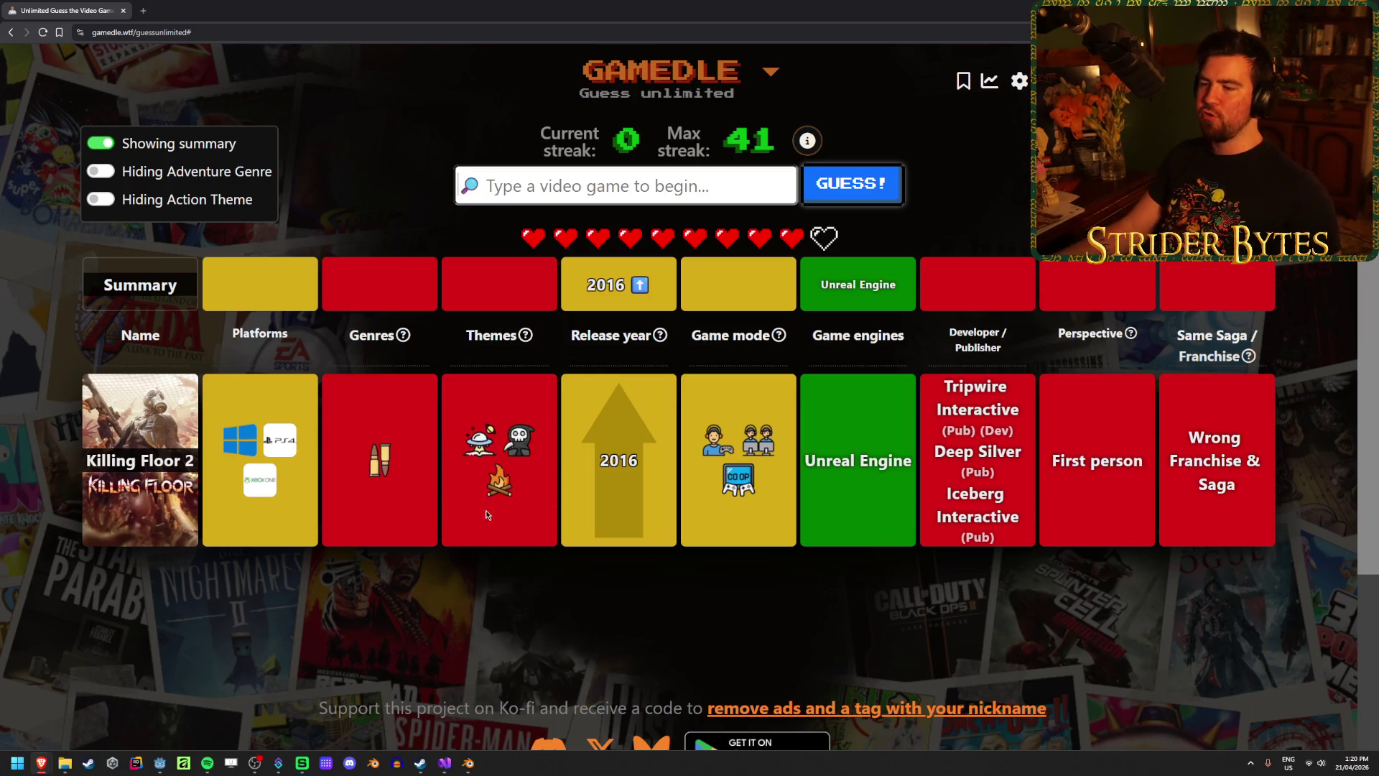
{"action": "mouse_move", "coordinate": [494, 496]}
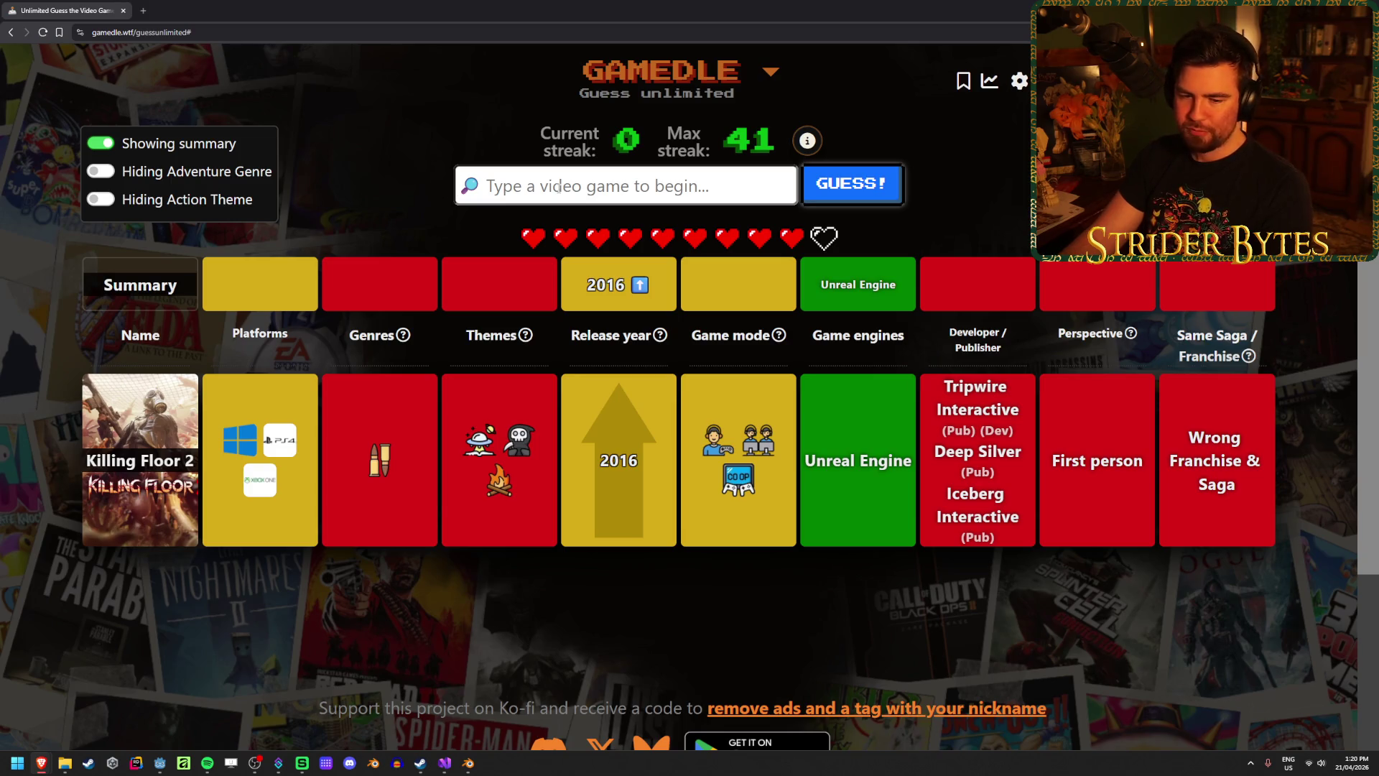
Guess It Takes Two, pinning a 2021 third-person Unreal Engine answer.
{"action": "type", "text": "it t"}
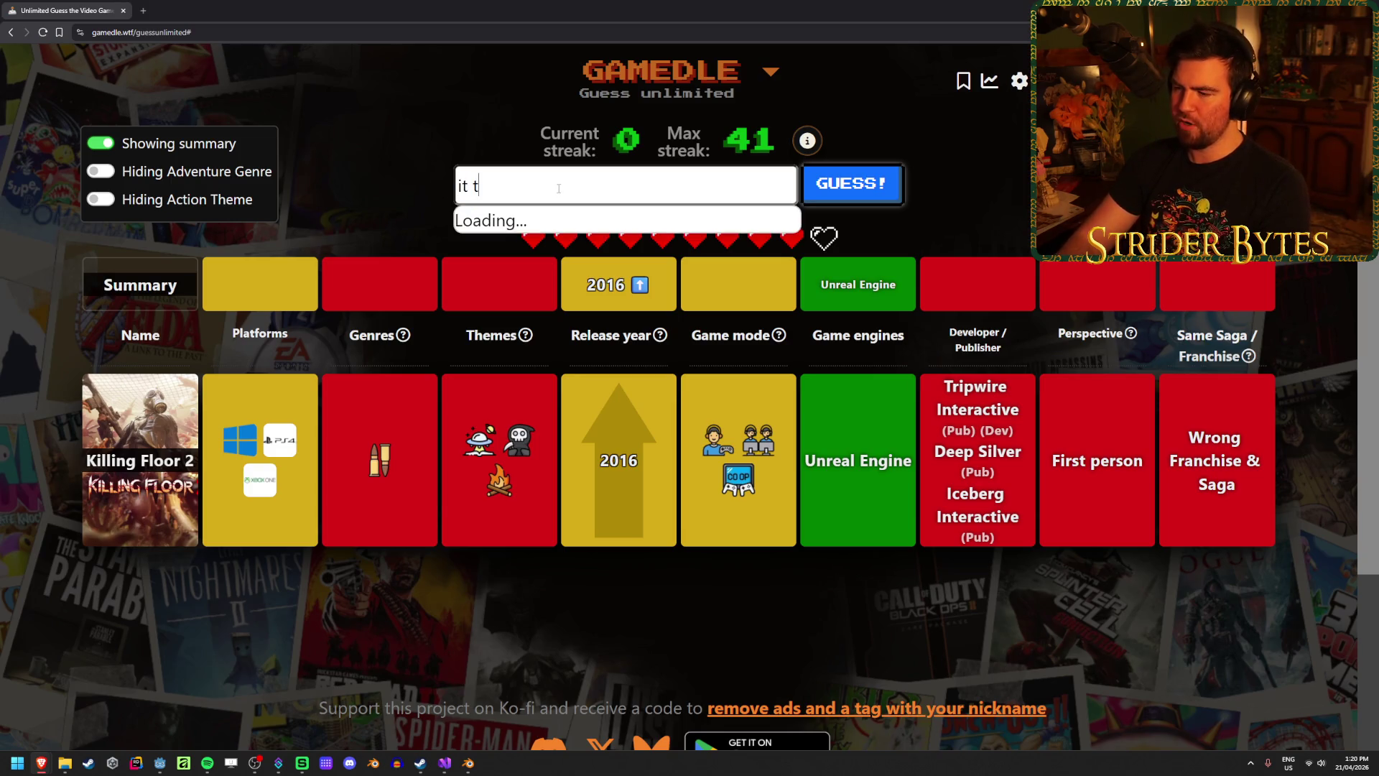
{"action": "type", "text": "akes"}
{"action": "left_click", "coordinate": [567, 225]}
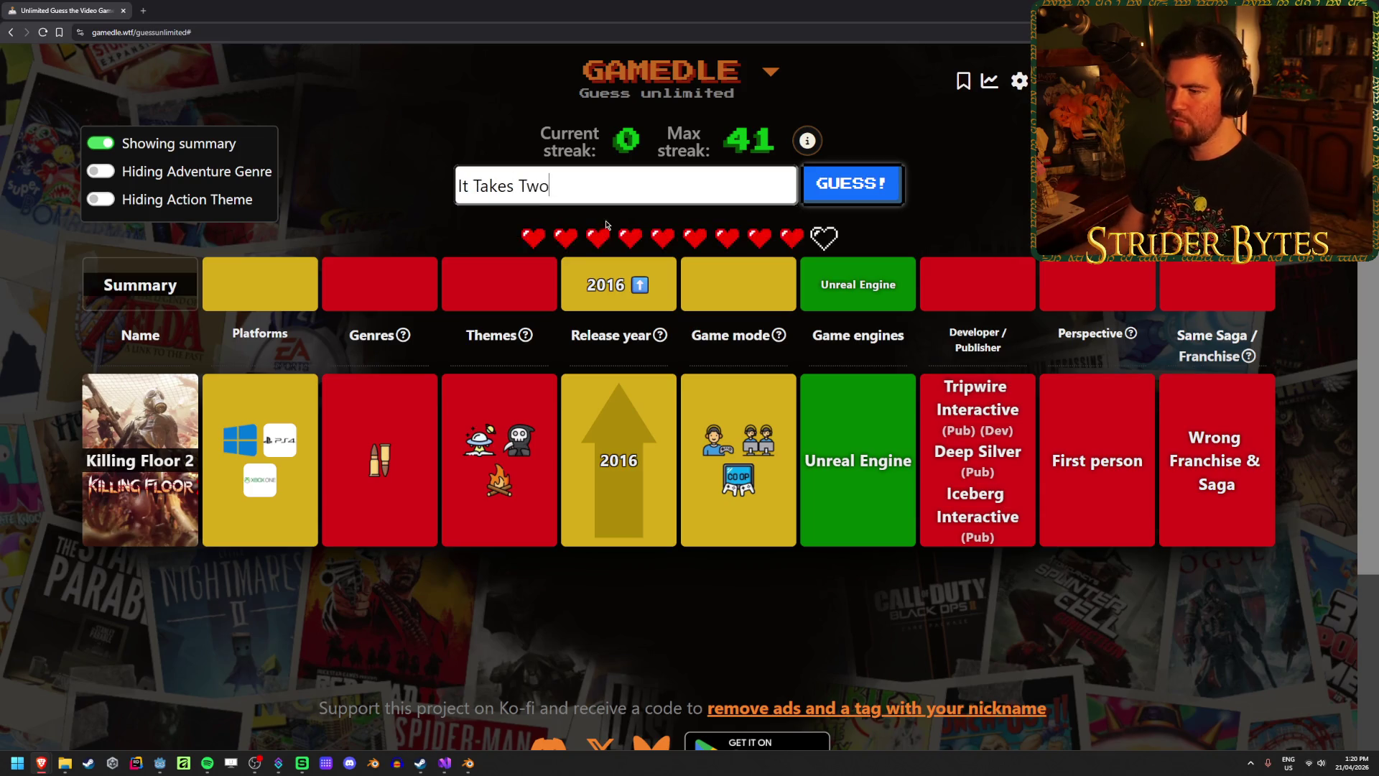
{"action": "left_click", "coordinate": [855, 188]}
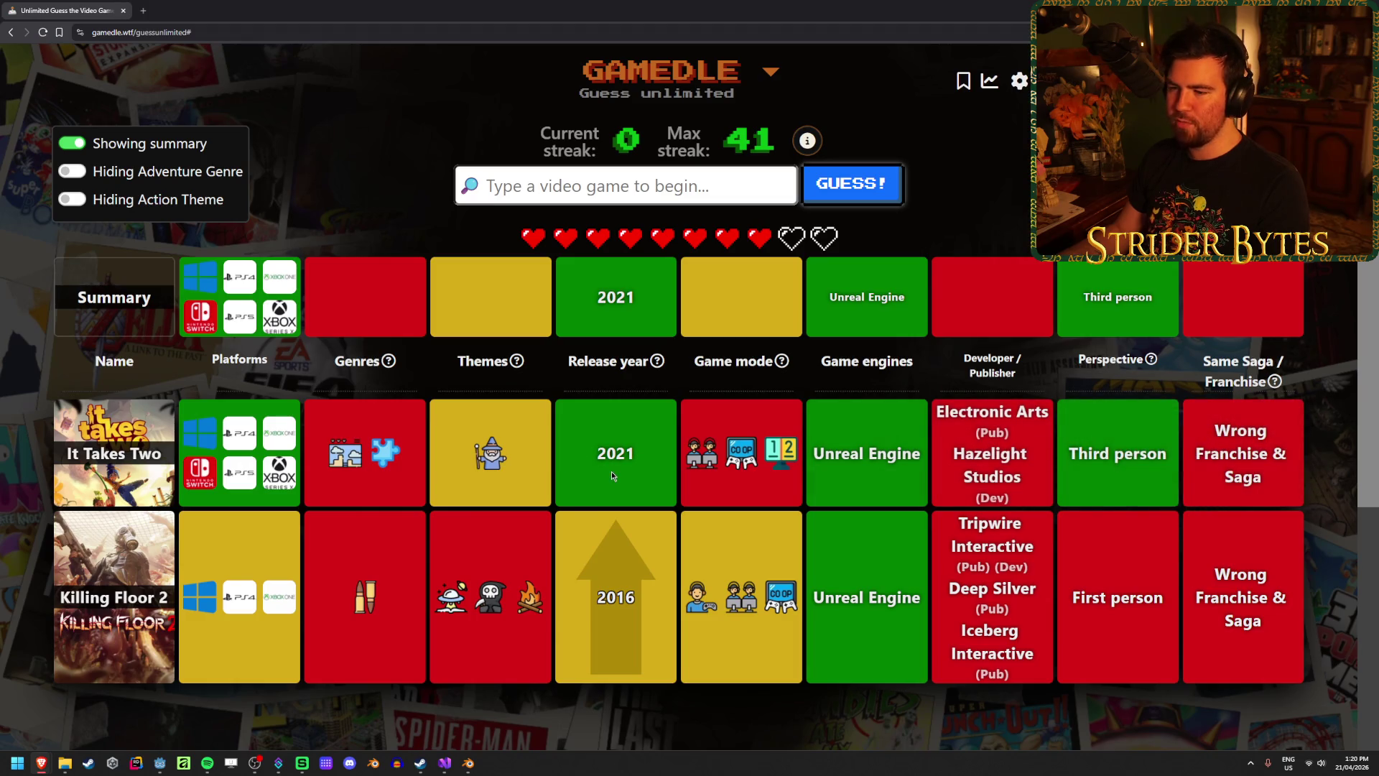
{"action": "mouse_move", "coordinate": [508, 463]}
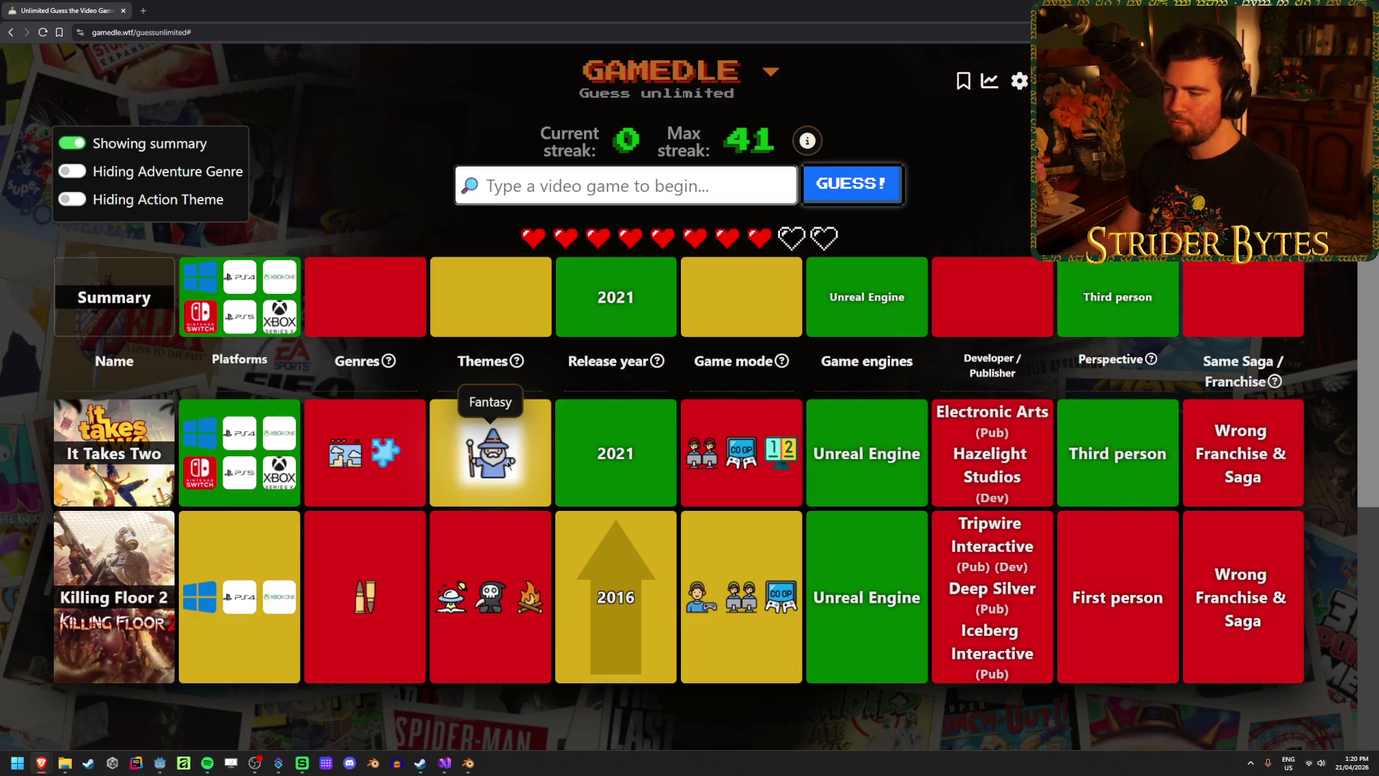
{"action": "mouse_move", "coordinate": [362, 466]}
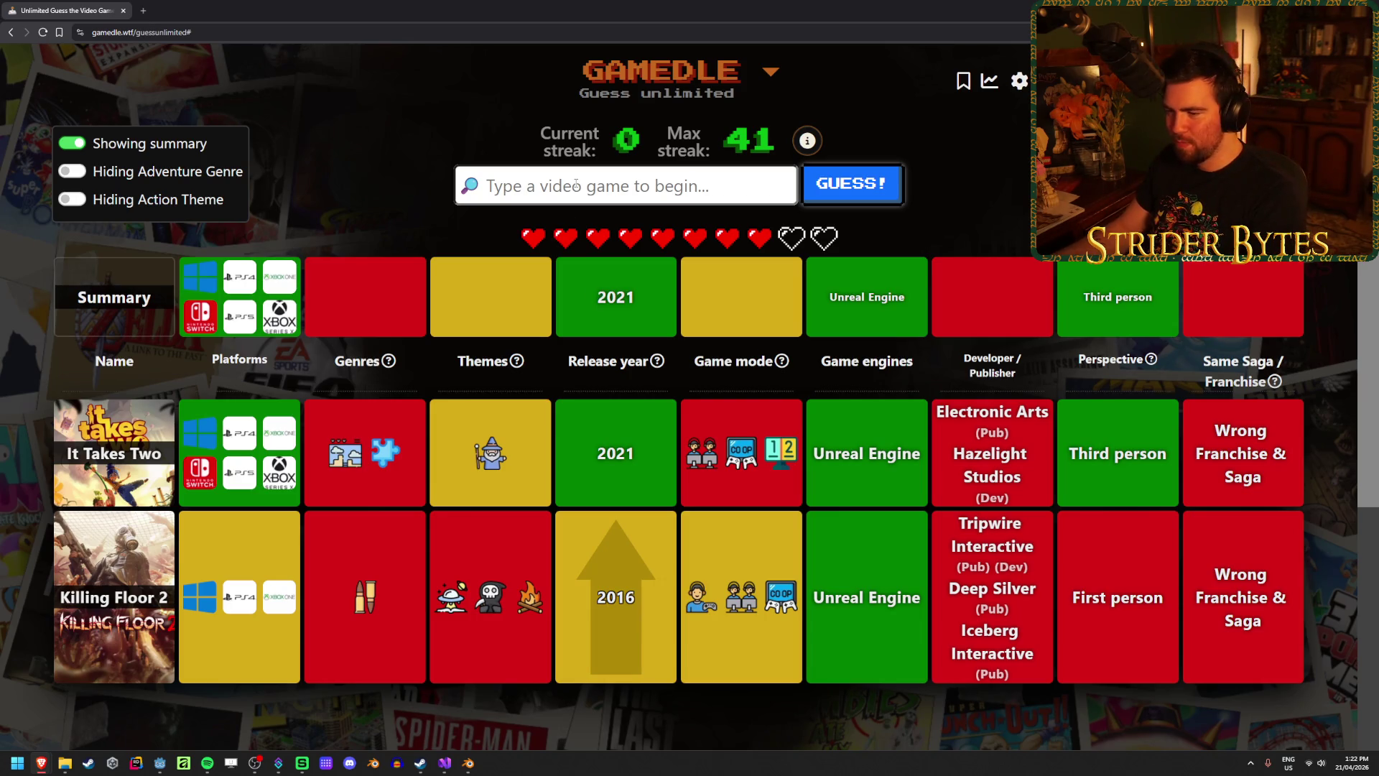
{"action": "type", "text": "kena"}
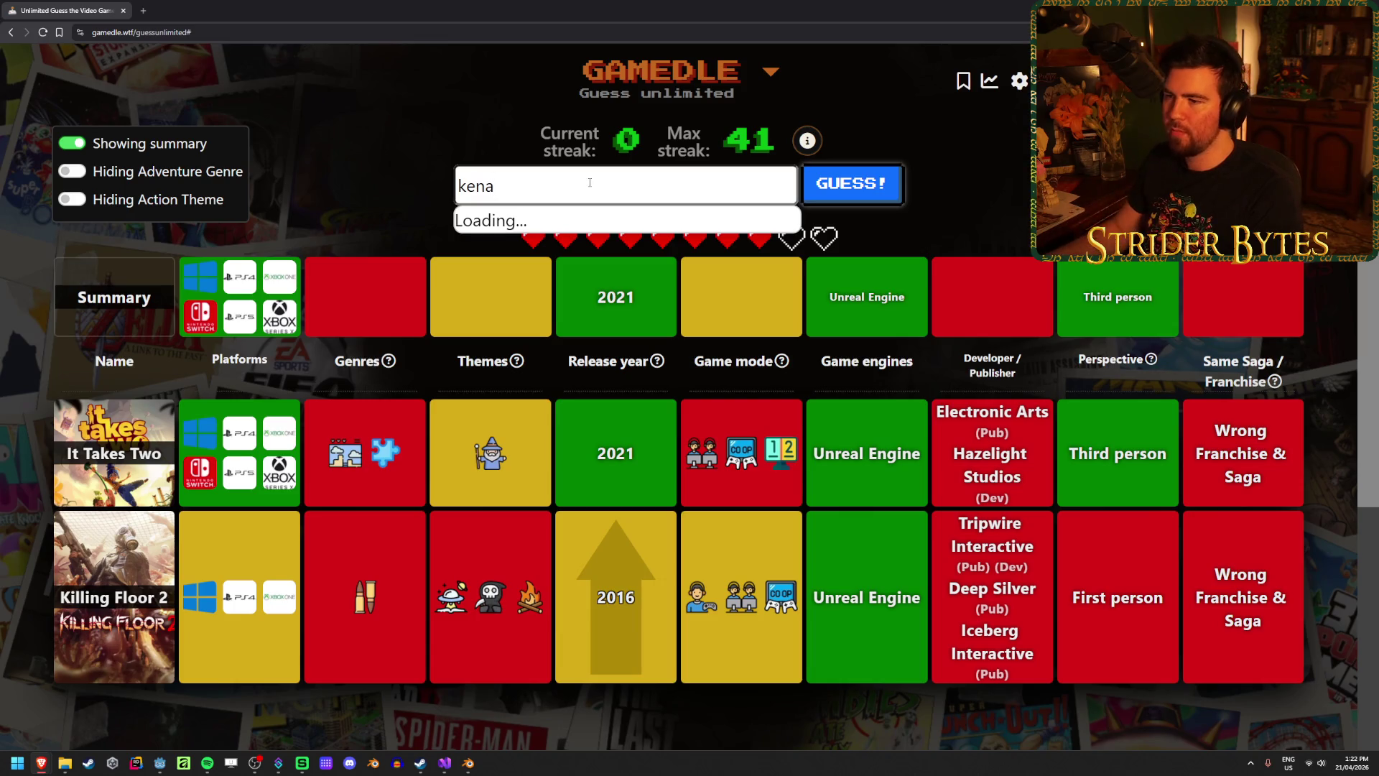
Guess Kena: Bridge of Spirits, confirming single-player mode for the 2021 answer.
{"action": "key", "text": "Return"}
{"action": "left_click", "coordinate": [898, 193]}
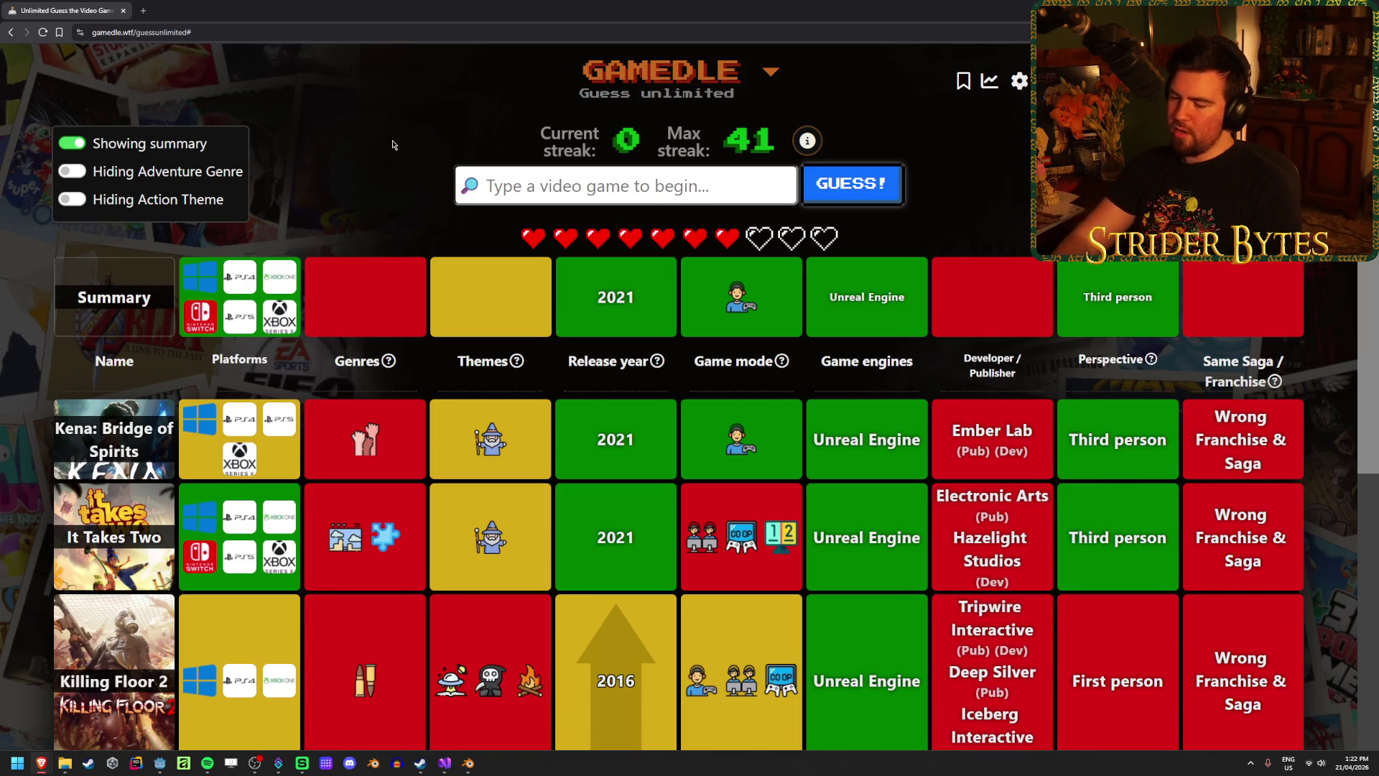
Guess Immortals Fenyx Rising from the 'immortal' suggestions.
{"action": "type", "text": "immortal"}
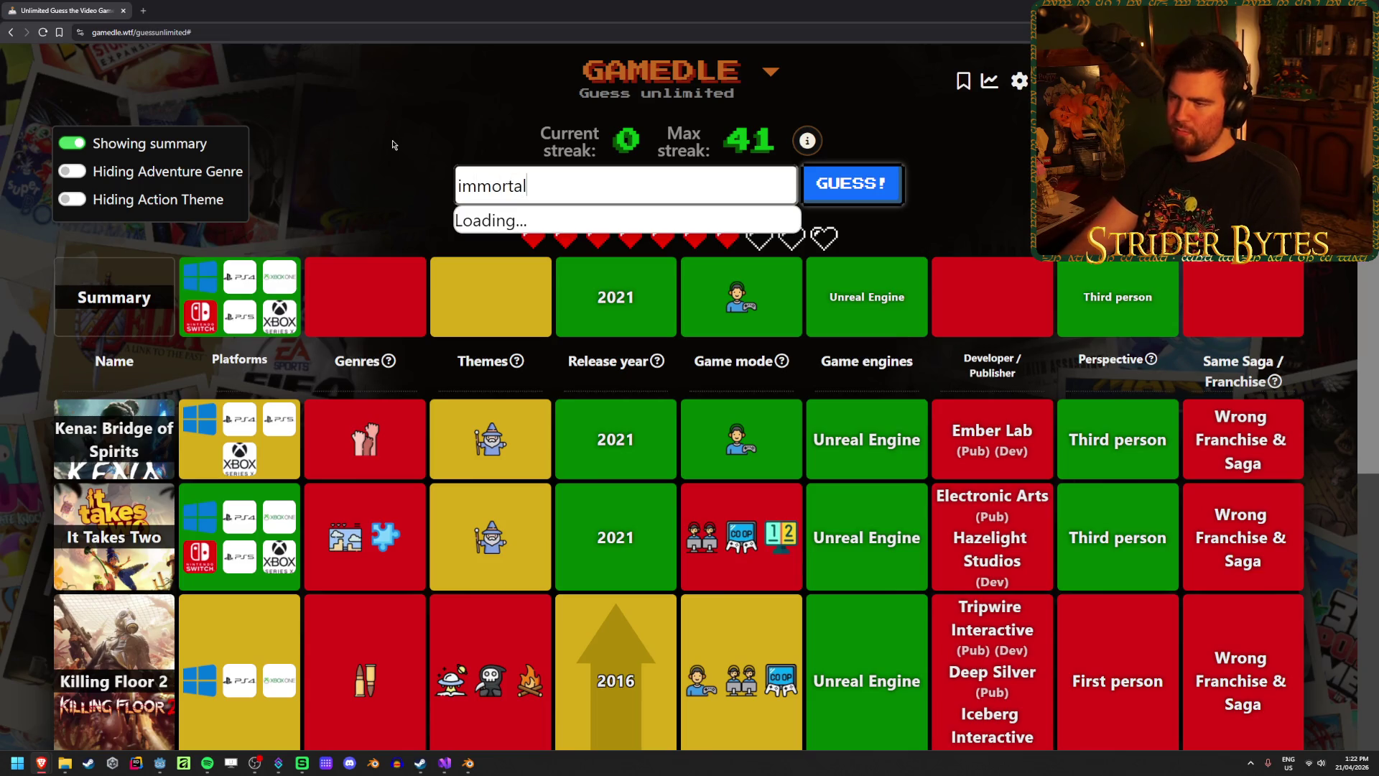
{"action": "key", "text": "Down"}
{"action": "key", "text": "Down"}
{"action": "key", "text": "Down"}
{"action": "key", "text": "Return"}
{"action": "key", "text": "Return"}
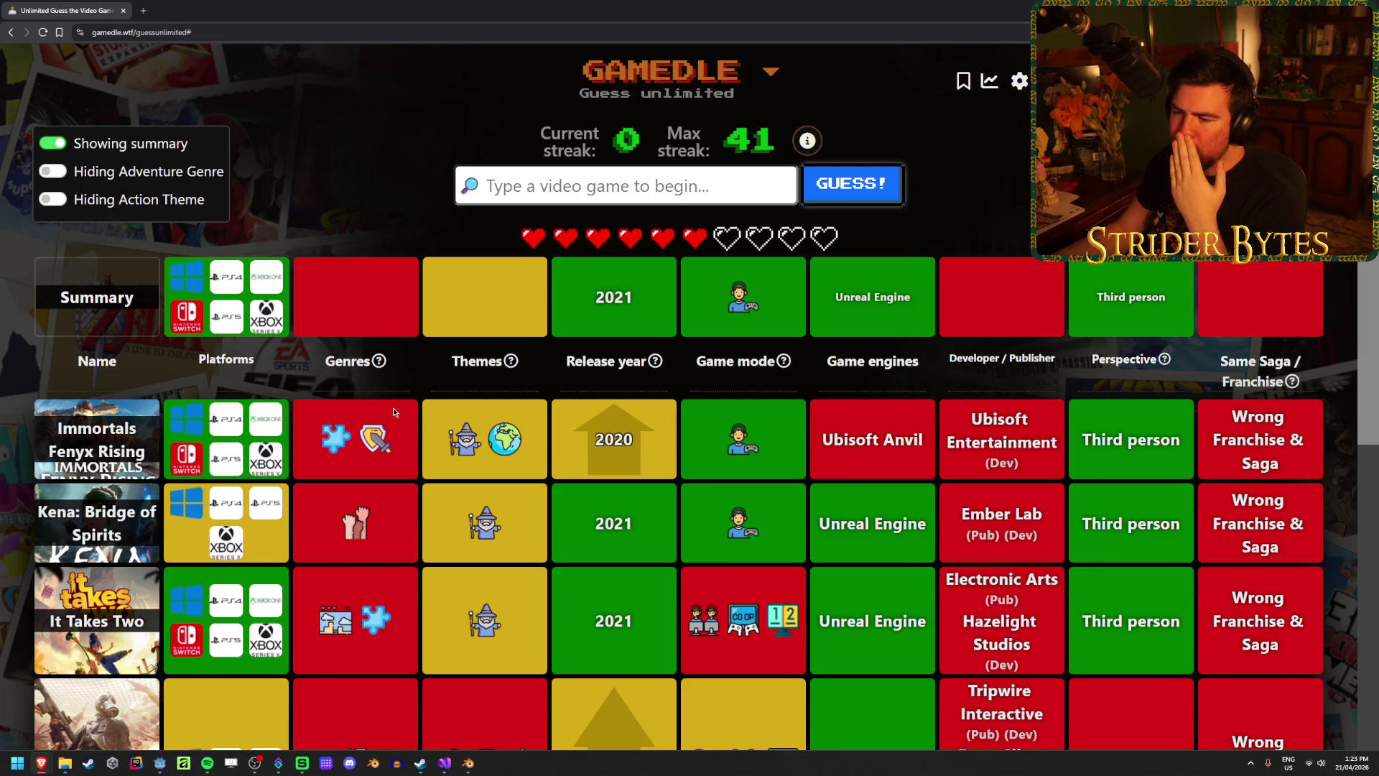
Guess NieR Replicant ver.1.22474487139... from the 'nier replic' suggestions.
{"action": "mouse_move", "coordinate": [391, 445]}
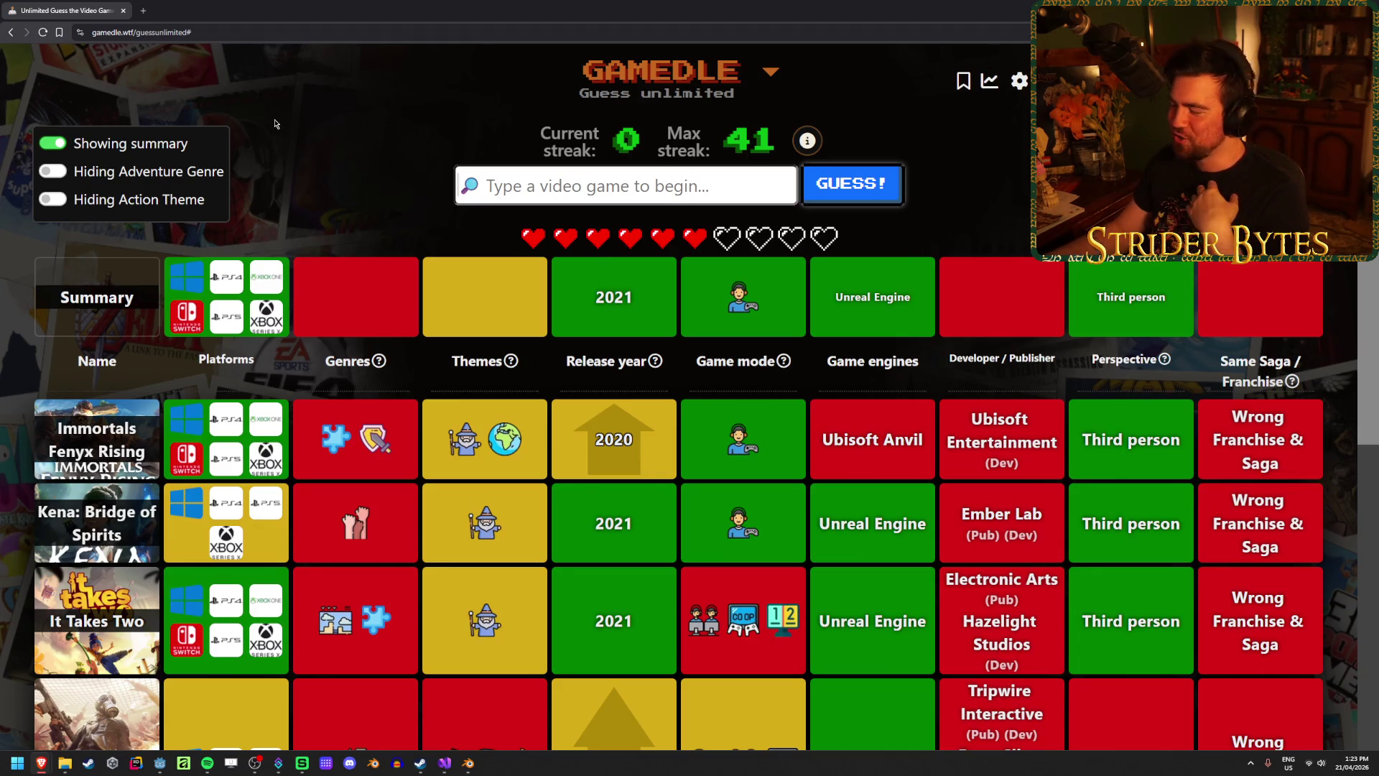
{"action": "type", "text": "nier replic"}
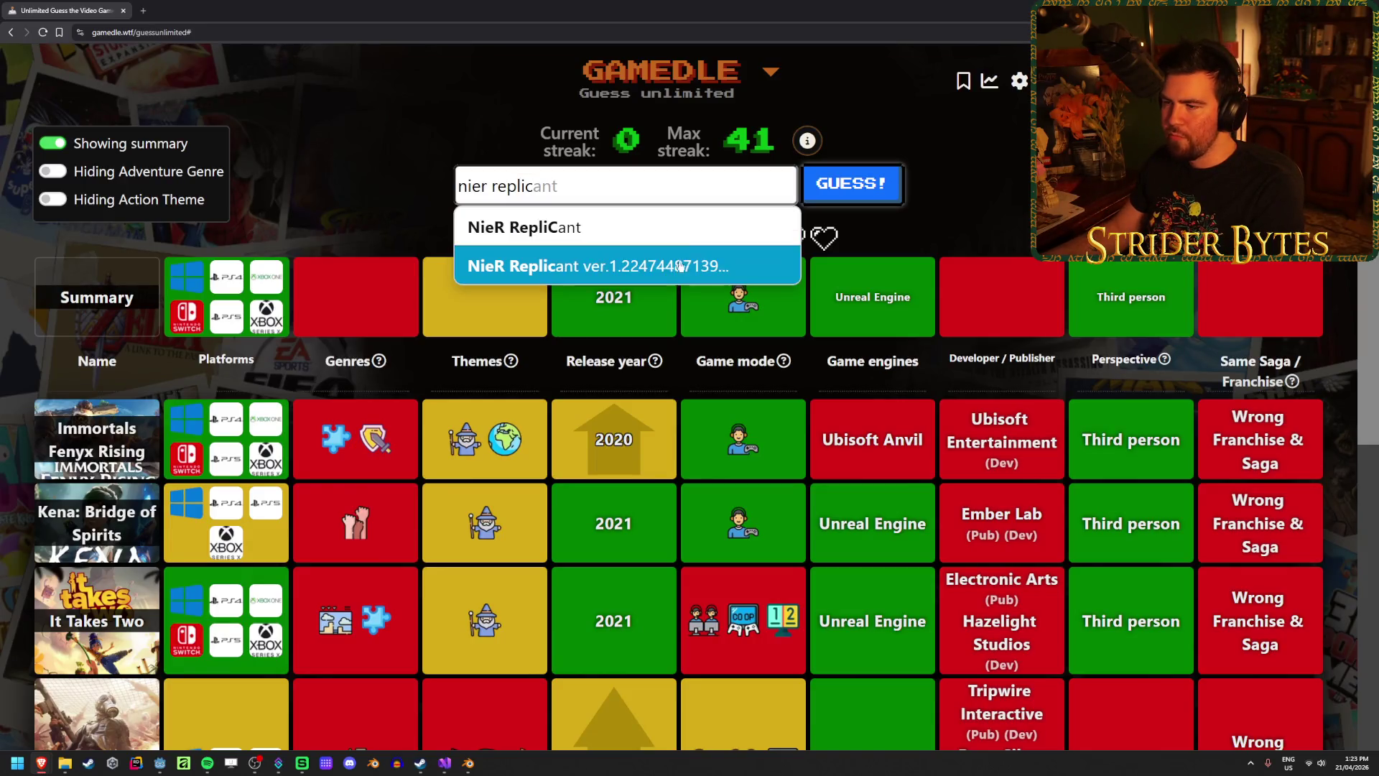
{"action": "left_click", "coordinate": [677, 270]}
{"action": "left_click", "coordinate": [869, 185]}
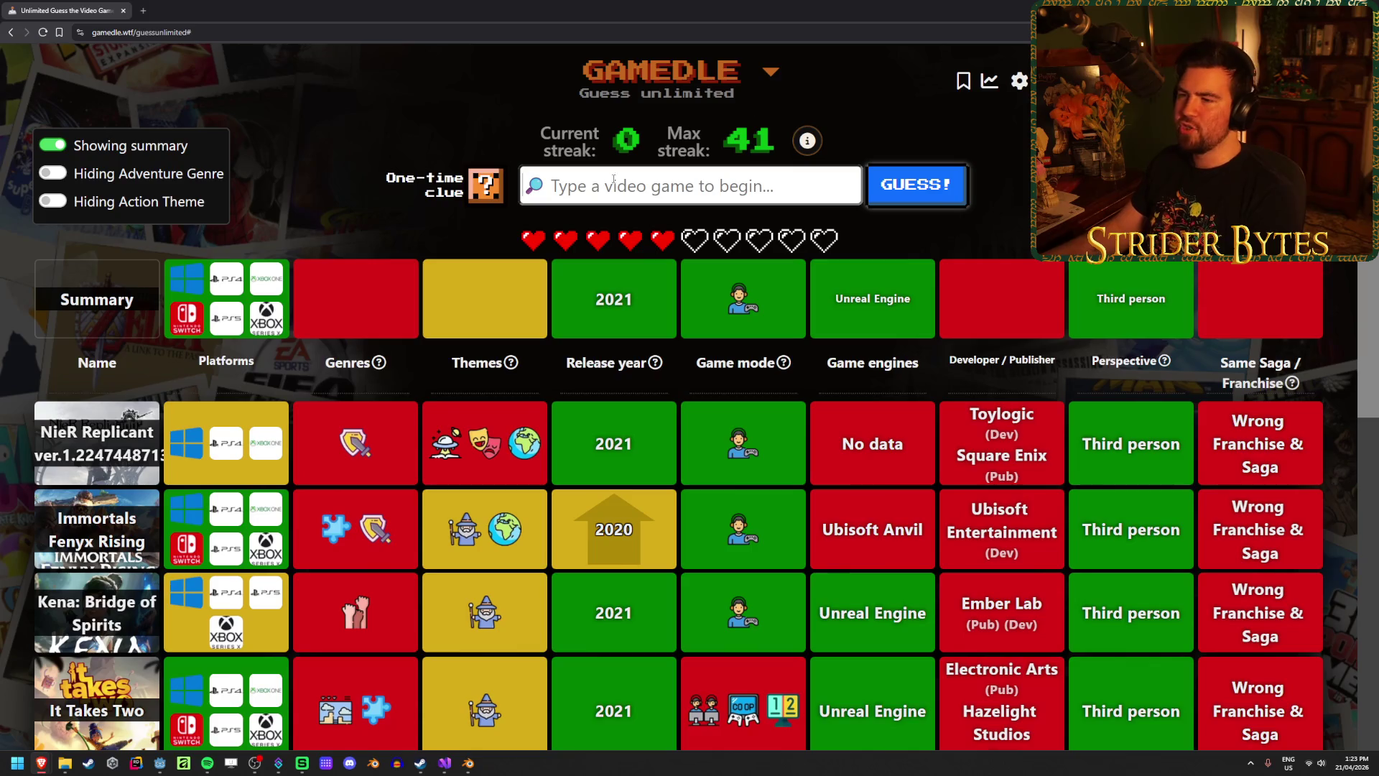
Use the one-time clue, which shows hack and slash as the mystery game's genre.
{"action": "left_click", "coordinate": [496, 189]}
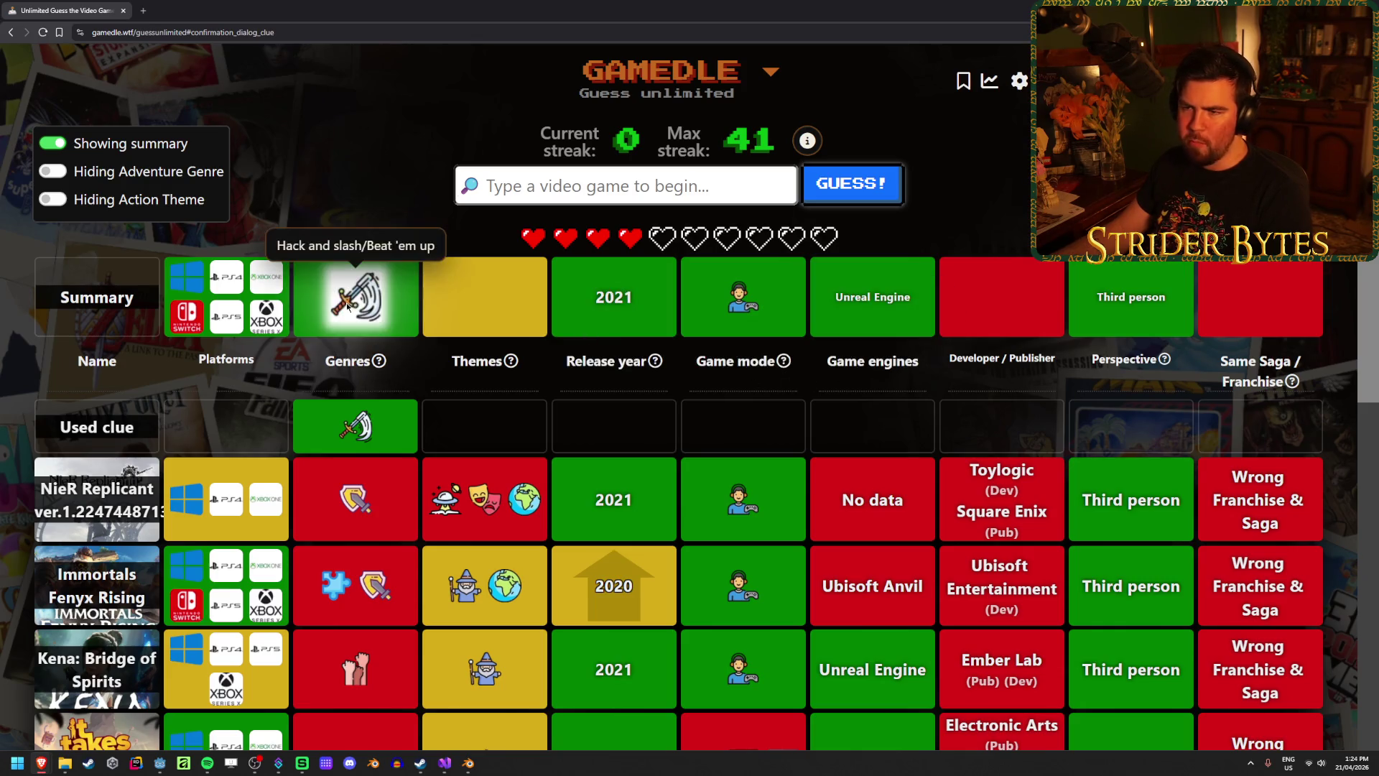
{"action": "mouse_move", "coordinate": [351, 297]}
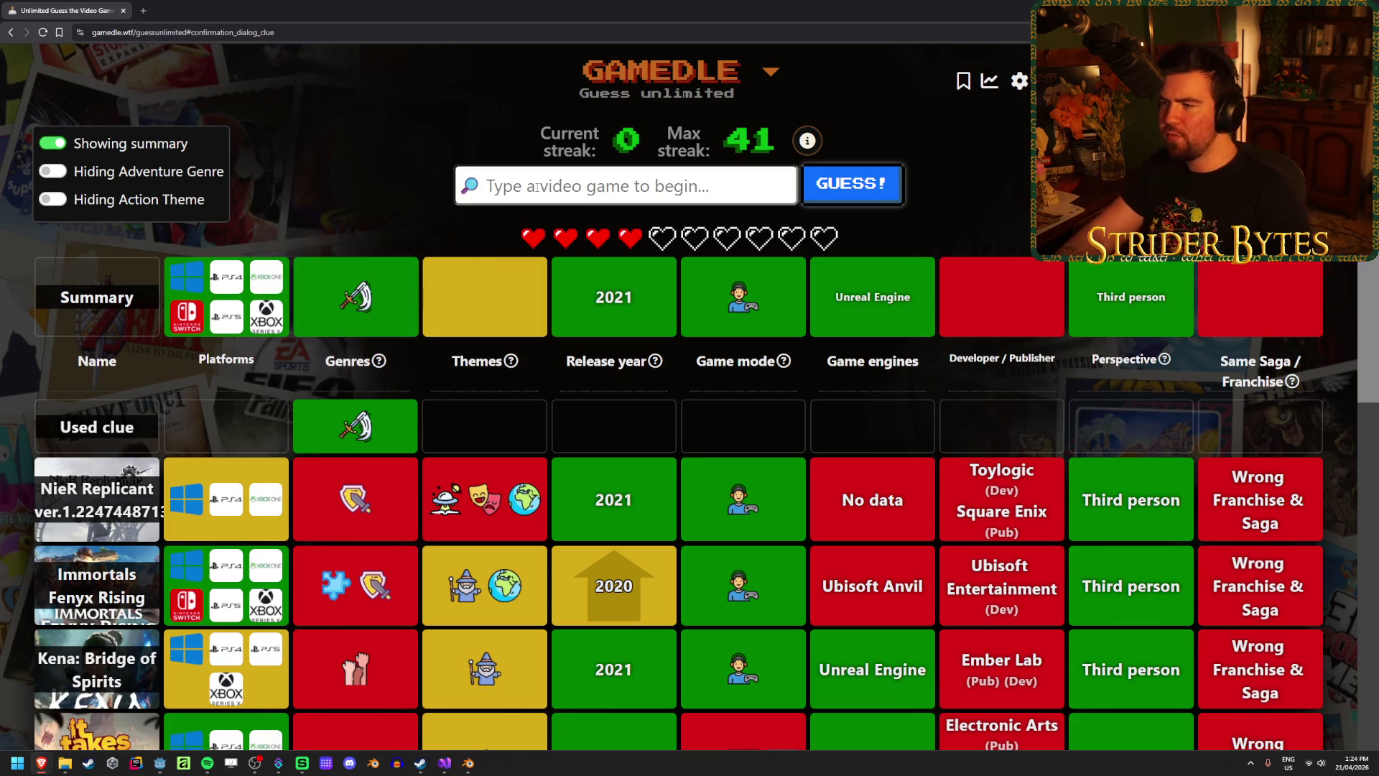
Guess Devil May Cry 5, a 2019 hack-and-slash miss.
{"action": "type", "text": "devil may"}
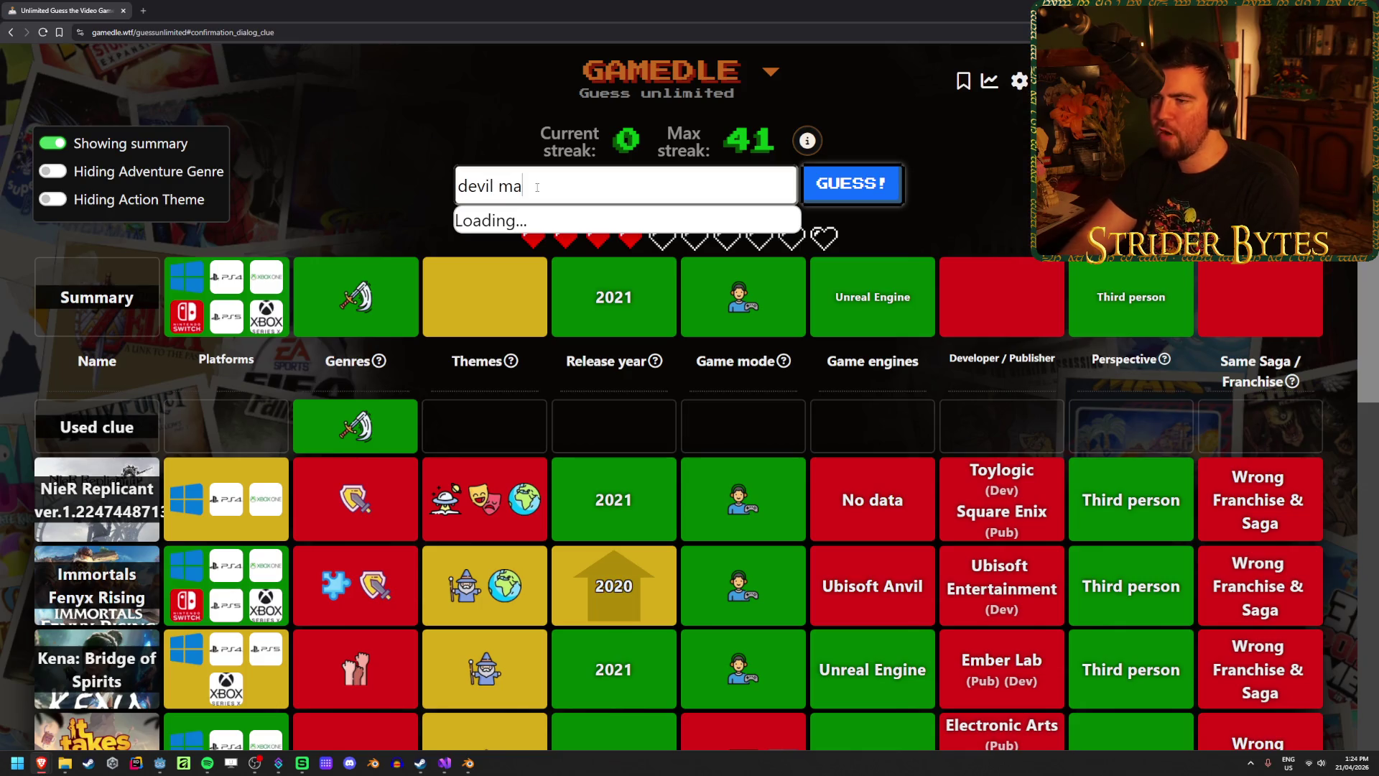
{"action": "left_click", "coordinate": [613, 371]}
{"action": "key", "text": "Return"}
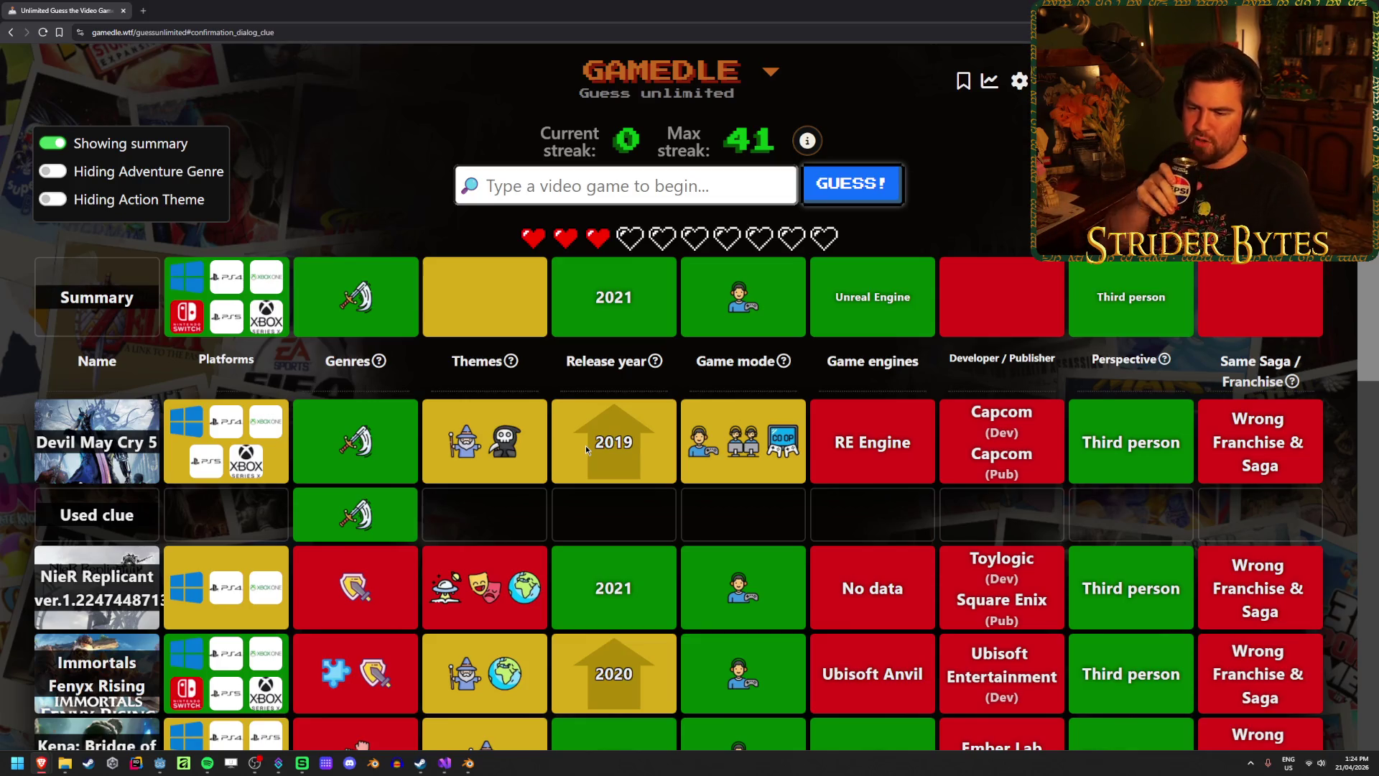
{"action": "scroll", "coordinate": [377, 552], "scroll_direction": "down", "scroll_amount": 1}
{"action": "scroll", "coordinate": [376, 553], "scroll_direction": "down", "scroll_amount": 3}
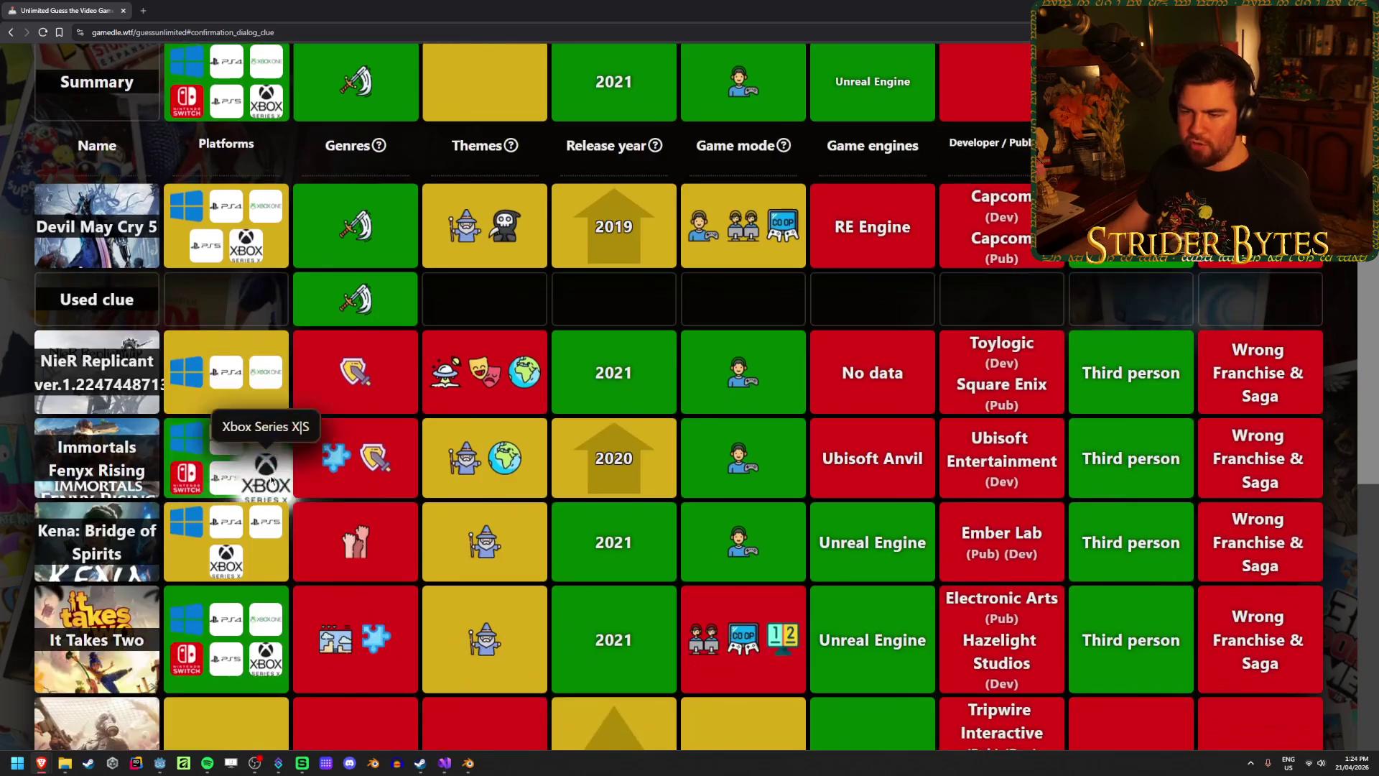
{"action": "scroll", "coordinate": [775, 527], "scroll_direction": "up", "scroll_amount": 1}
{"action": "scroll", "coordinate": [775, 528], "scroll_direction": "up", "scroll_amount": 3}
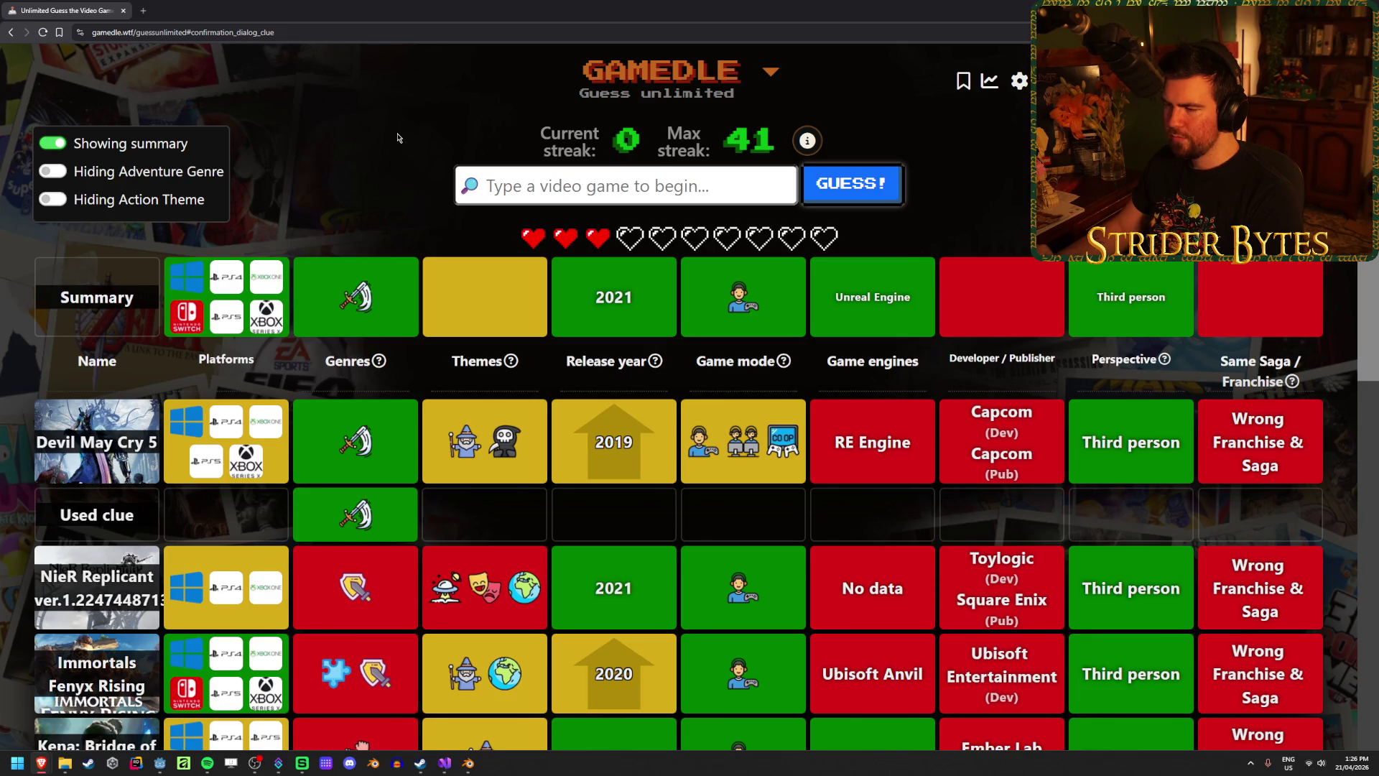
{"action": "scroll", "coordinate": [541, 567], "scroll_direction": "down", "scroll_amount": 5}
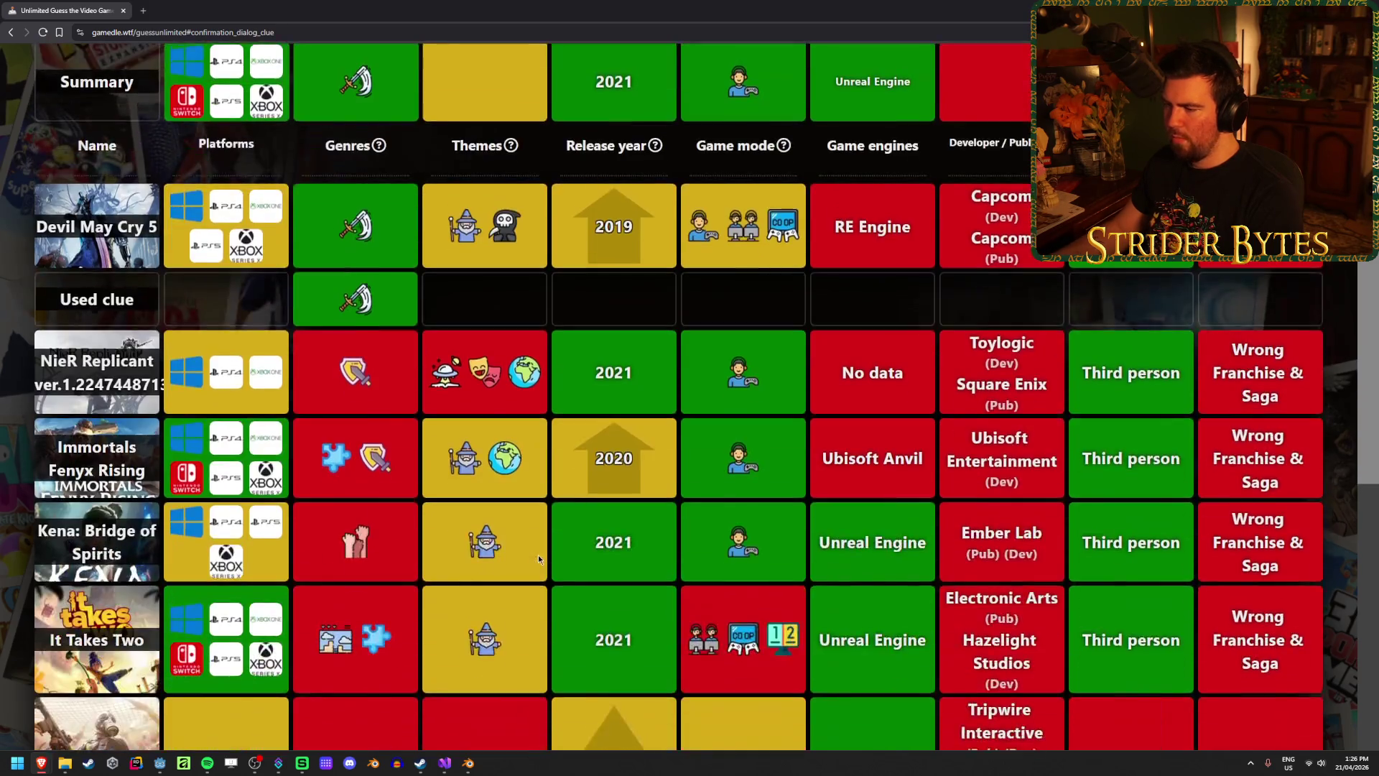
{"action": "scroll", "coordinate": [990, 622], "scroll_direction": "up", "scroll_amount": 2}
{"action": "scroll", "coordinate": [989, 622], "scroll_direction": "down", "scroll_amount": 2}
{"action": "scroll", "coordinate": [924, 395], "scroll_direction": "up", "scroll_amount": 5}
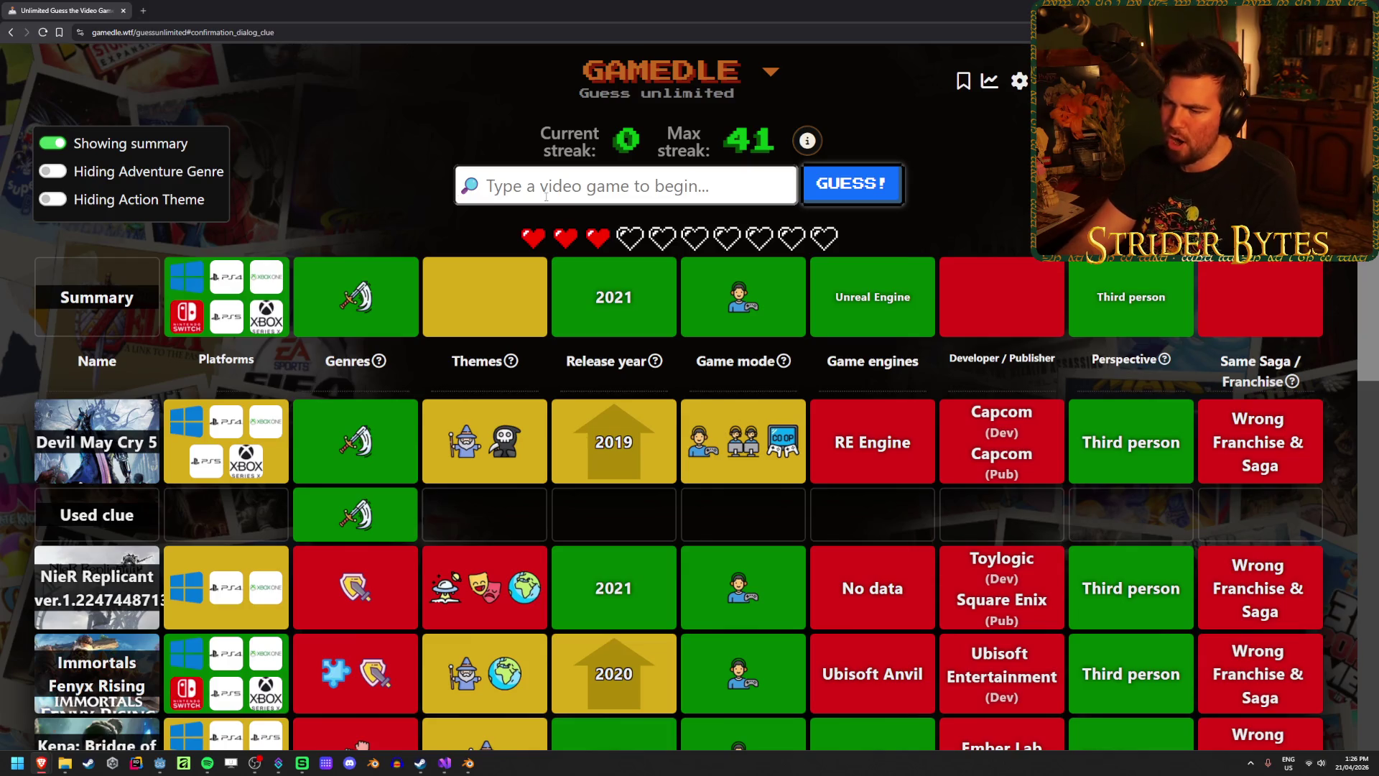
Guess Senua's Saga: Hellblade II from the 'hellblade' suggestions.
{"action": "type", "text": "hell"}
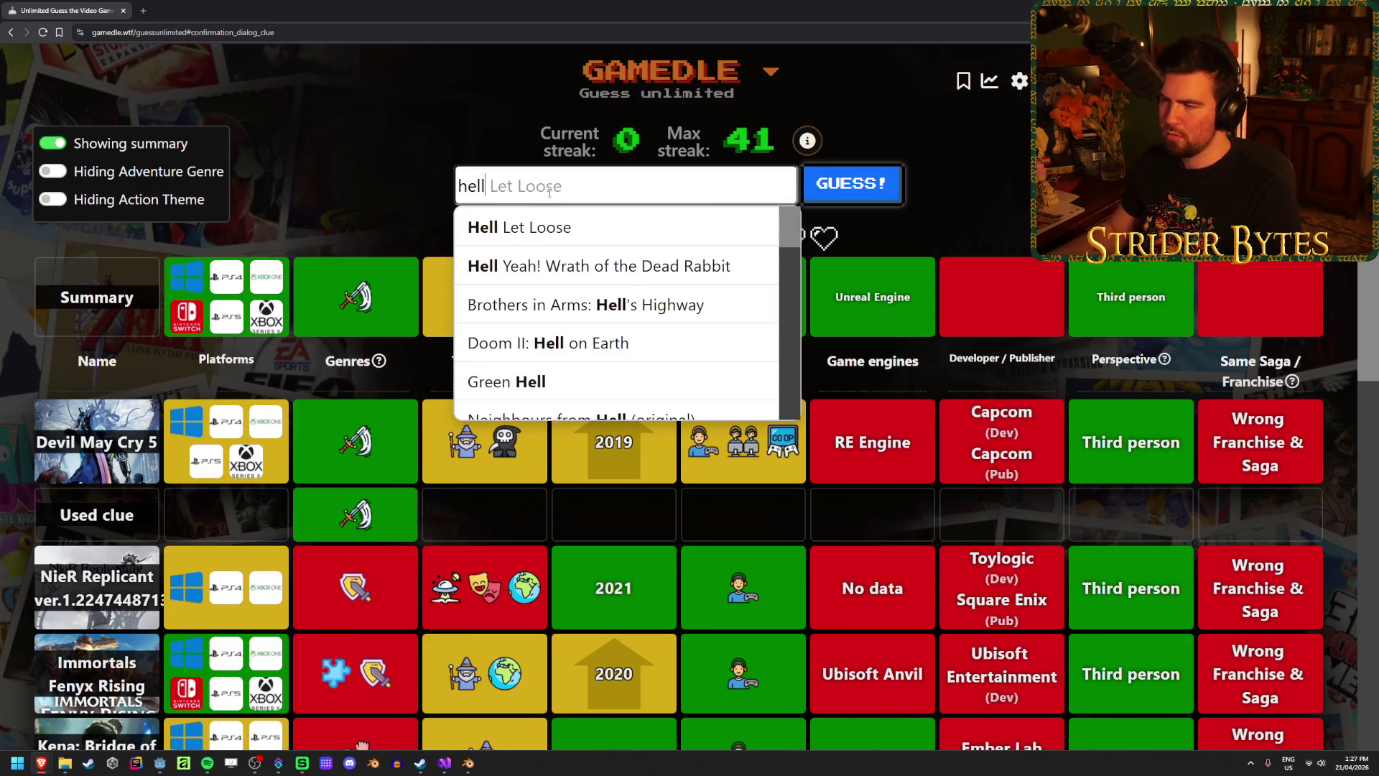
{"action": "type", "text": "blade"}
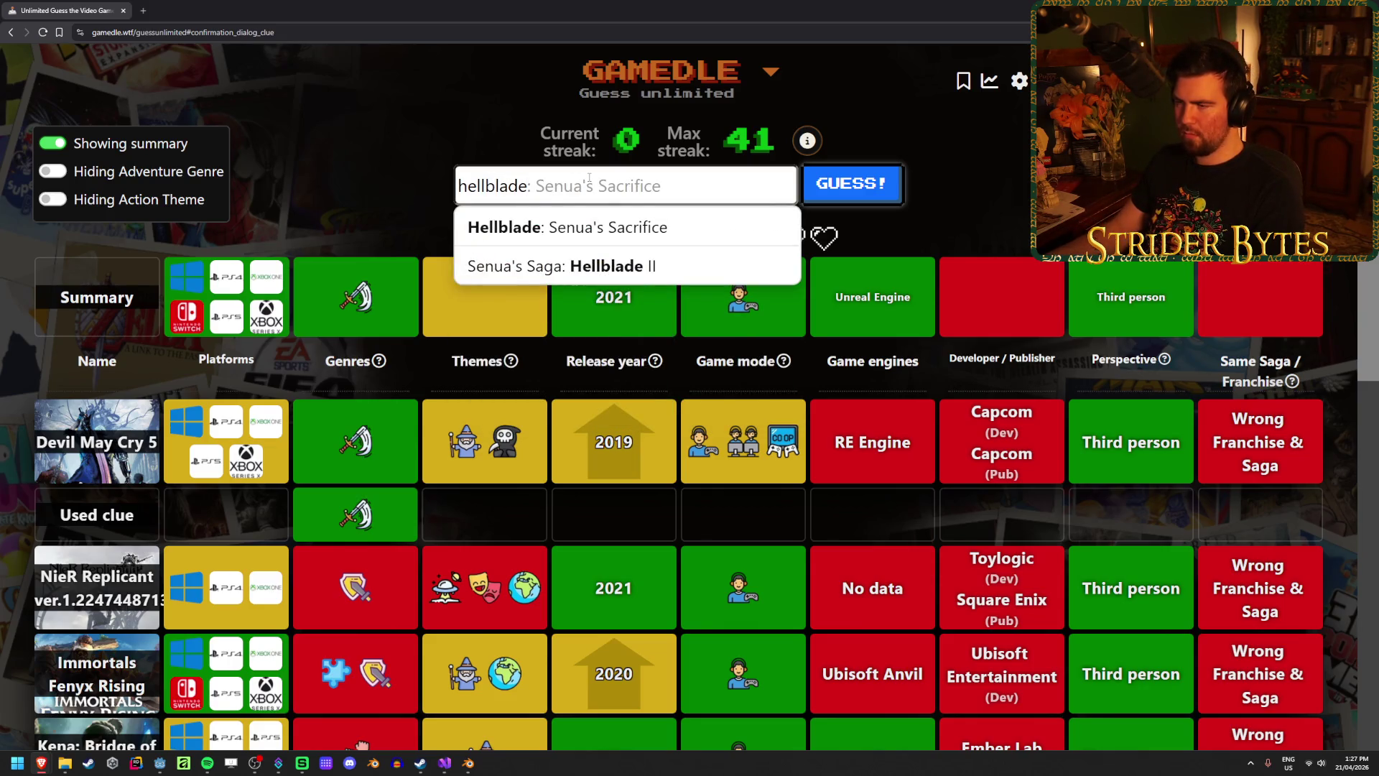
{"action": "left_click", "coordinate": [610, 265]}
{"action": "left_click", "coordinate": [854, 188]}
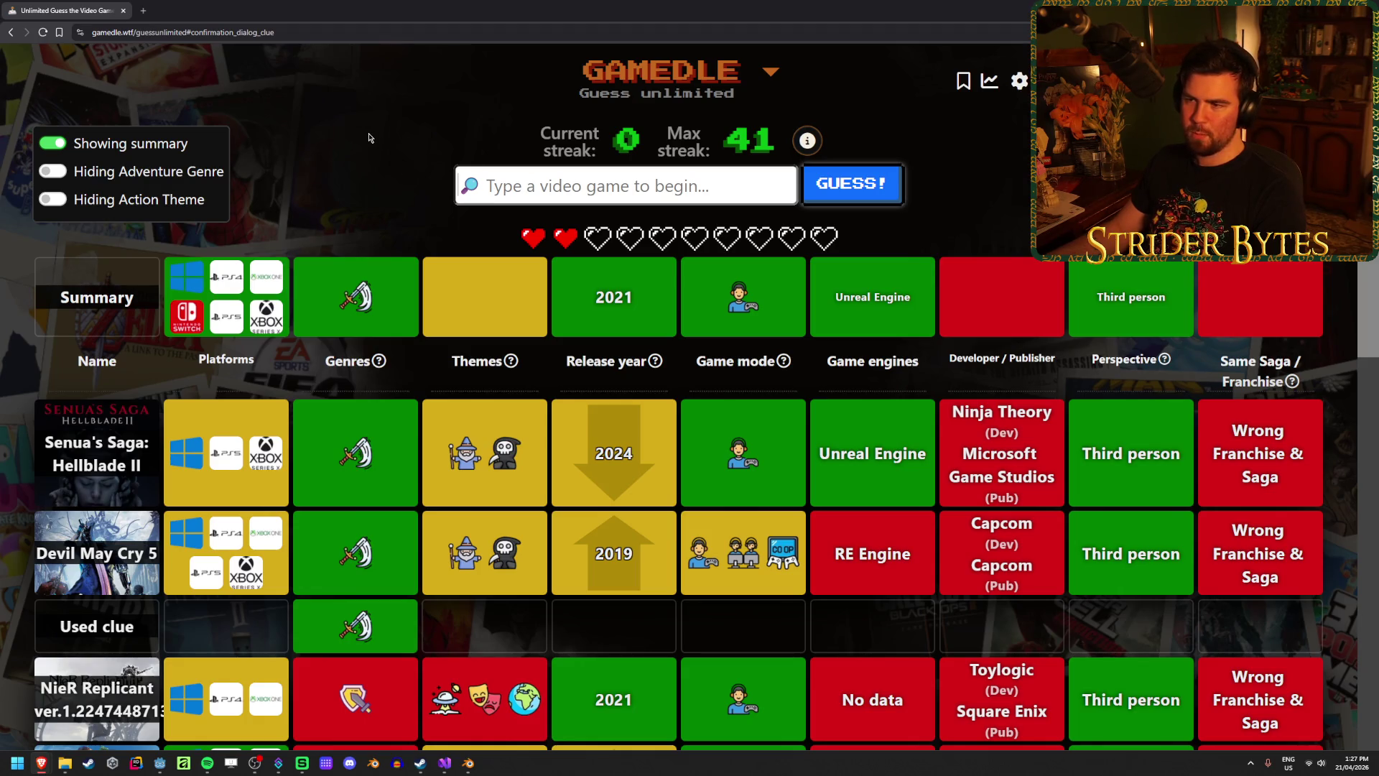
Guess Steelrising as the next game.
{"action": "type", "text": "ste"}
{"action": "type", "text": "ising"}
{"action": "key", "text": "Down"}
{"action": "key", "text": "Return"}
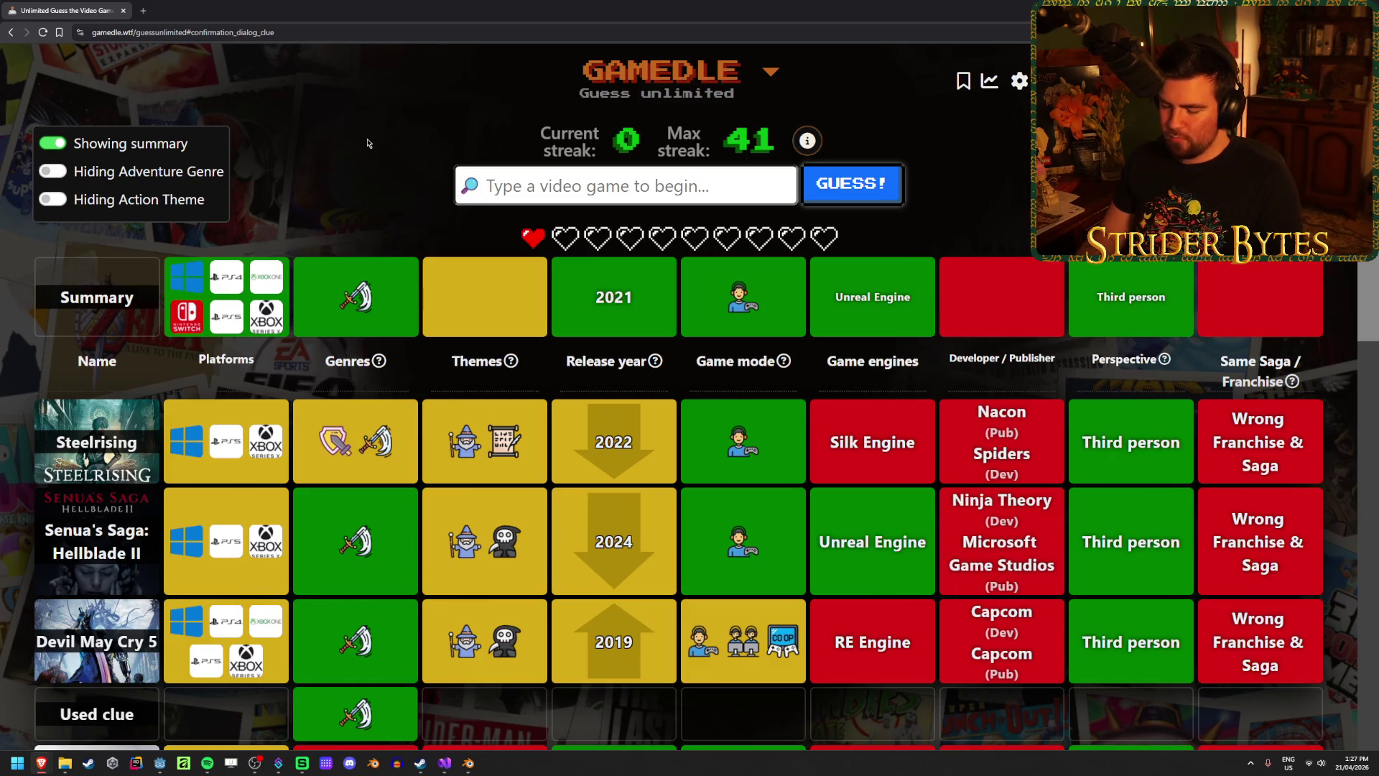
Guess the original Bayonetta as the final guess.
{"action": "type", "text": "bayonetta"}
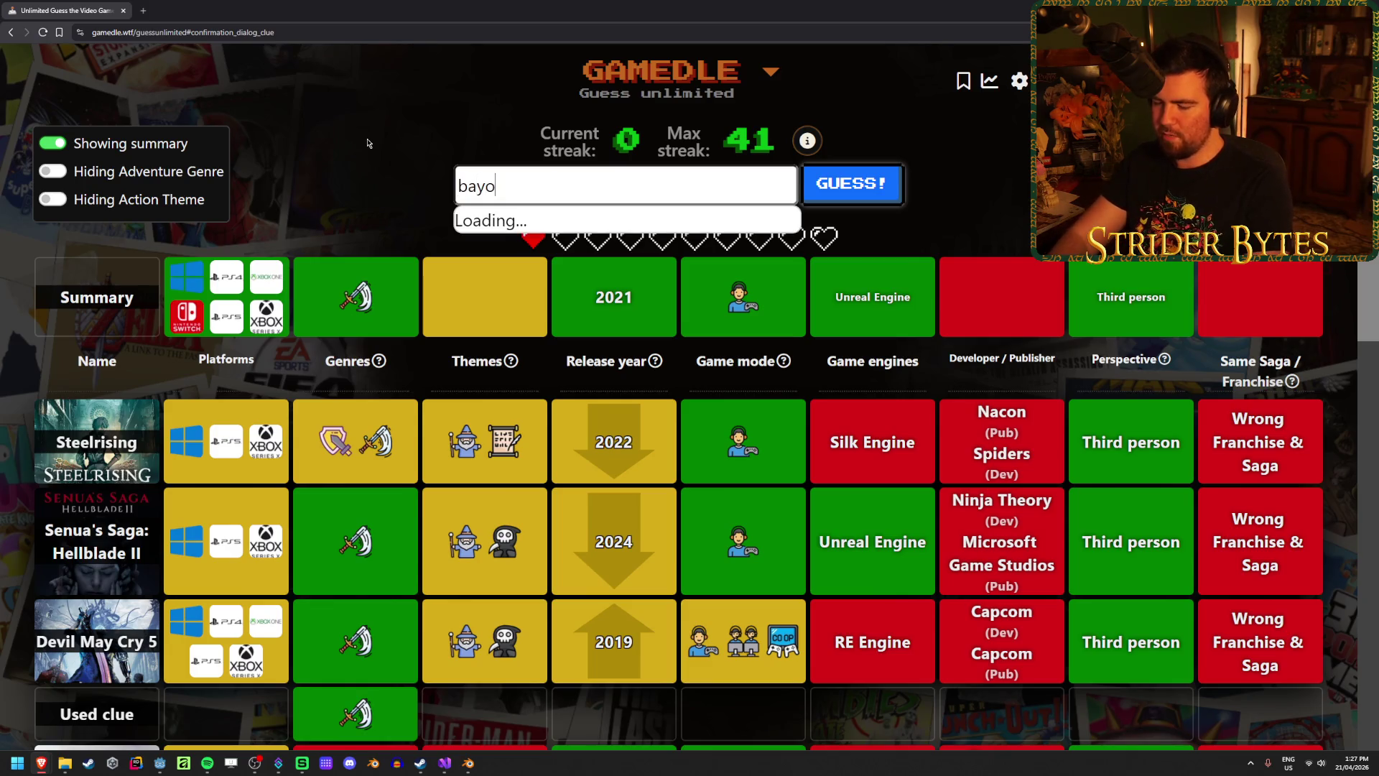
{"action": "key", "text": "Down"}
{"action": "key", "text": "Down"}
{"action": "key", "text": "Down"}
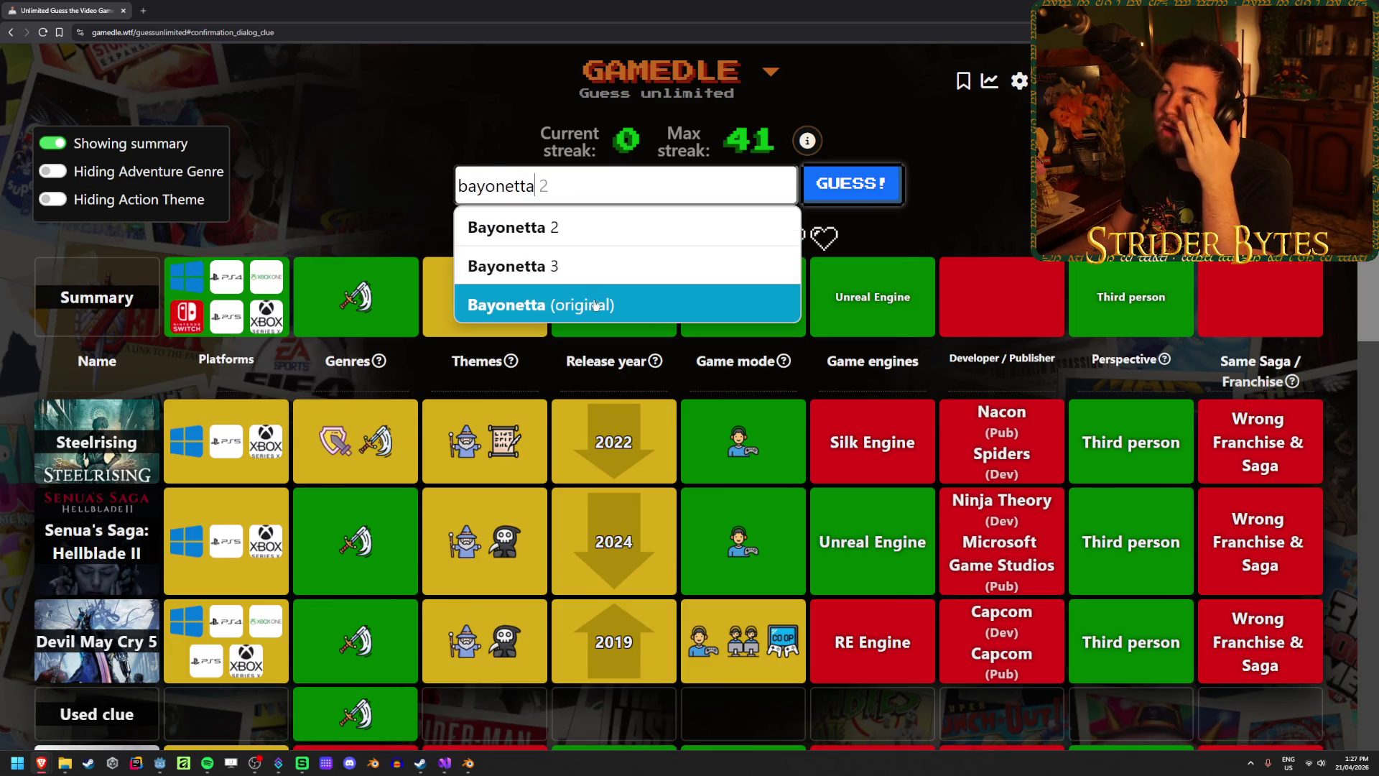
{"action": "key", "text": "Return"}
{"action": "left_click", "coordinate": [868, 190]}
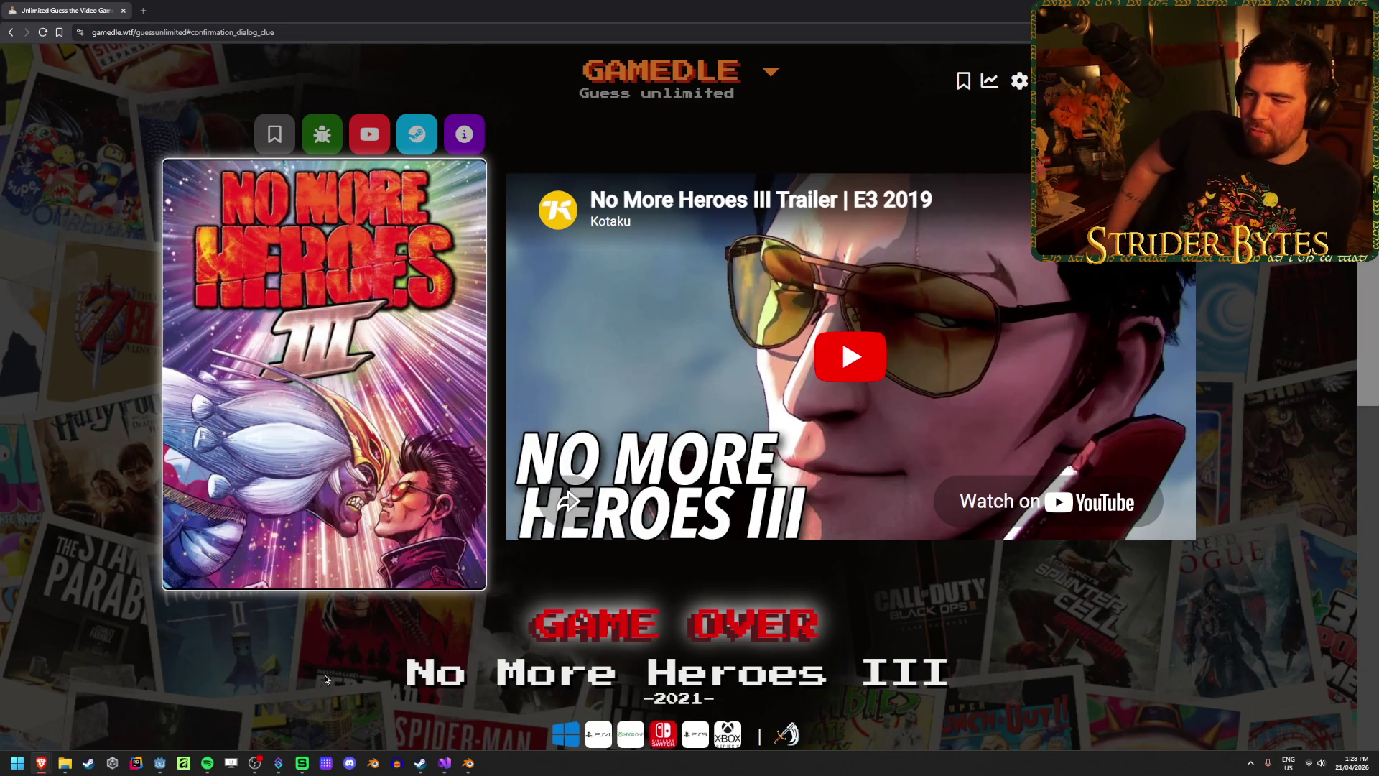
After losing to No More Heroes III, start a new round on Impossible difficulty.
{"action": "scroll", "coordinate": [319, 607], "scroll_direction": "down", "scroll_amount": 4}
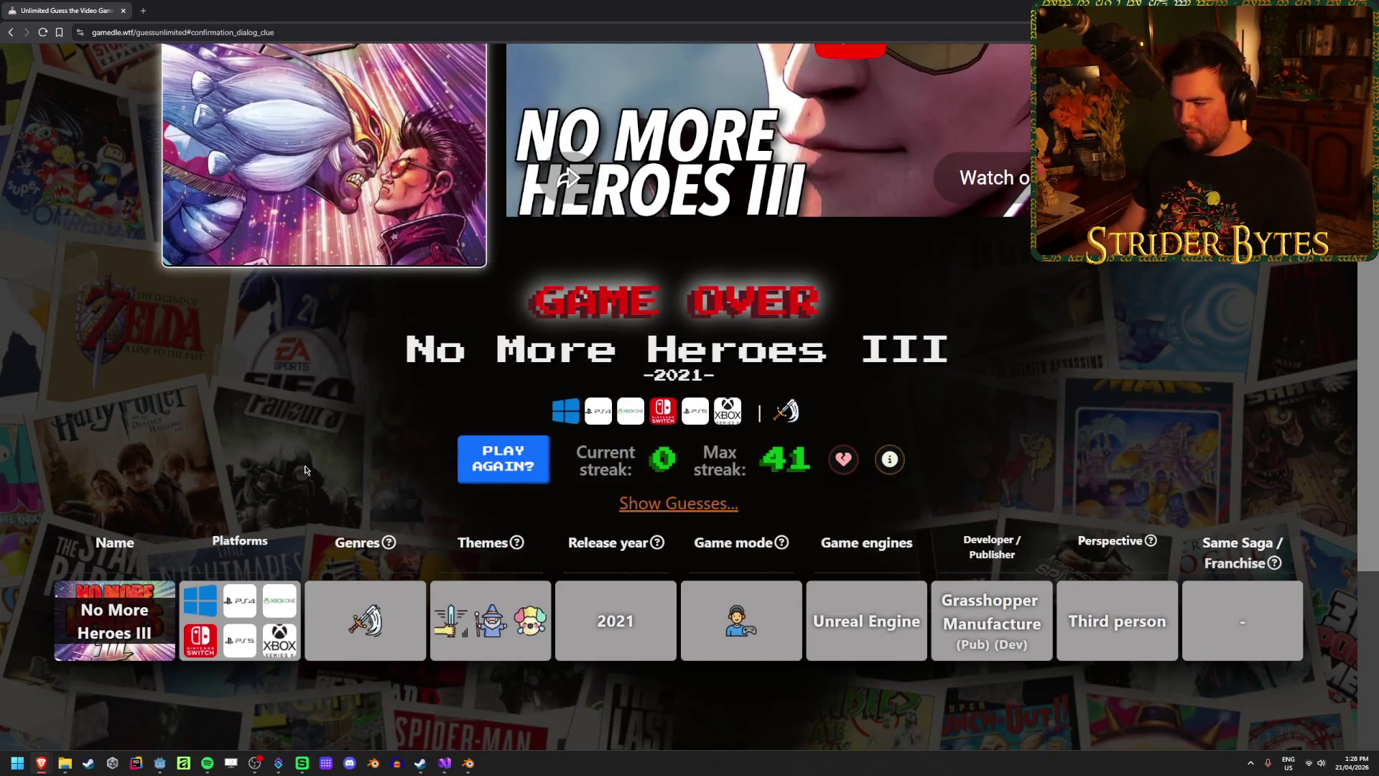
{"action": "left_click", "coordinate": [503, 464]}
{"action": "left_click", "coordinate": [719, 475]}
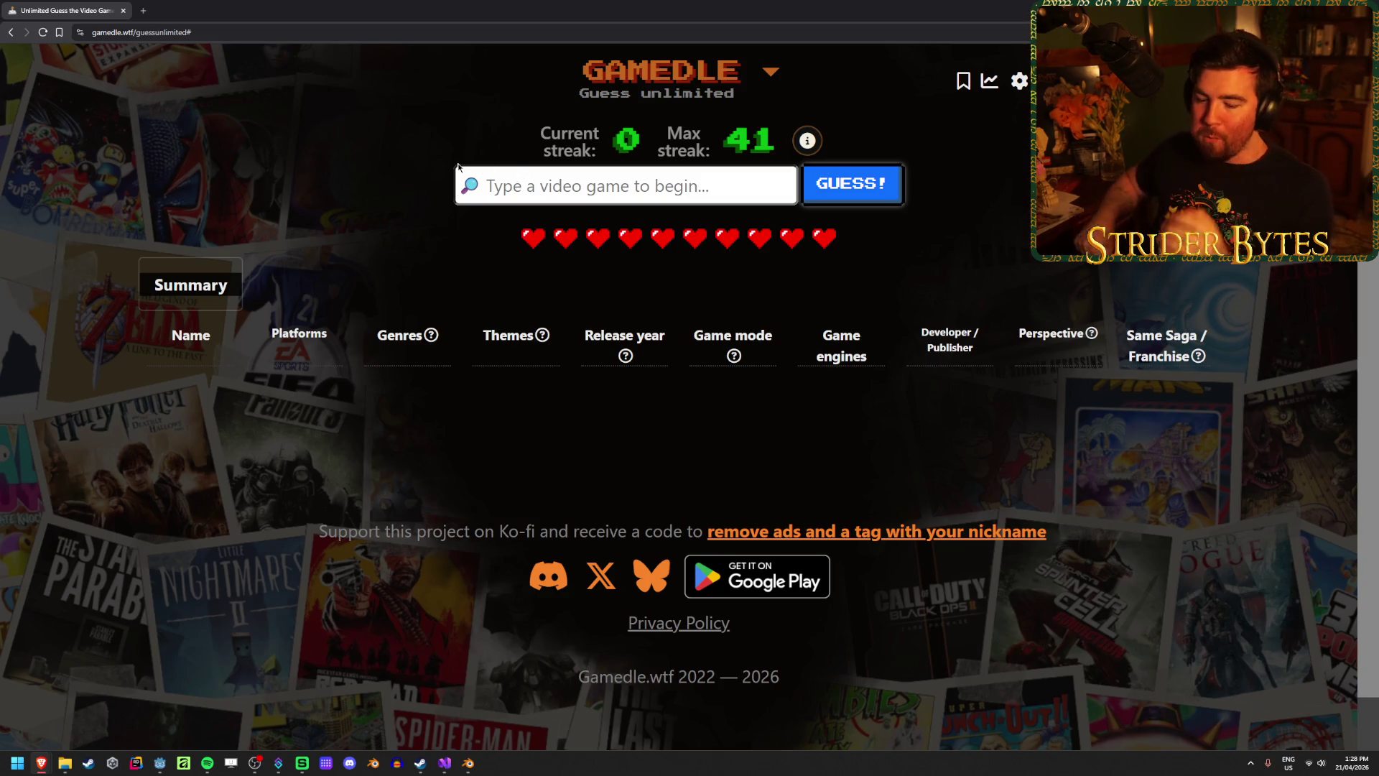
Guess Crimson Desert as the new round's first game.
{"action": "type", "text": "crimson"}
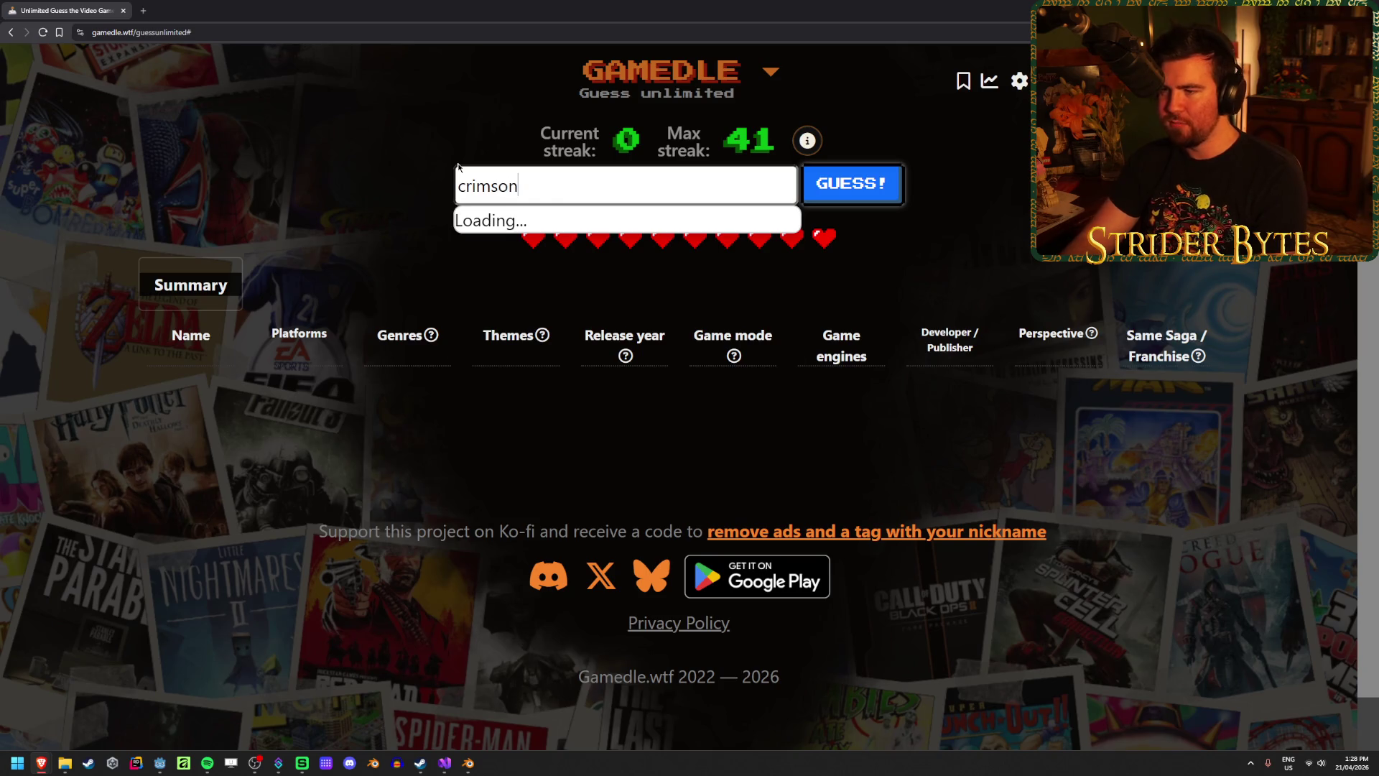
{"action": "left_click", "coordinate": [606, 227]}
{"action": "left_click", "coordinate": [886, 197]}
Search for 'pokopia', then clear it when no matches appear.
{"action": "type", "text": "pokopia"}
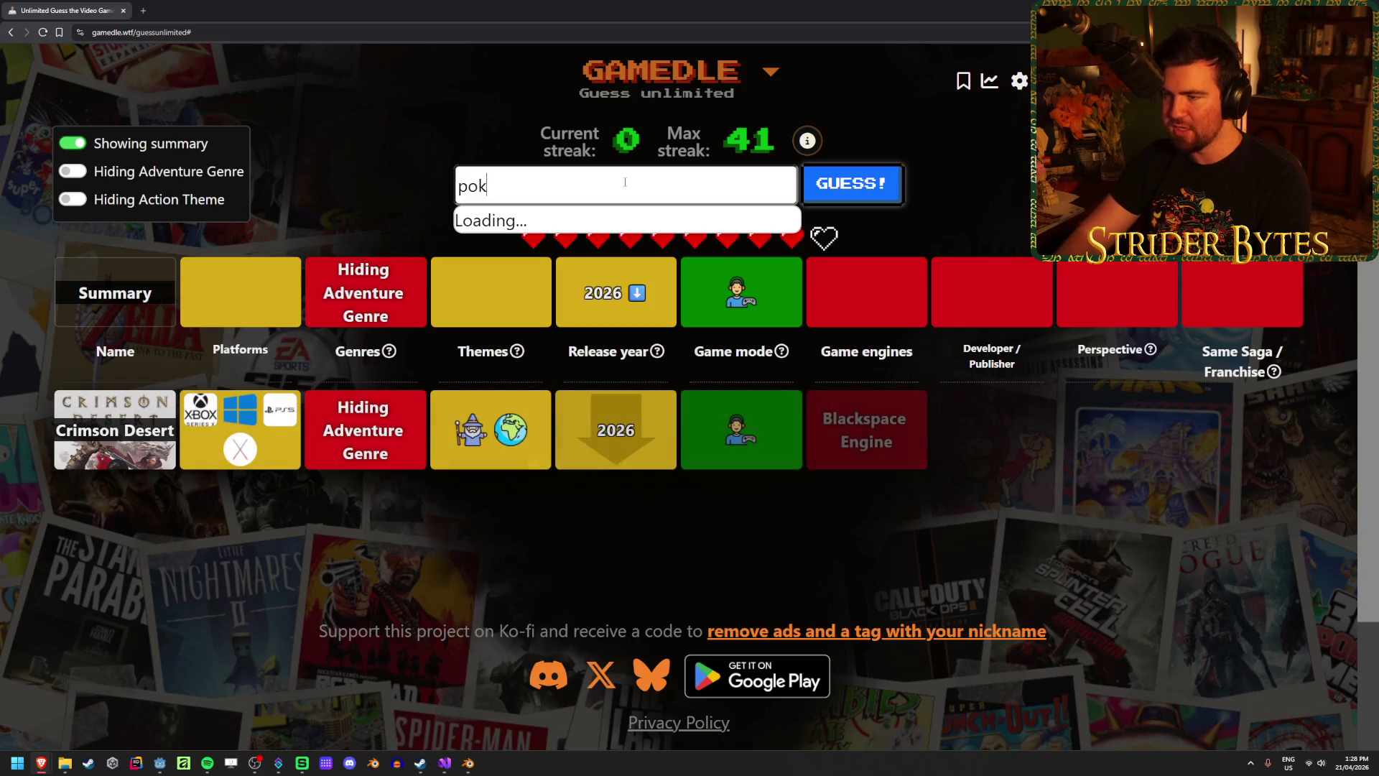
{"action": "key", "text": "ctrl+a"}
{"action": "key", "text": "BackSpace"}
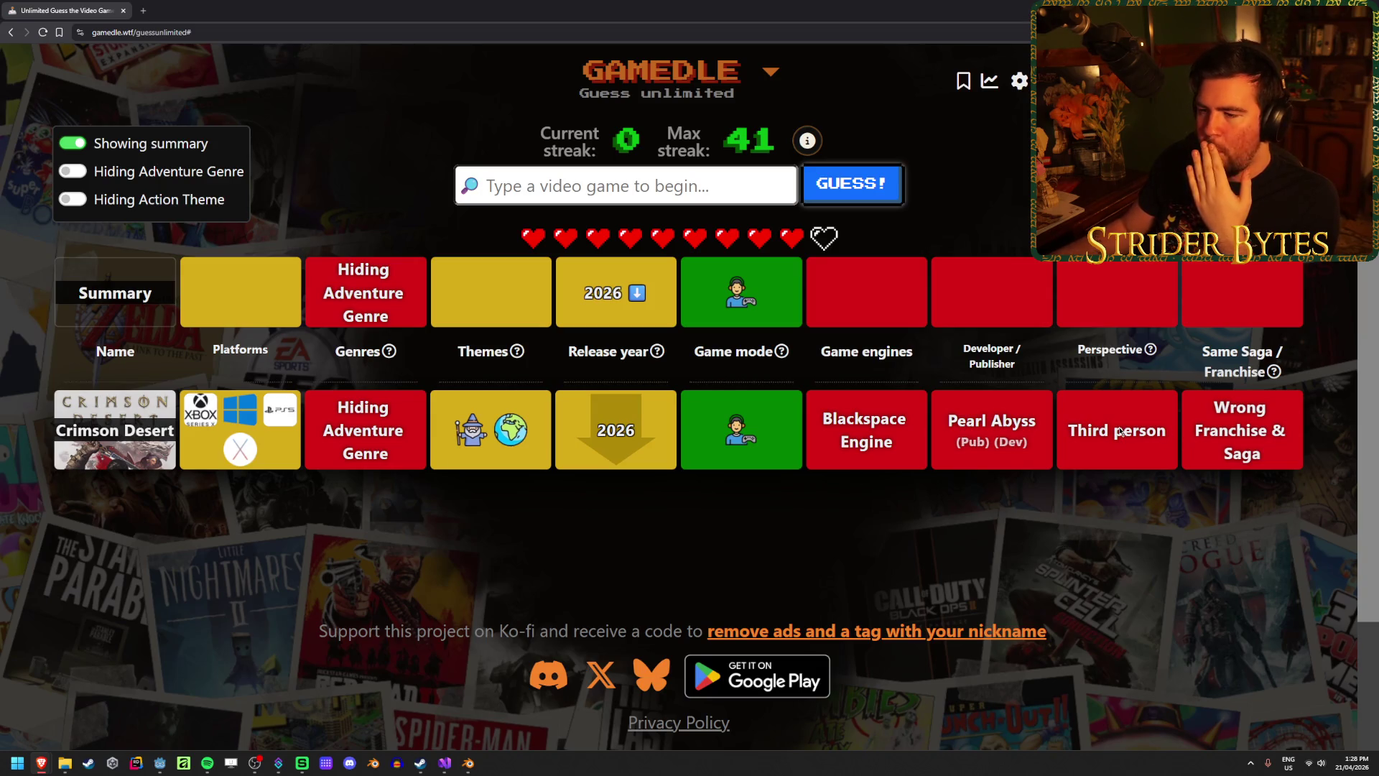
{"action": "mouse_move", "coordinate": [521, 445]}
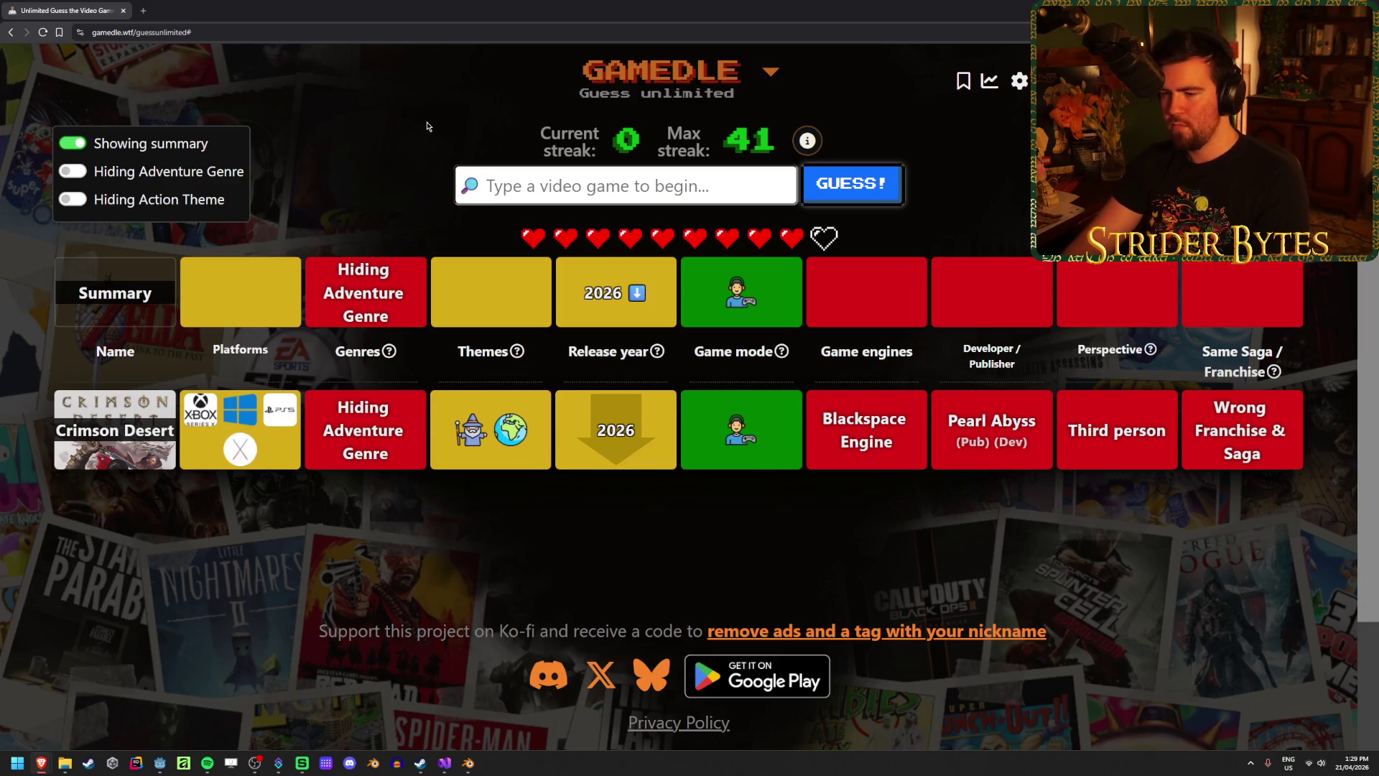
Guess Immortals of Aveum, then enter 'starfield' in the search box.
{"action": "type", "text": "spac"}
{"action": "key", "text": "ctrl+BackSpace"}
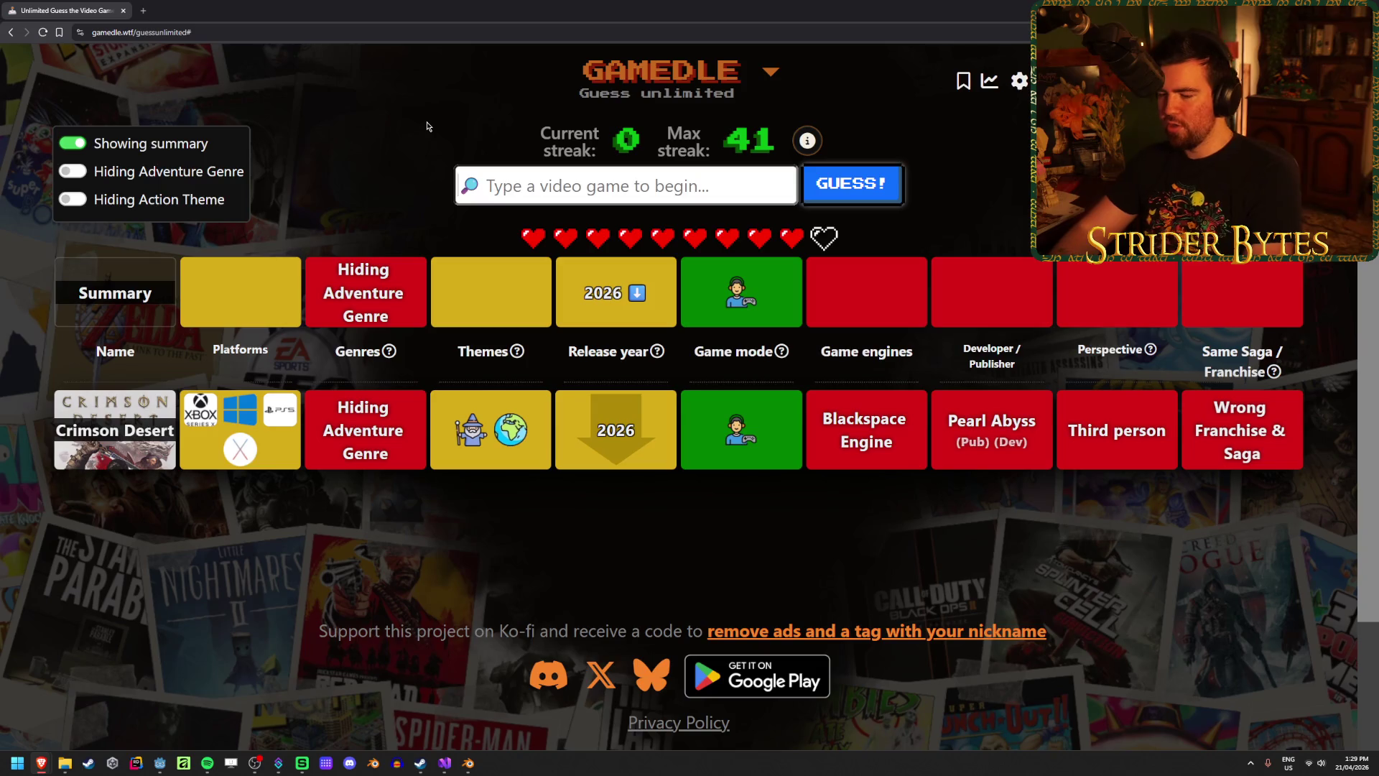
{"action": "type", "text": "immortals"}
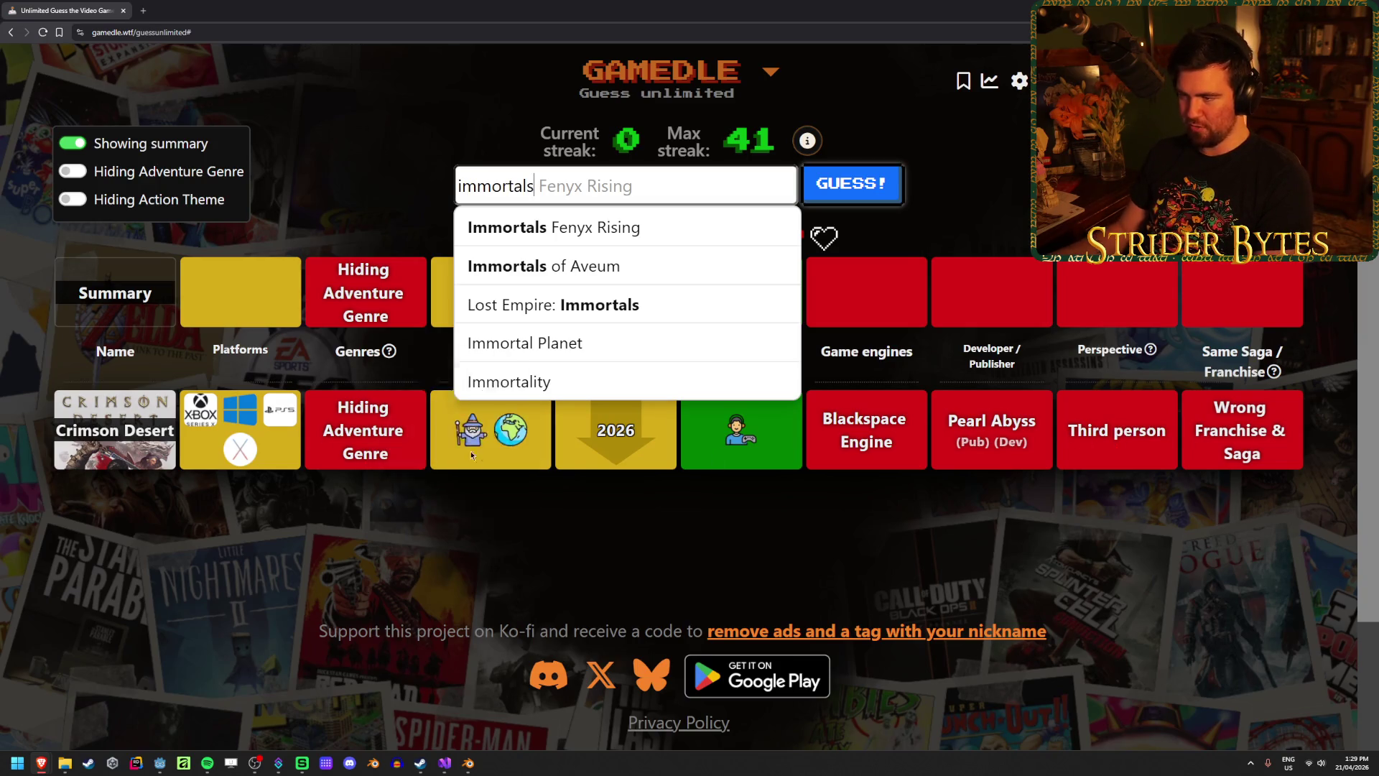
{"action": "left_click", "coordinate": [640, 275]}
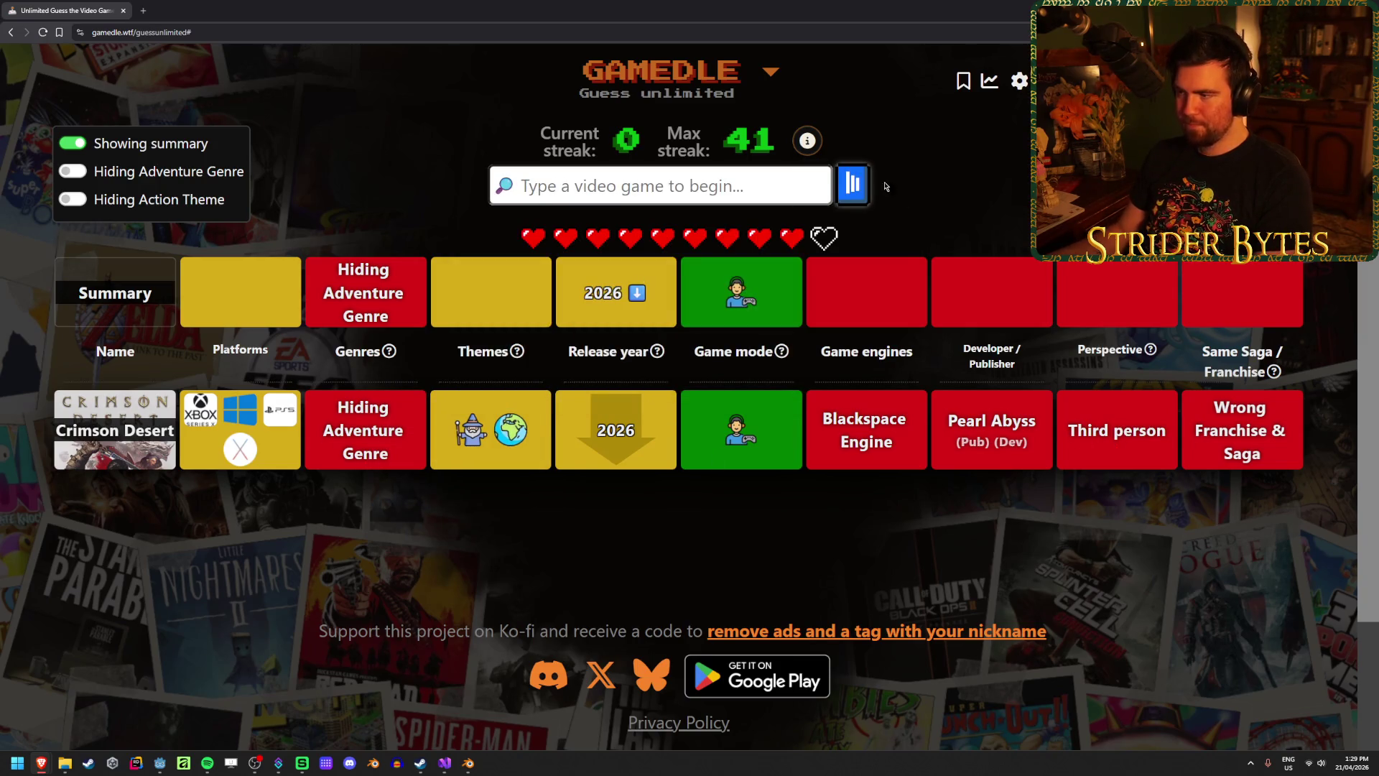
{"action": "key", "text": "Return"}
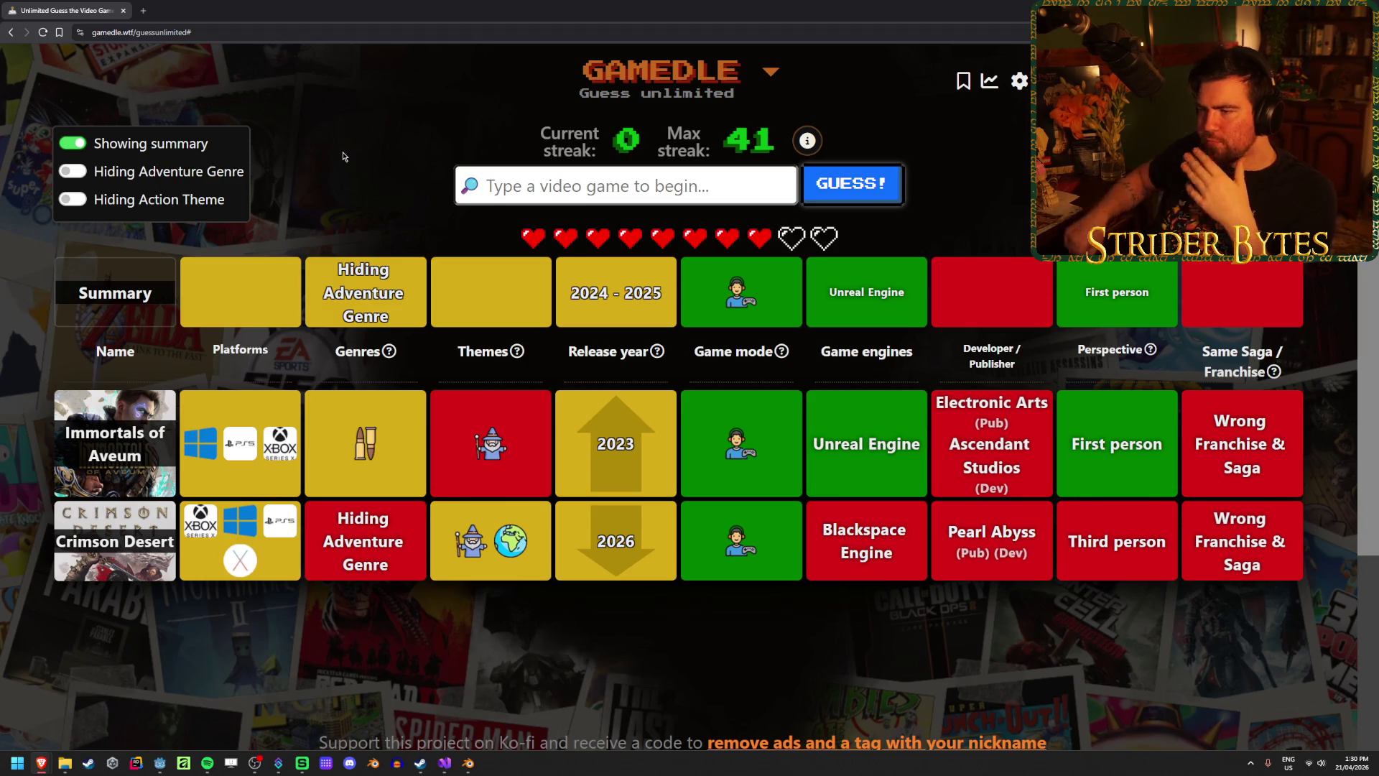
{"action": "type", "text": "starfield"}
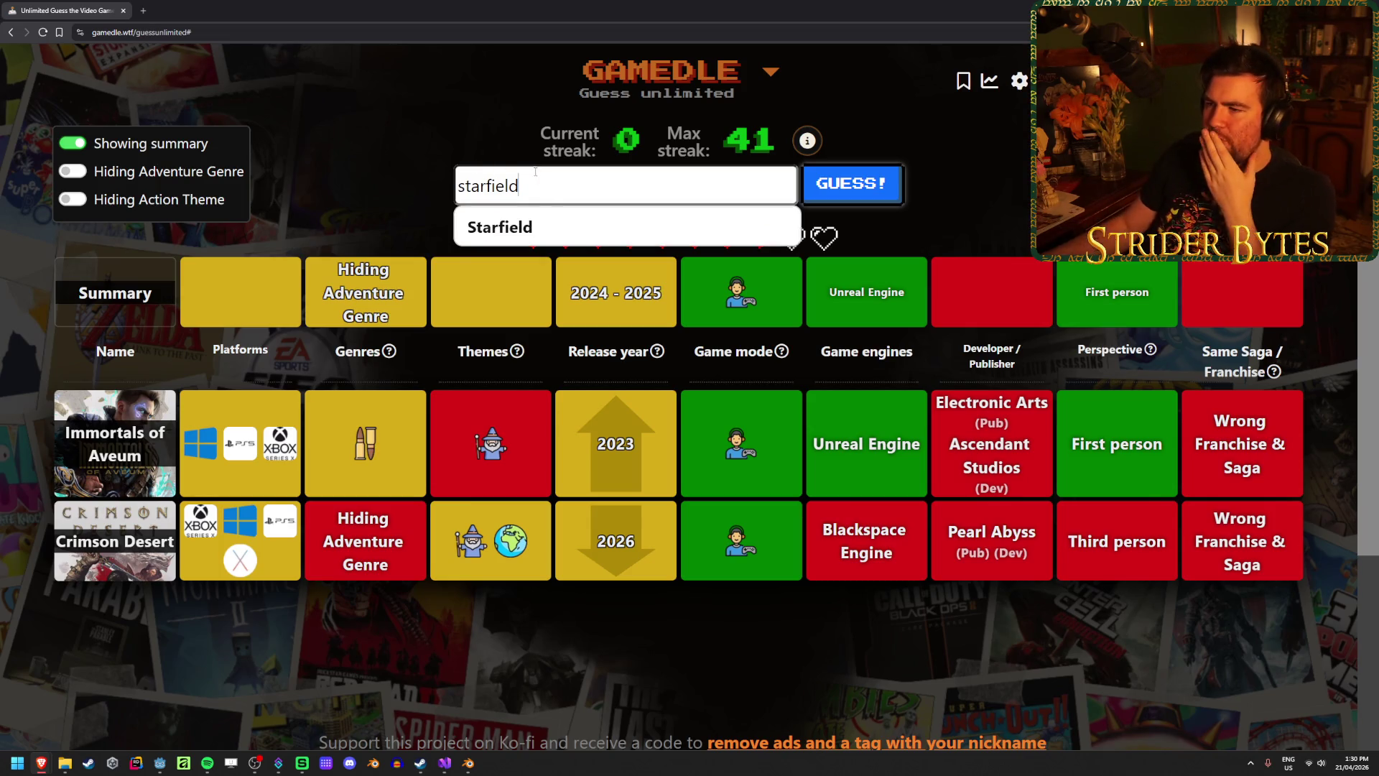
Select Starfield from the suggestions and submit it as the third guess.
{"action": "left_click", "coordinate": [575, 214]}
{"action": "left_click", "coordinate": [898, 186]}
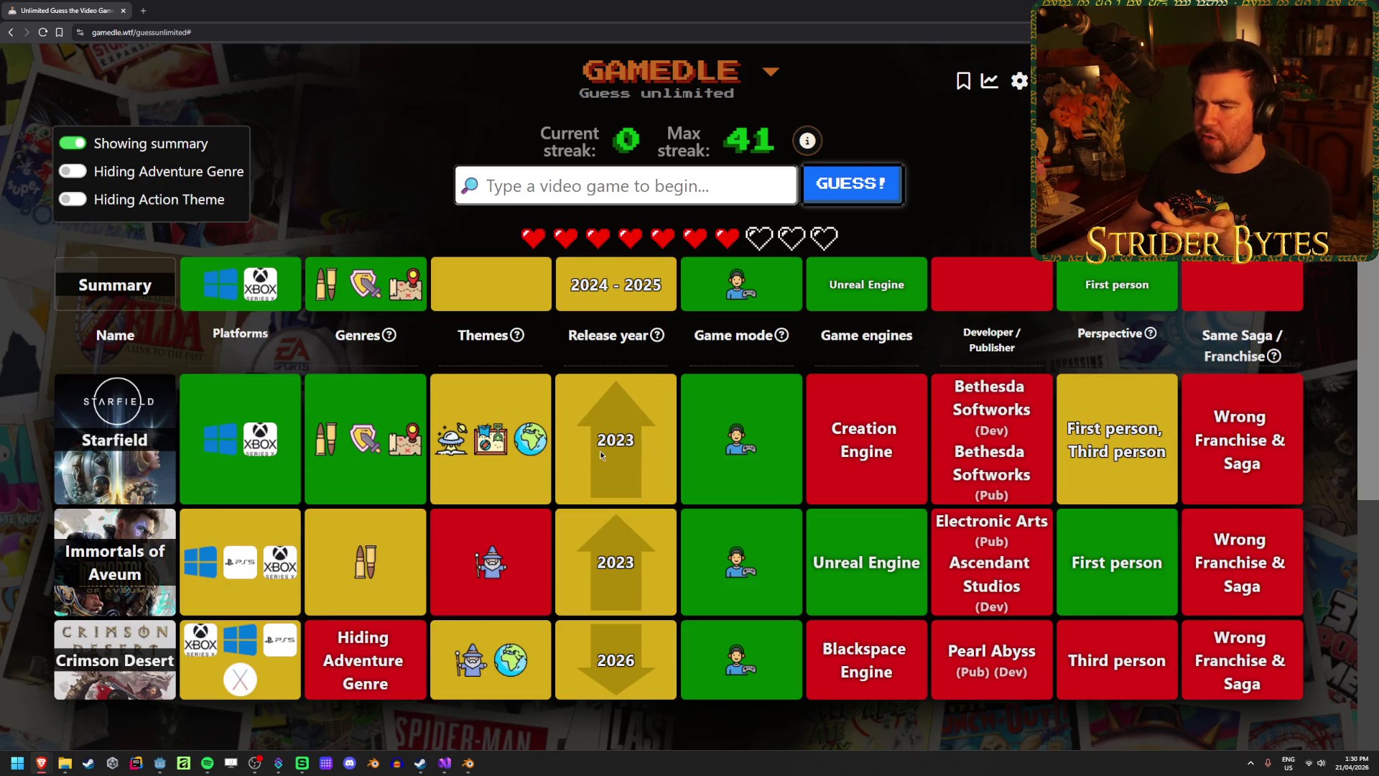
Guess Forgive Me Father 2, matching the 2024 release year and Unreal Engine.
{"action": "left_click", "coordinate": [584, 195]}
{"action": "type", "text": "forgive me"}
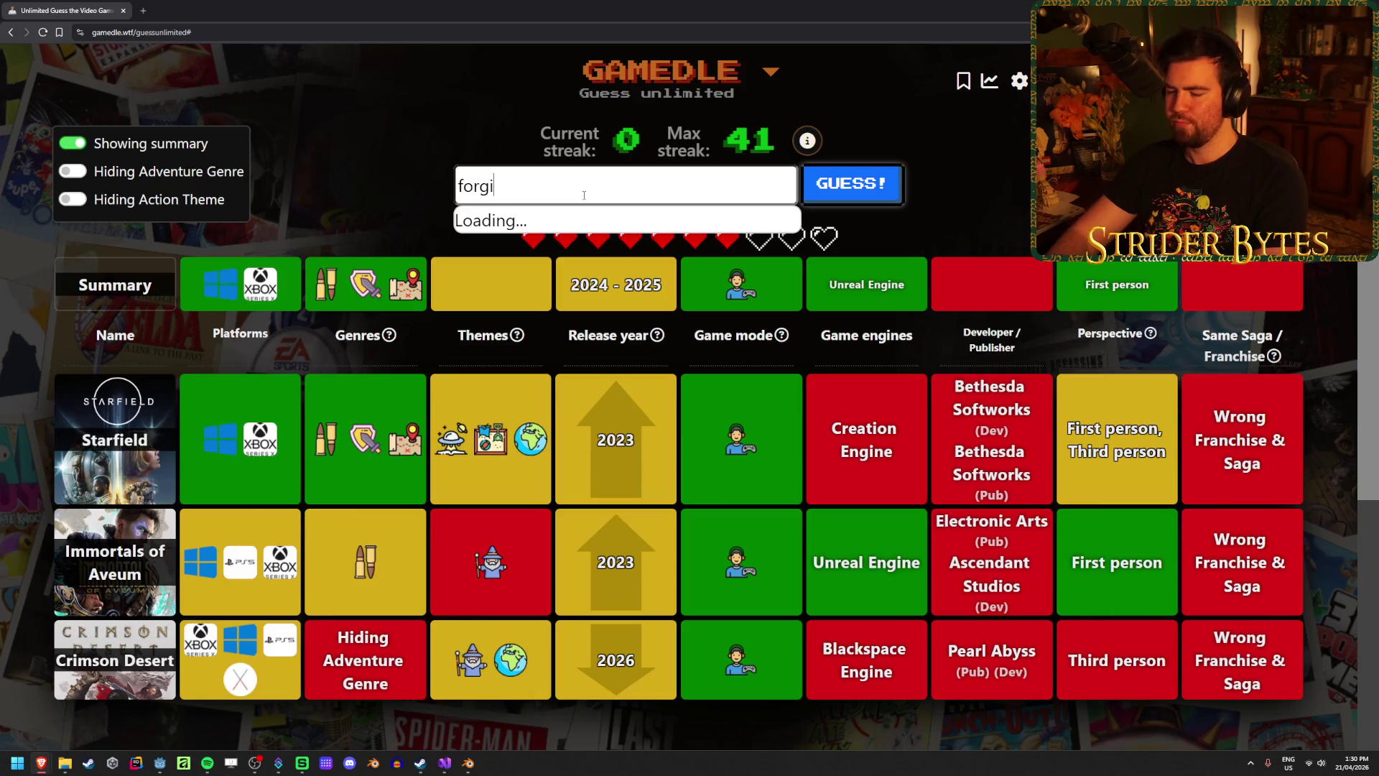
{"action": "left_click", "coordinate": [543, 266]}
{"action": "left_click", "coordinate": [876, 200]}
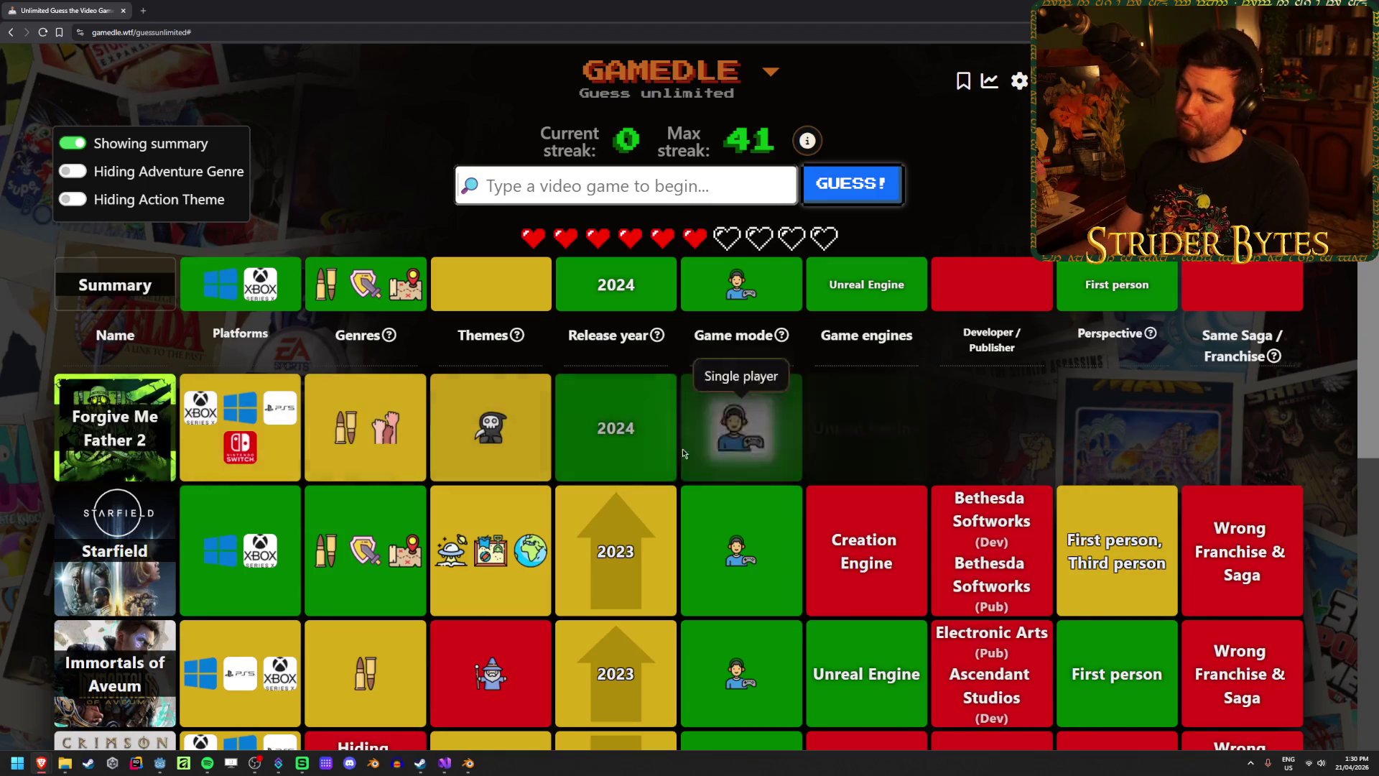
{"action": "scroll", "coordinate": [483, 411], "scroll_direction": "down", "scroll_amount": 2}
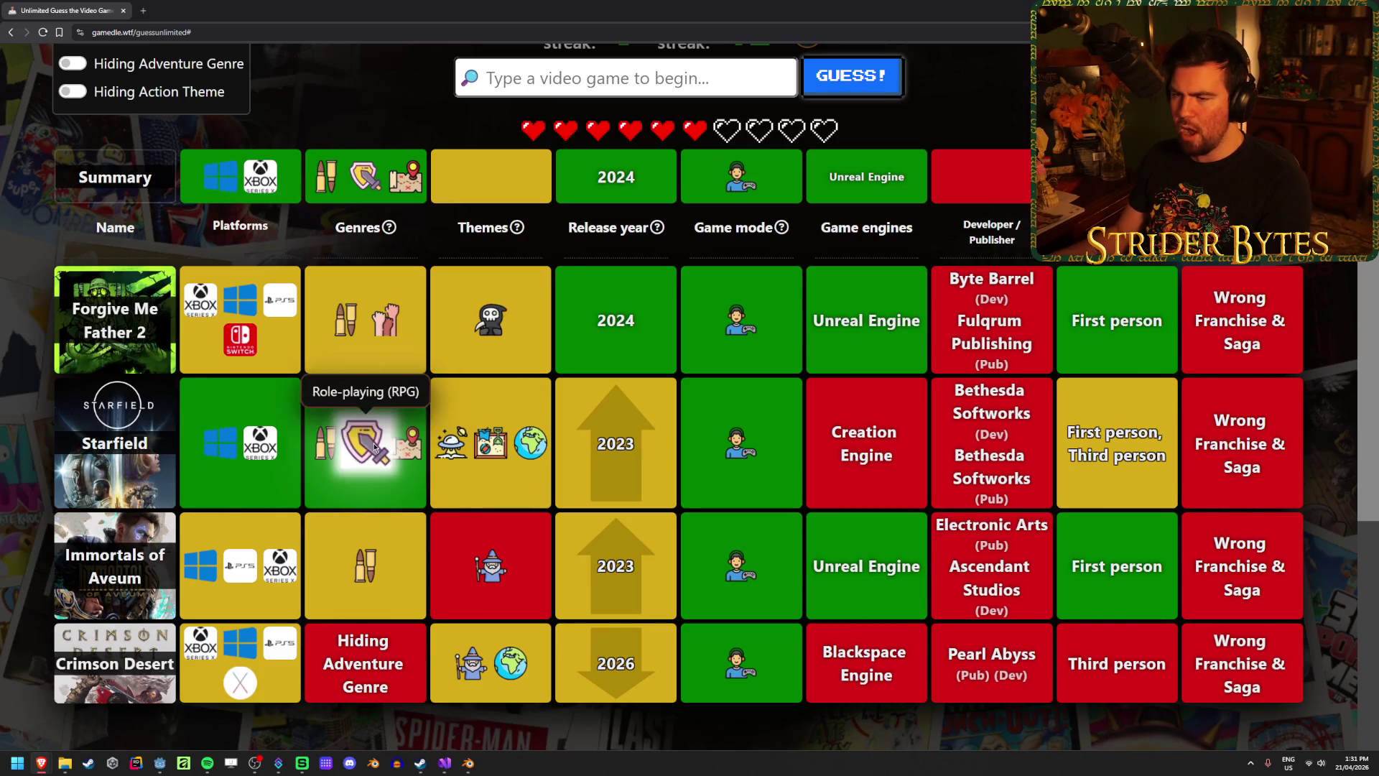
{"action": "scroll", "coordinate": [454, 425], "scroll_direction": "up", "scroll_amount": 2}
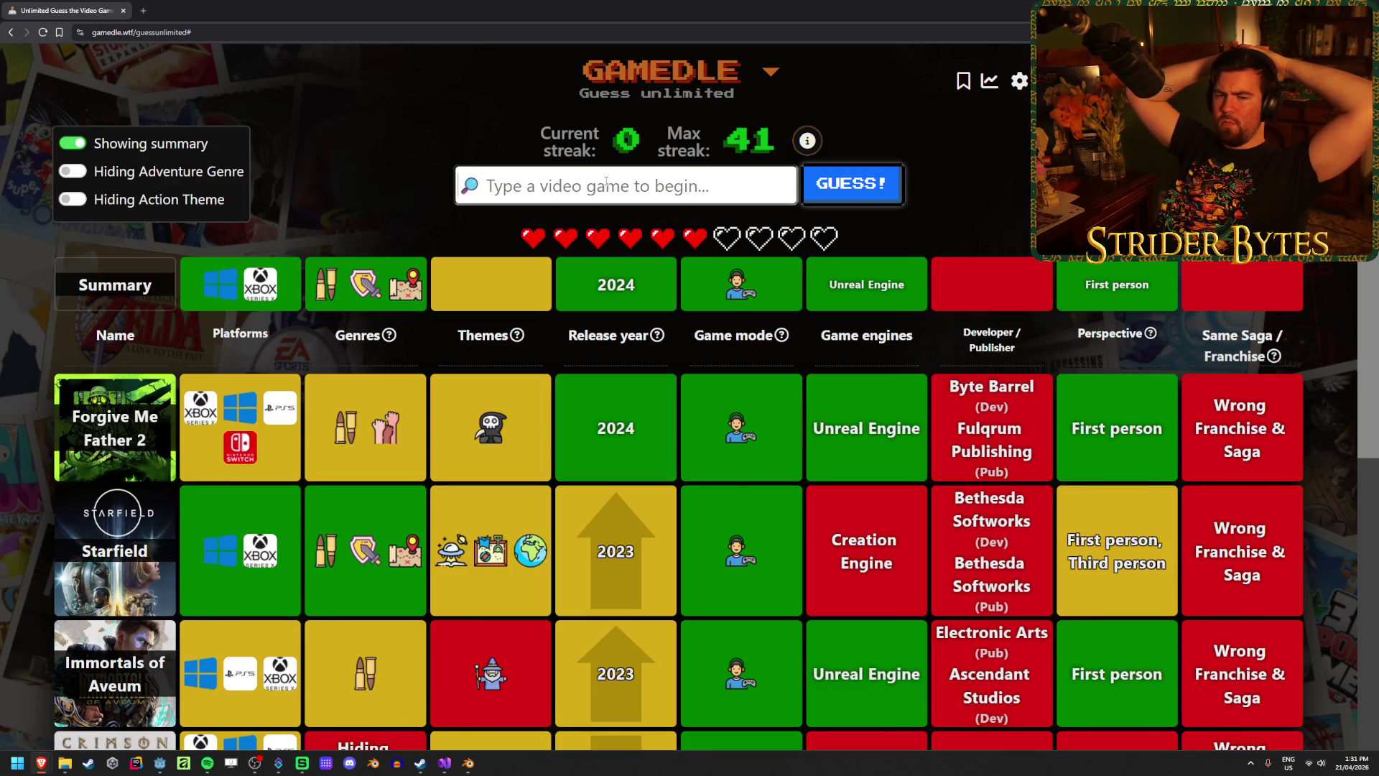
Guess S.T.A.L.K.E.R. 2: Heart of Chornobyl to win, then press NEXT! for a new round.
{"action": "type", "text": "stal"}
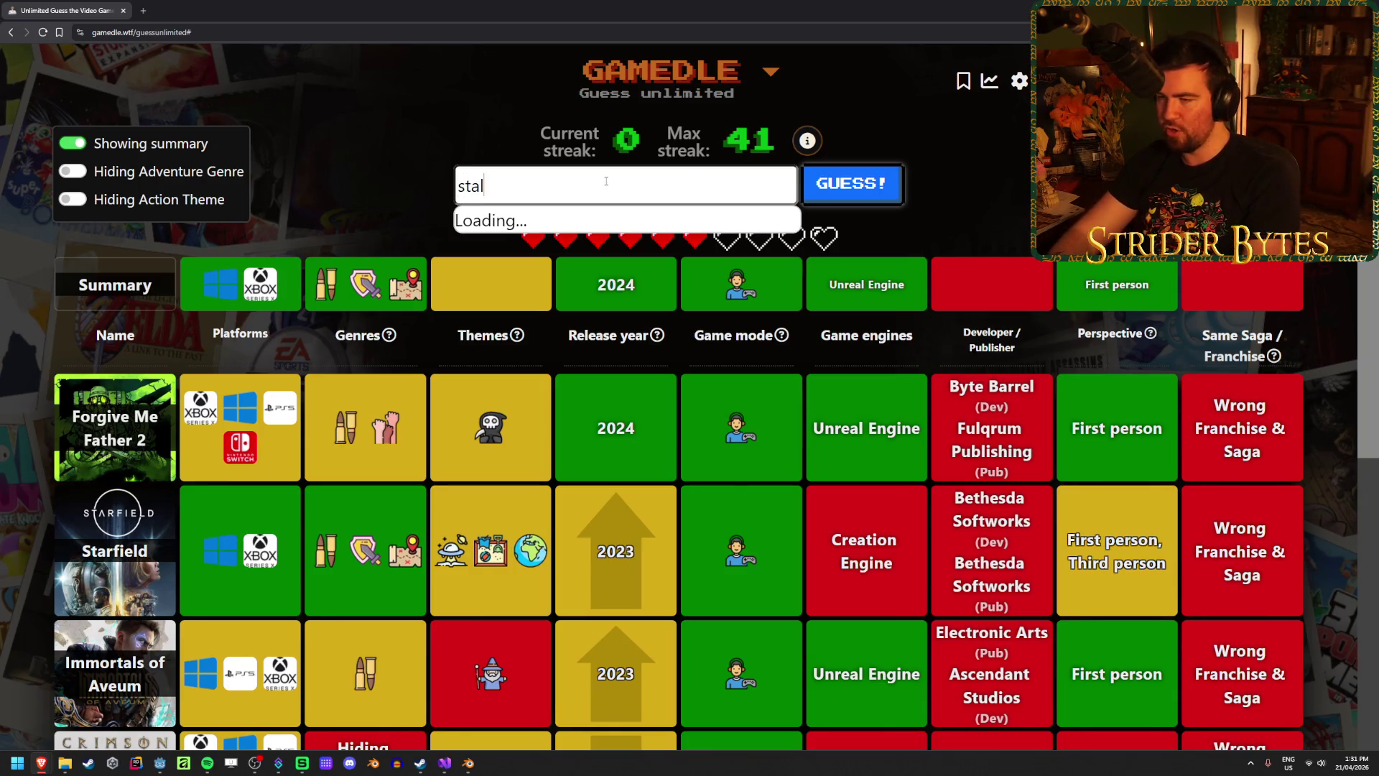
{"action": "type", "text": "ker"}
{"action": "left_click", "coordinate": [635, 260]}
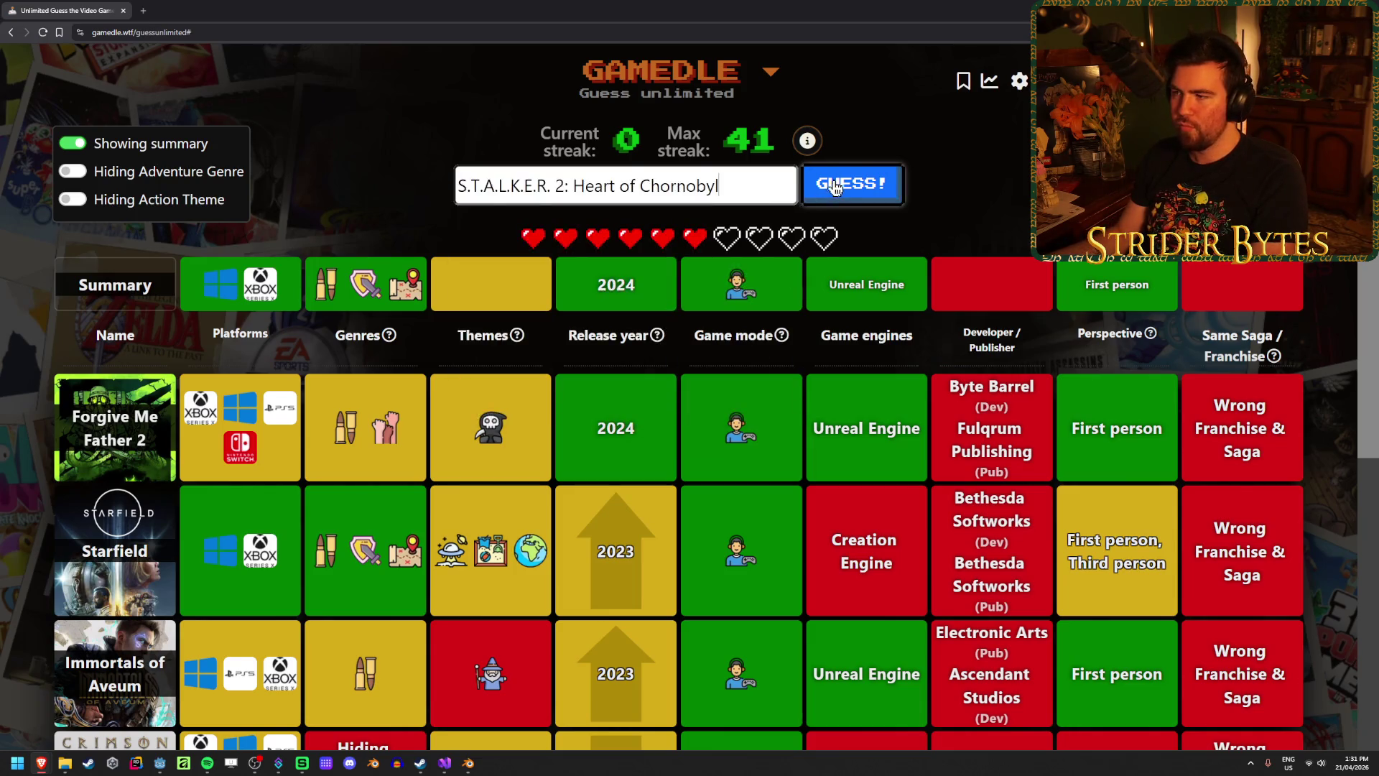
{"action": "left_click", "coordinate": [833, 187]}
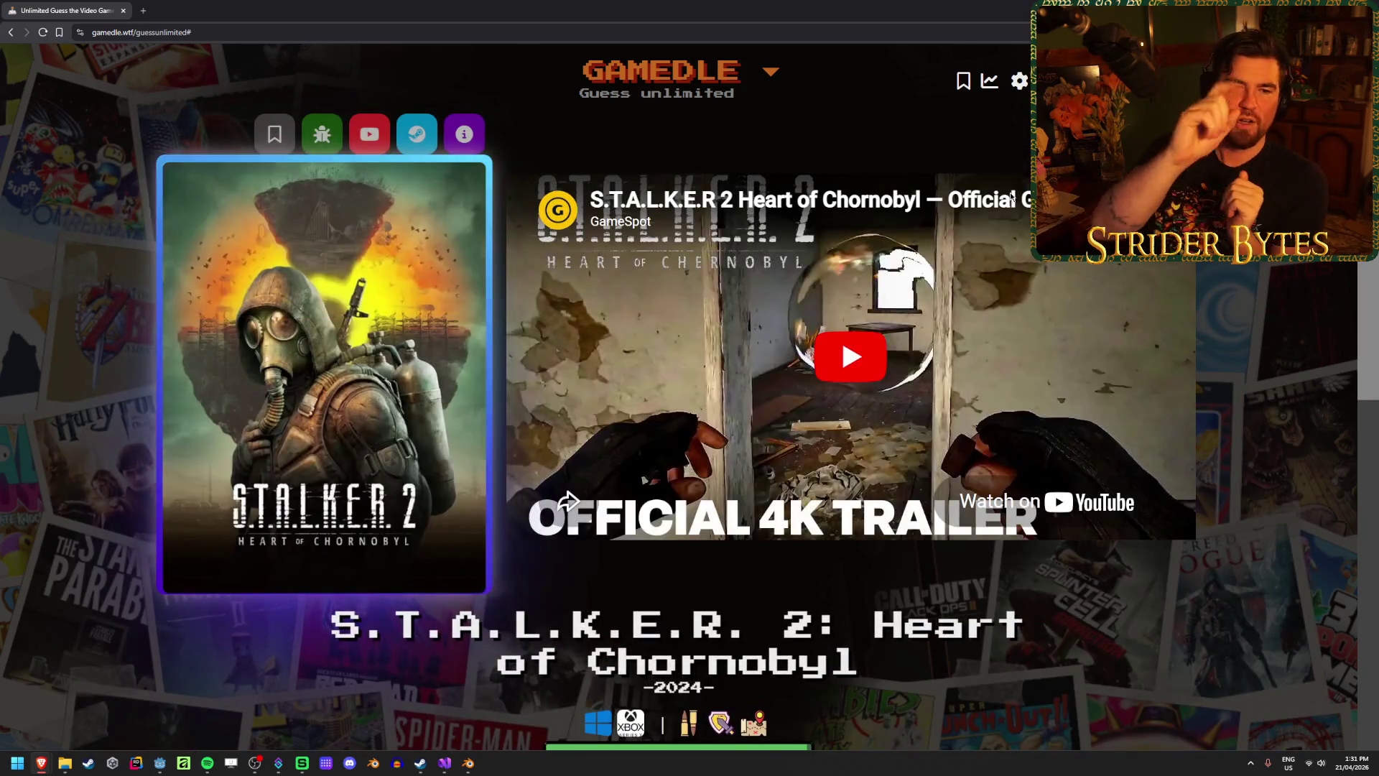
{"action": "scroll", "coordinate": [911, 631], "scroll_direction": "down", "scroll_amount": 1}
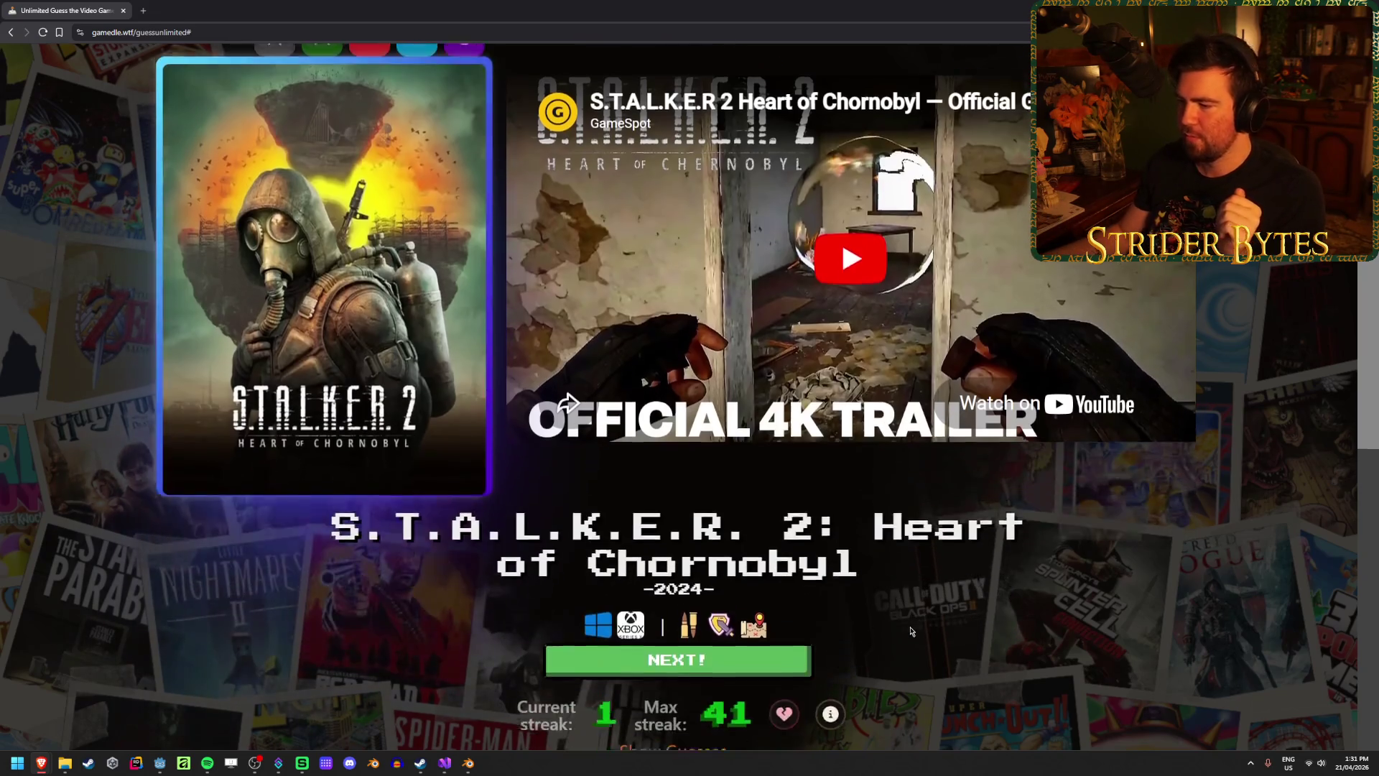
{"action": "left_click", "coordinate": [769, 650]}
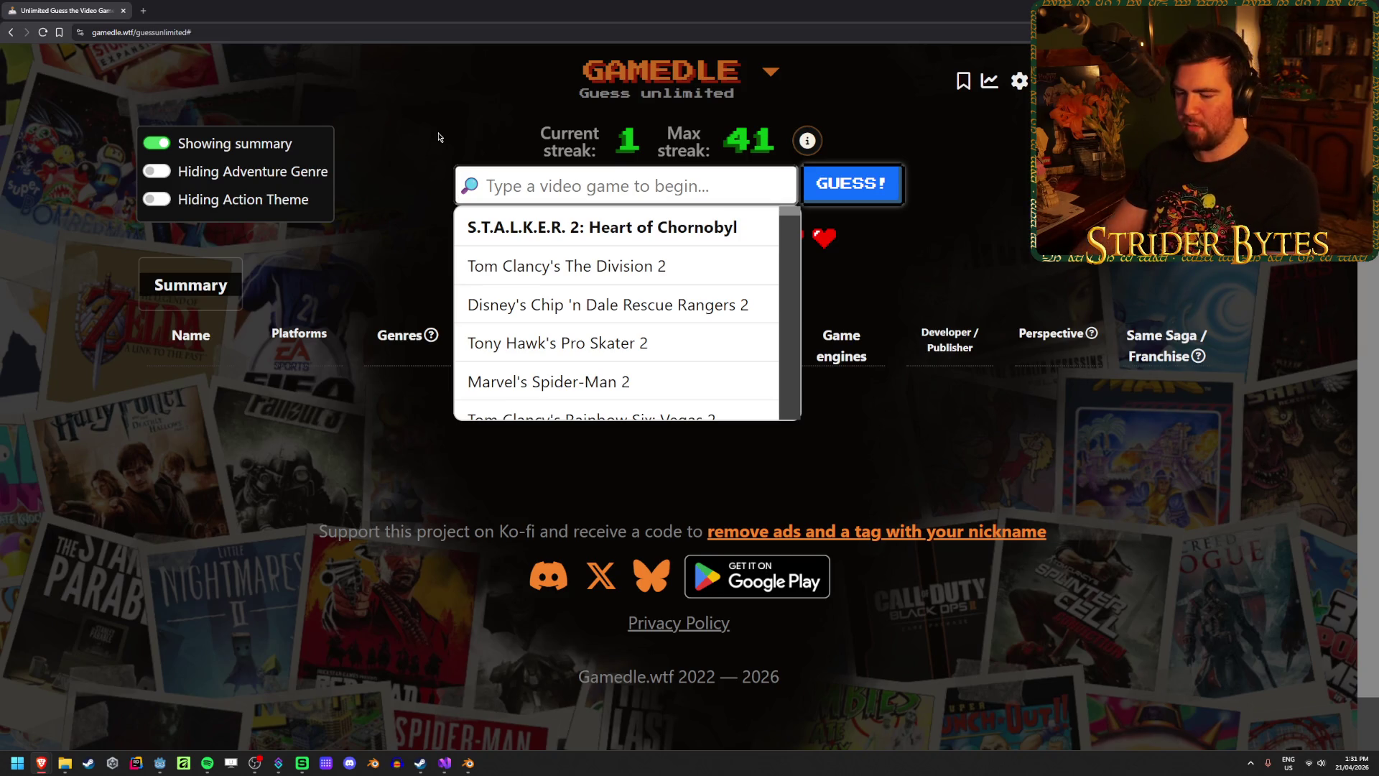
Submit Clair Obscur: Expedition 33 as the round's opening guess and review its clue row.
{"action": "type", "text": "expedi"}
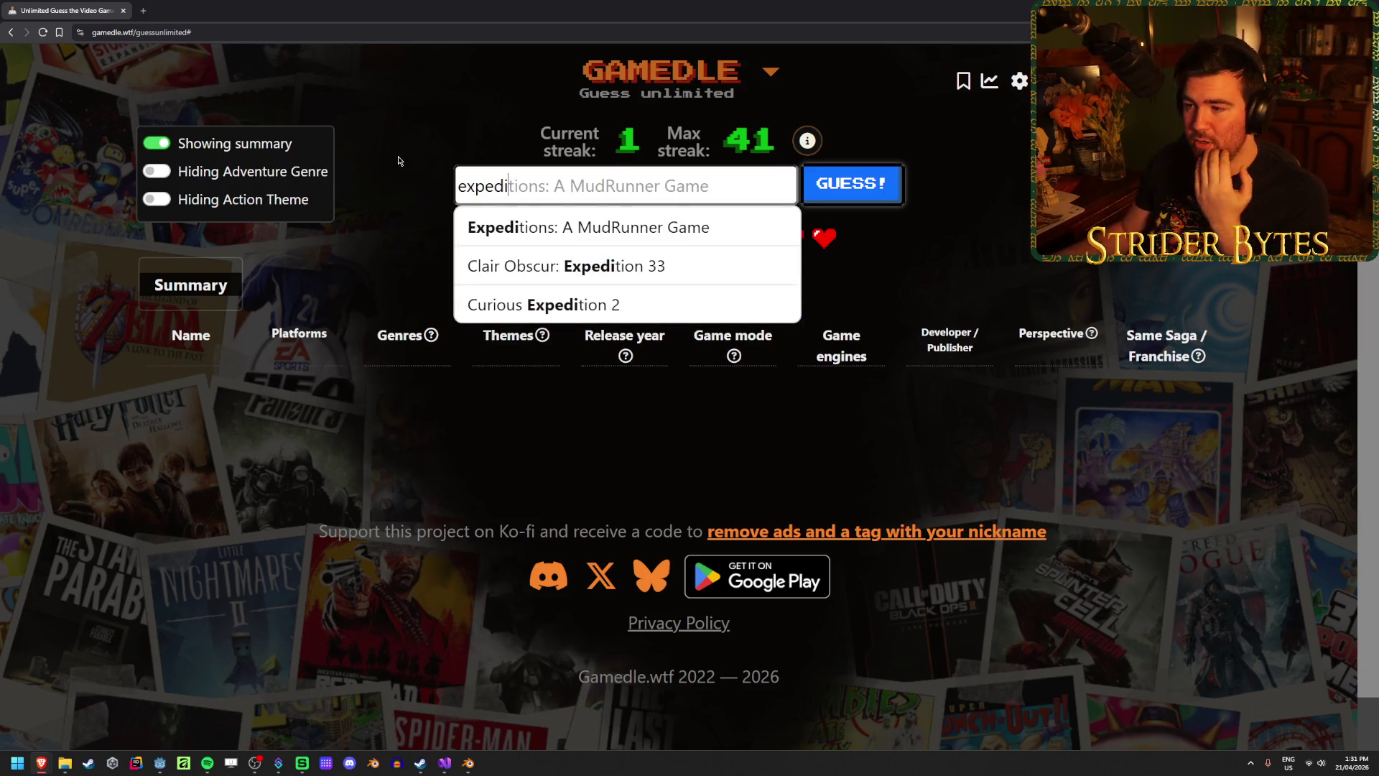
{"action": "left_click", "coordinate": [744, 260]}
{"action": "left_click", "coordinate": [839, 197]}
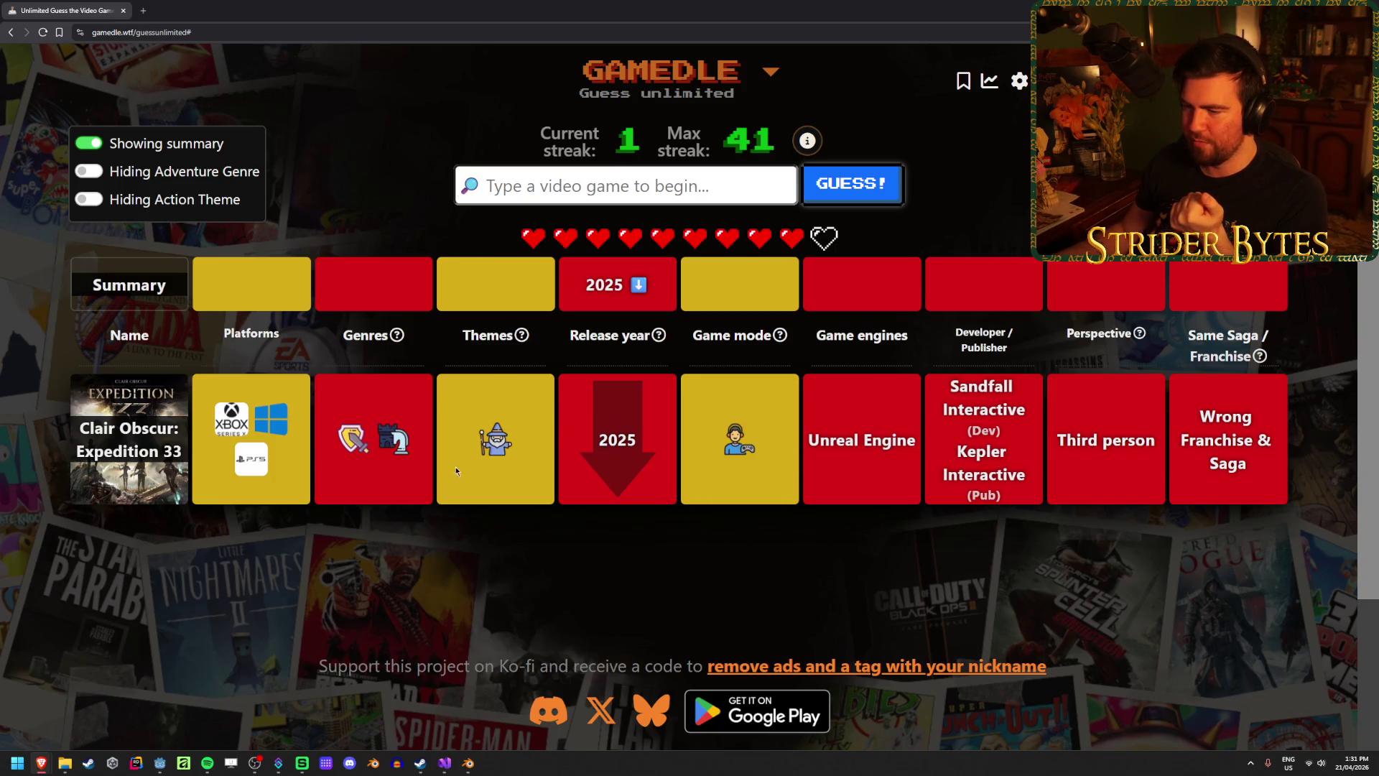
{"action": "mouse_move", "coordinate": [353, 443]}
{"action": "mouse_move", "coordinate": [493, 443]}
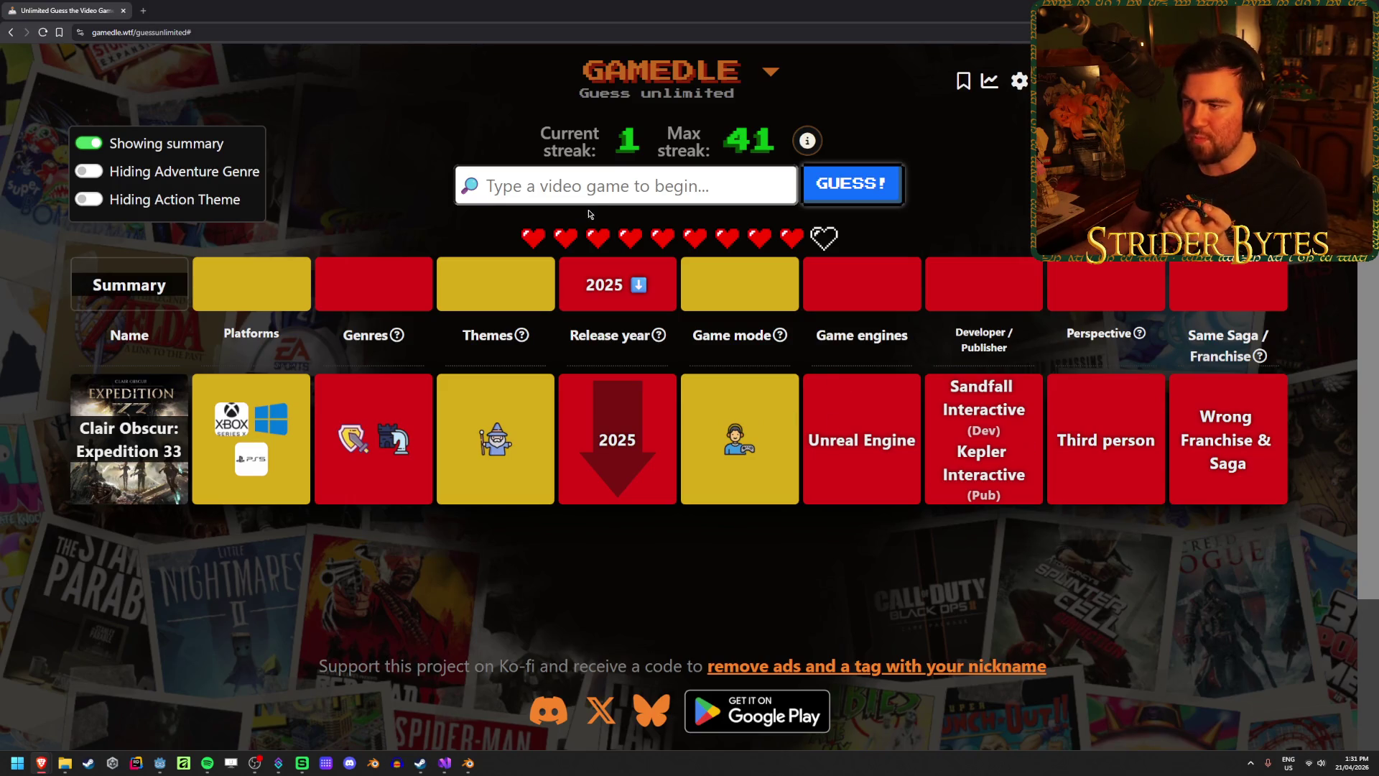
Guess Stardew Valley as the second attempt.
{"action": "type", "text": "stardew"}
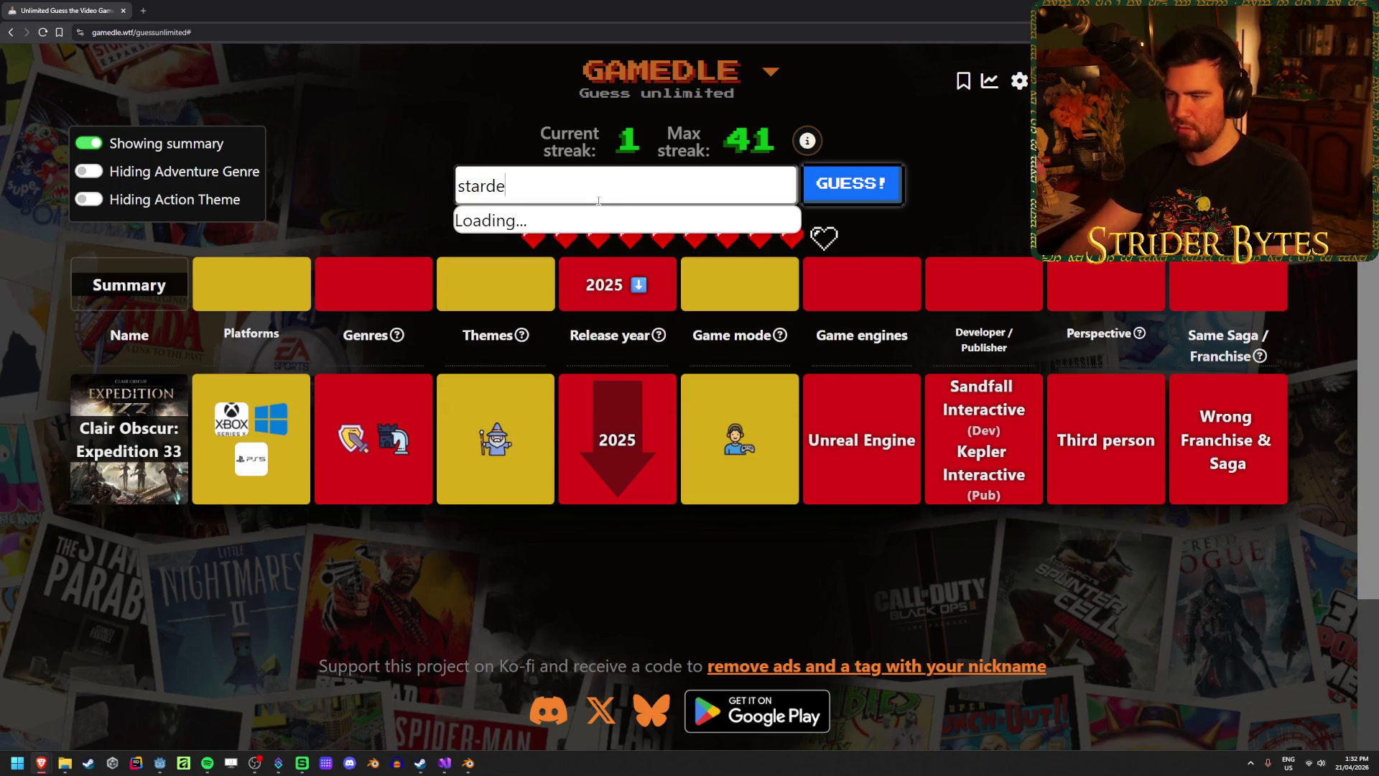
{"action": "key", "text": "Return"}
{"action": "key", "text": "Return"}
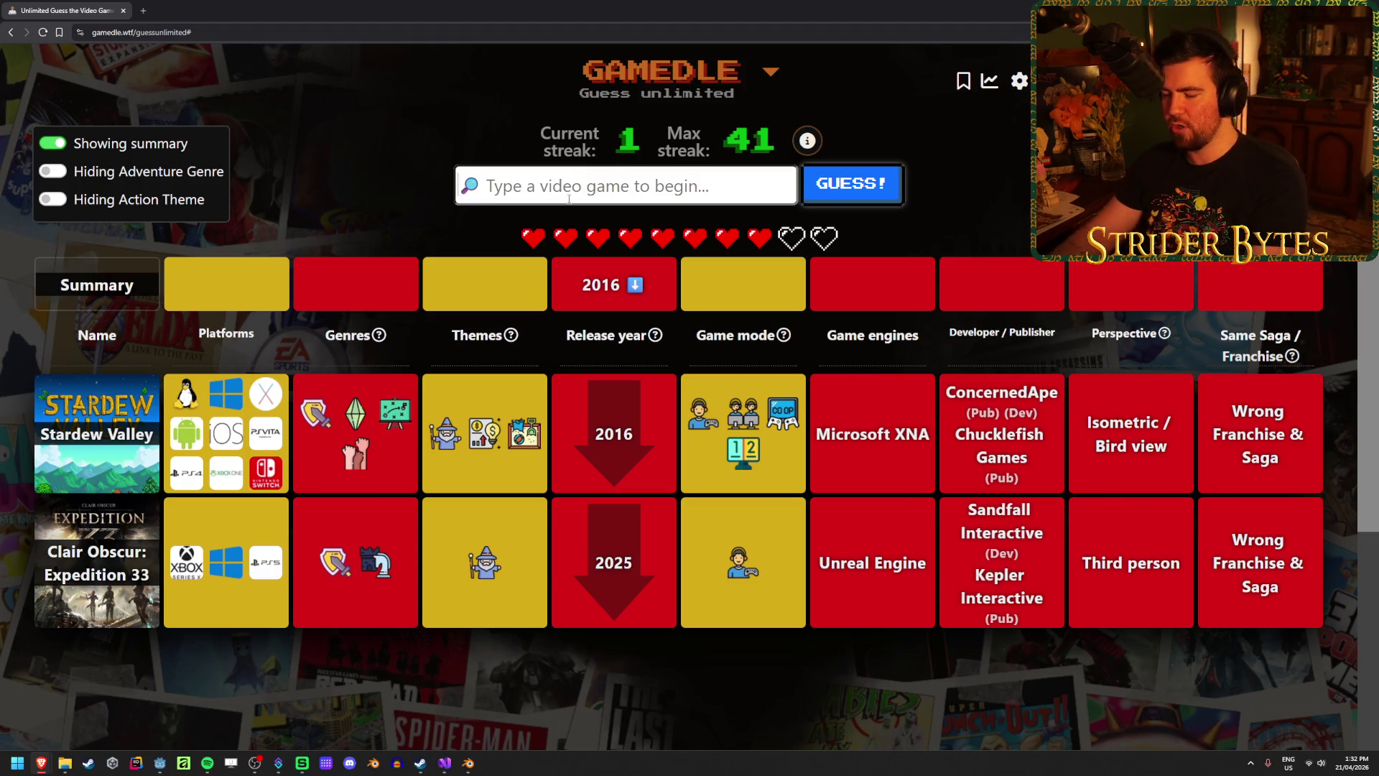
Guess Dark Messiah of Might and Magic as the third attempt.
{"action": "type", "text": "dark messiah"}
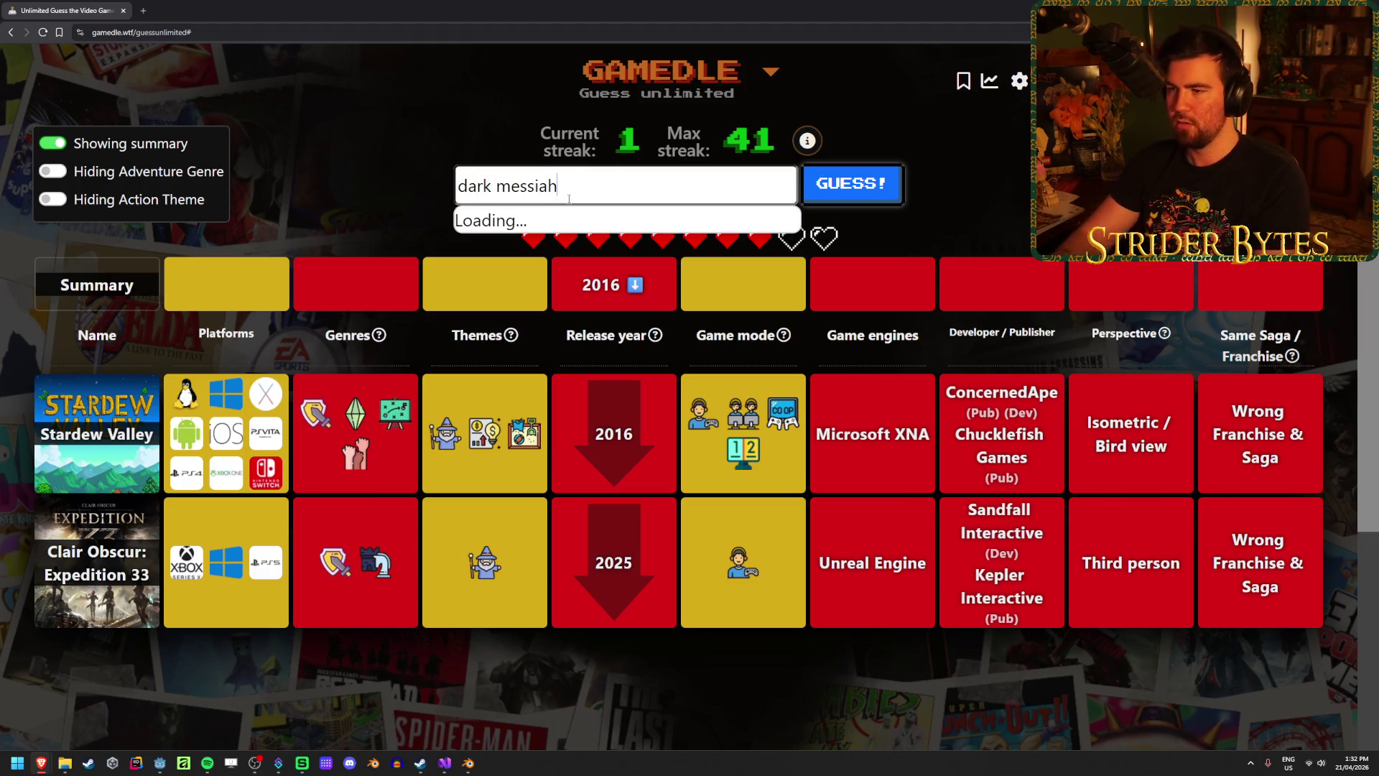
{"action": "left_click", "coordinate": [574, 222]}
{"action": "left_click", "coordinate": [875, 189]}
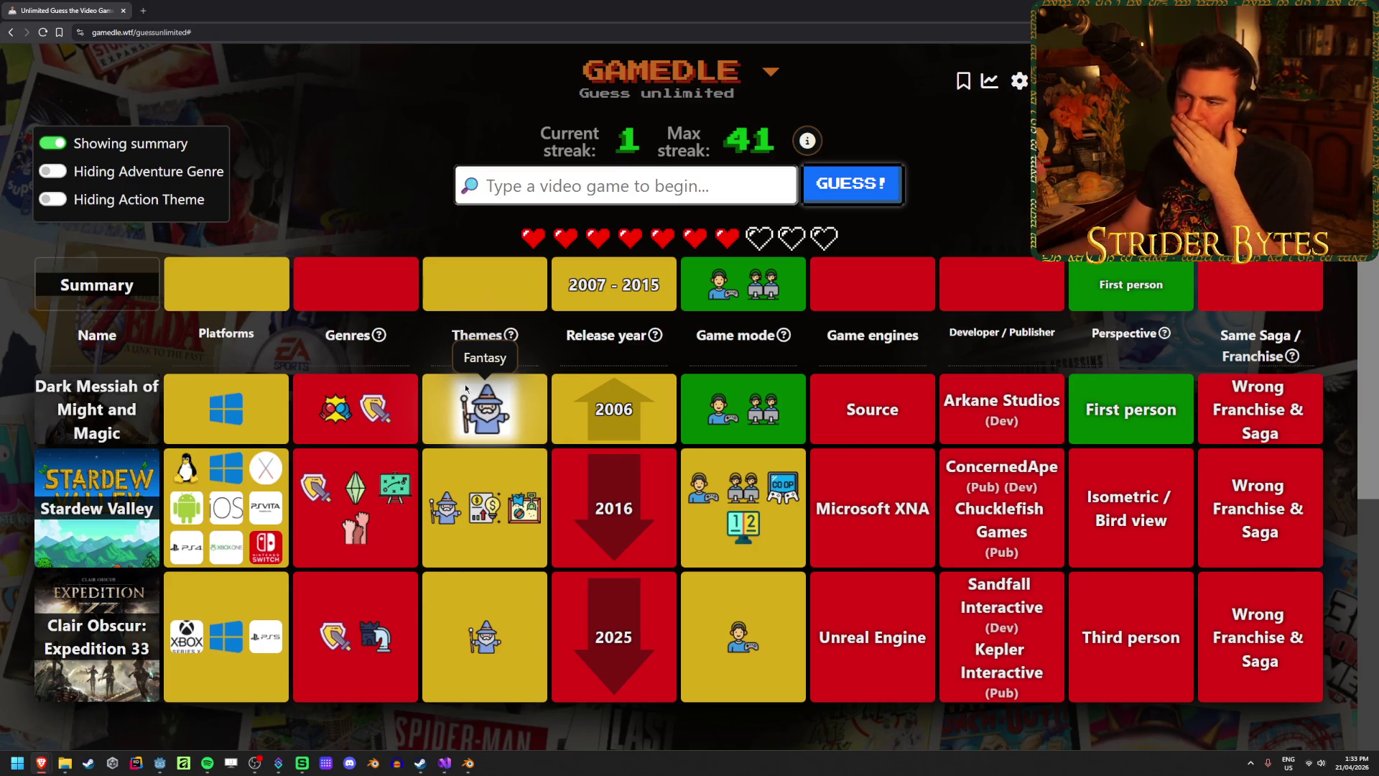
Guess The Chronicles of Riddick: Escape from Butcher Bay and scroll down to its clues.
{"action": "type", "text": "riddick"}
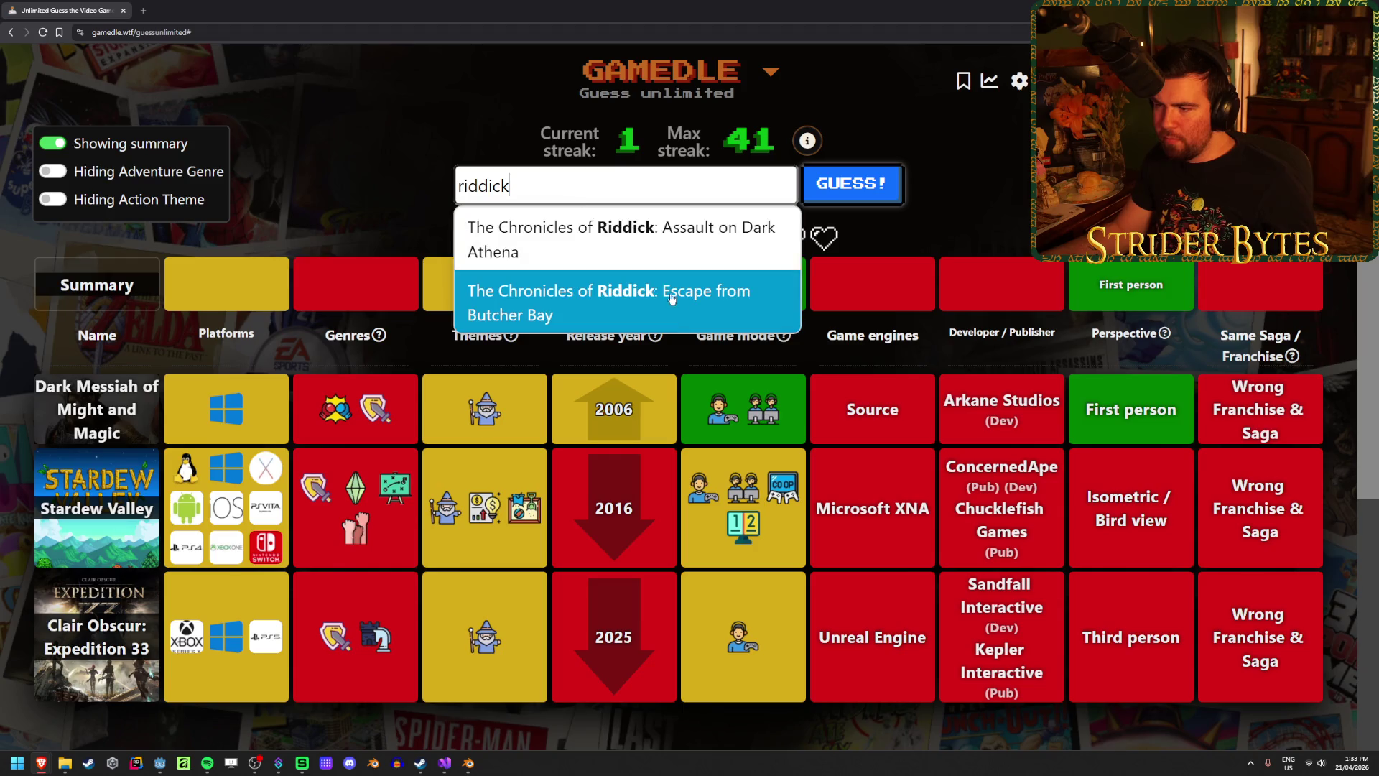
{"action": "left_click", "coordinate": [604, 296]}
{"action": "left_click", "coordinate": [839, 203]}
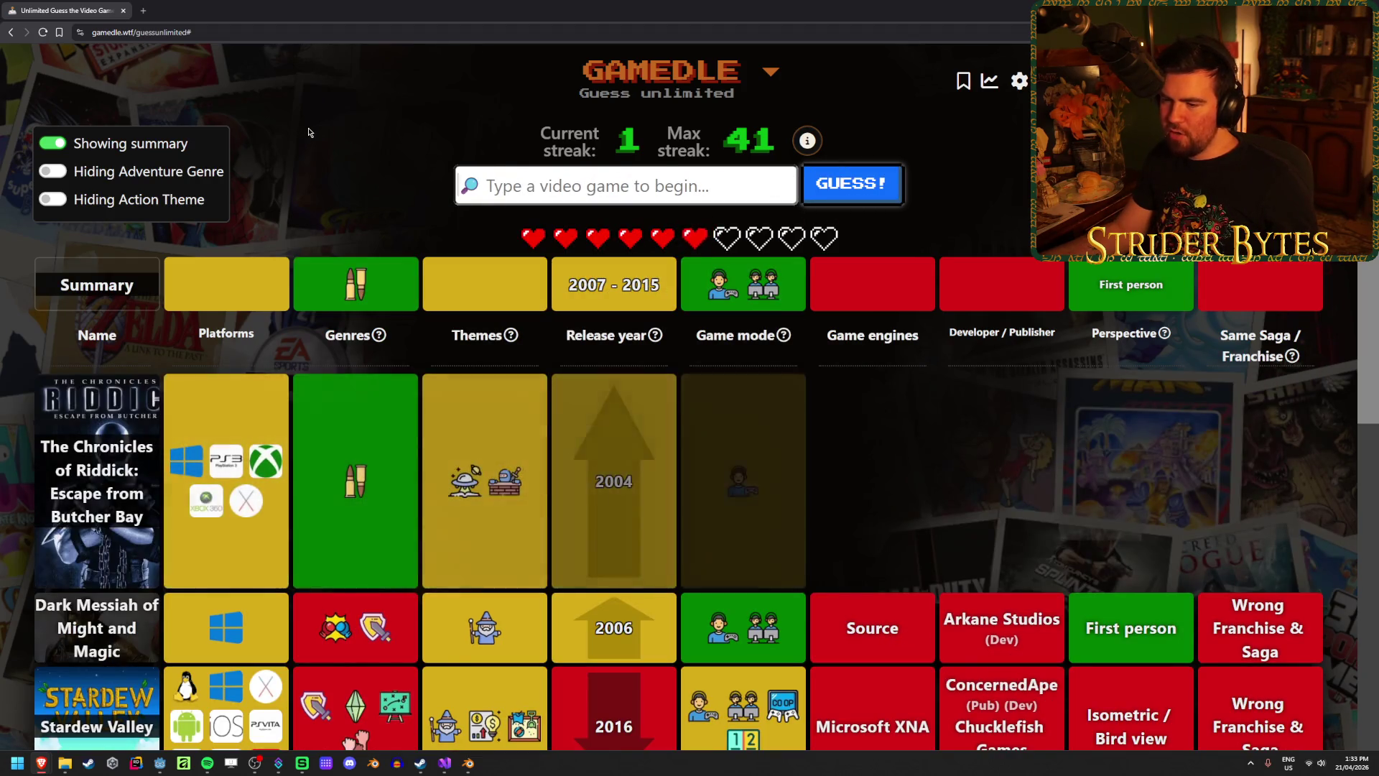
{"action": "scroll", "coordinate": [739, 523], "scroll_direction": "down", "scroll_amount": 1}
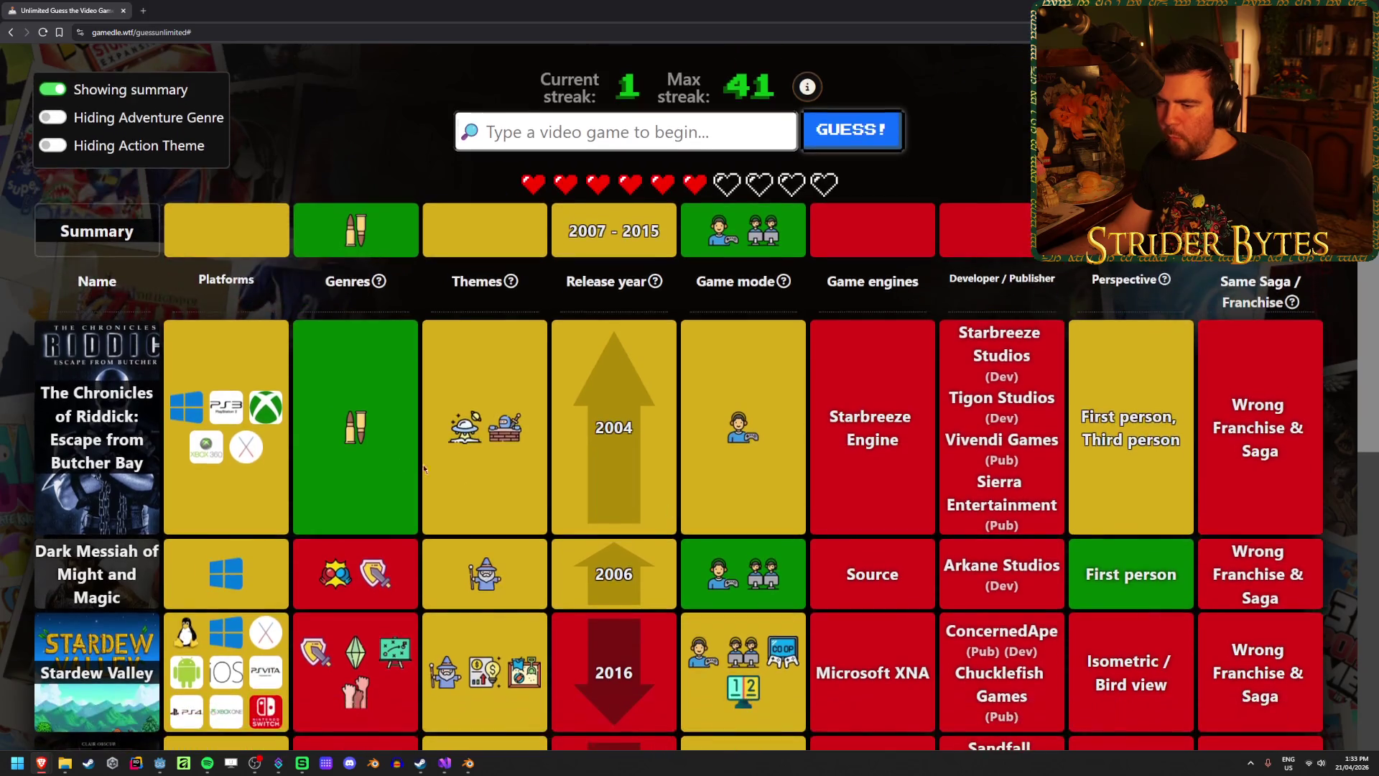
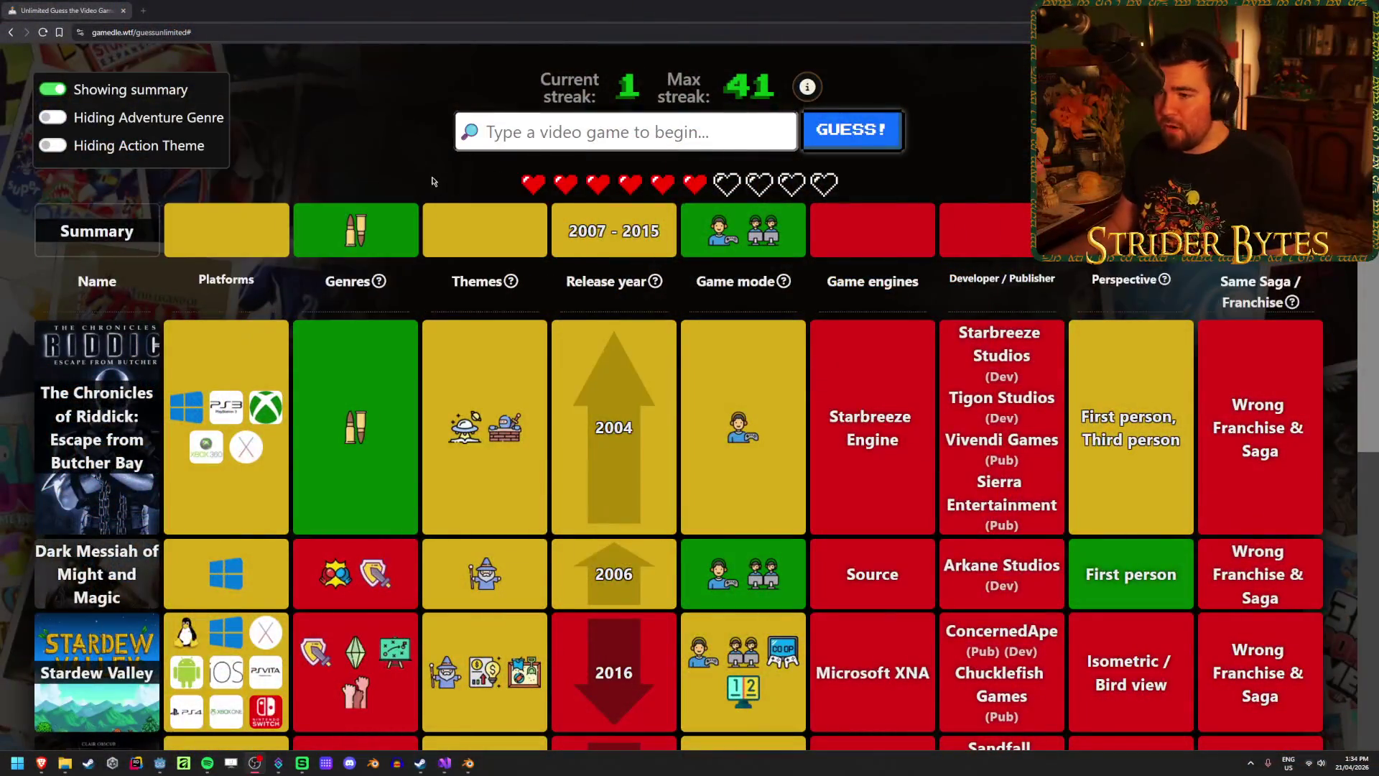
Guess BioShock Infinite from the 'inite' search, then return focus to the browser.
{"action": "type", "text": "inite"}
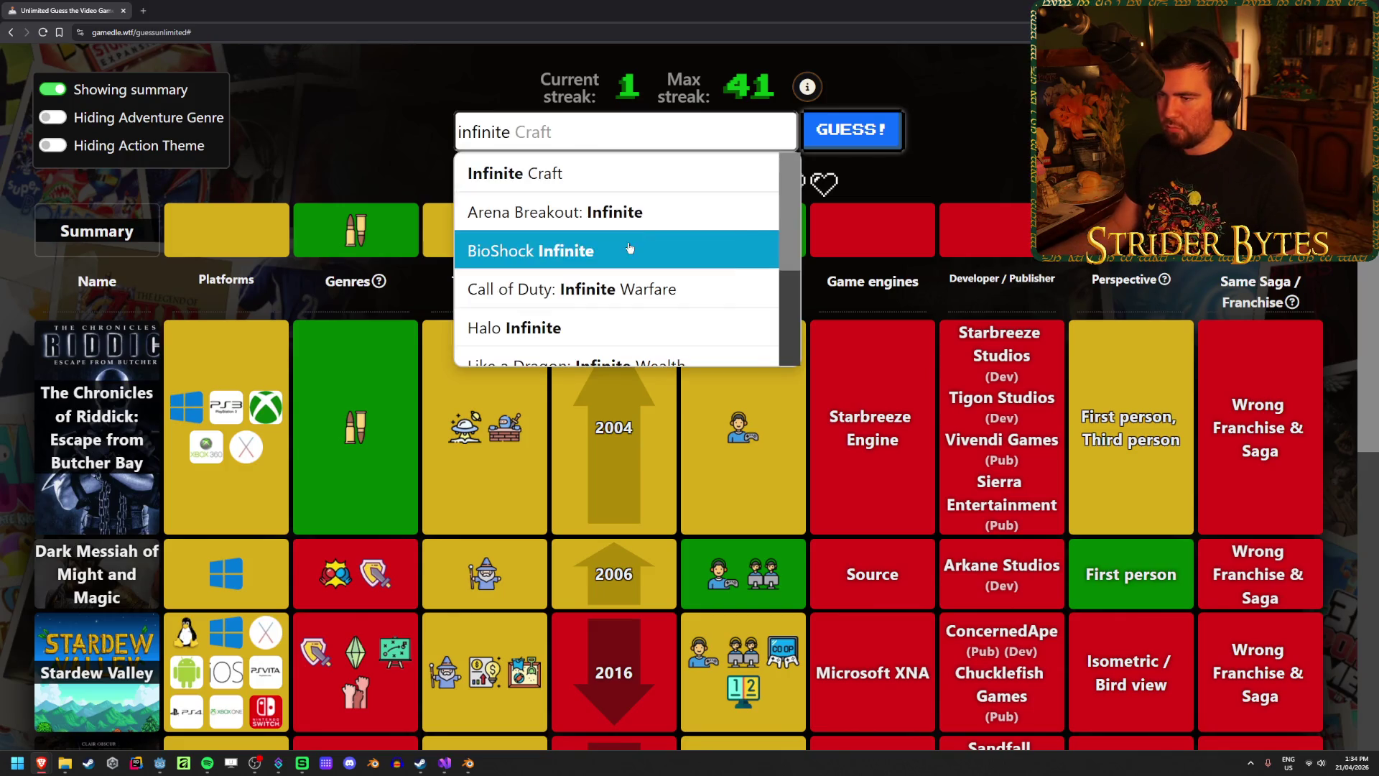
{"action": "left_click", "coordinate": [629, 248]}
{"action": "left_click", "coordinate": [852, 129]}
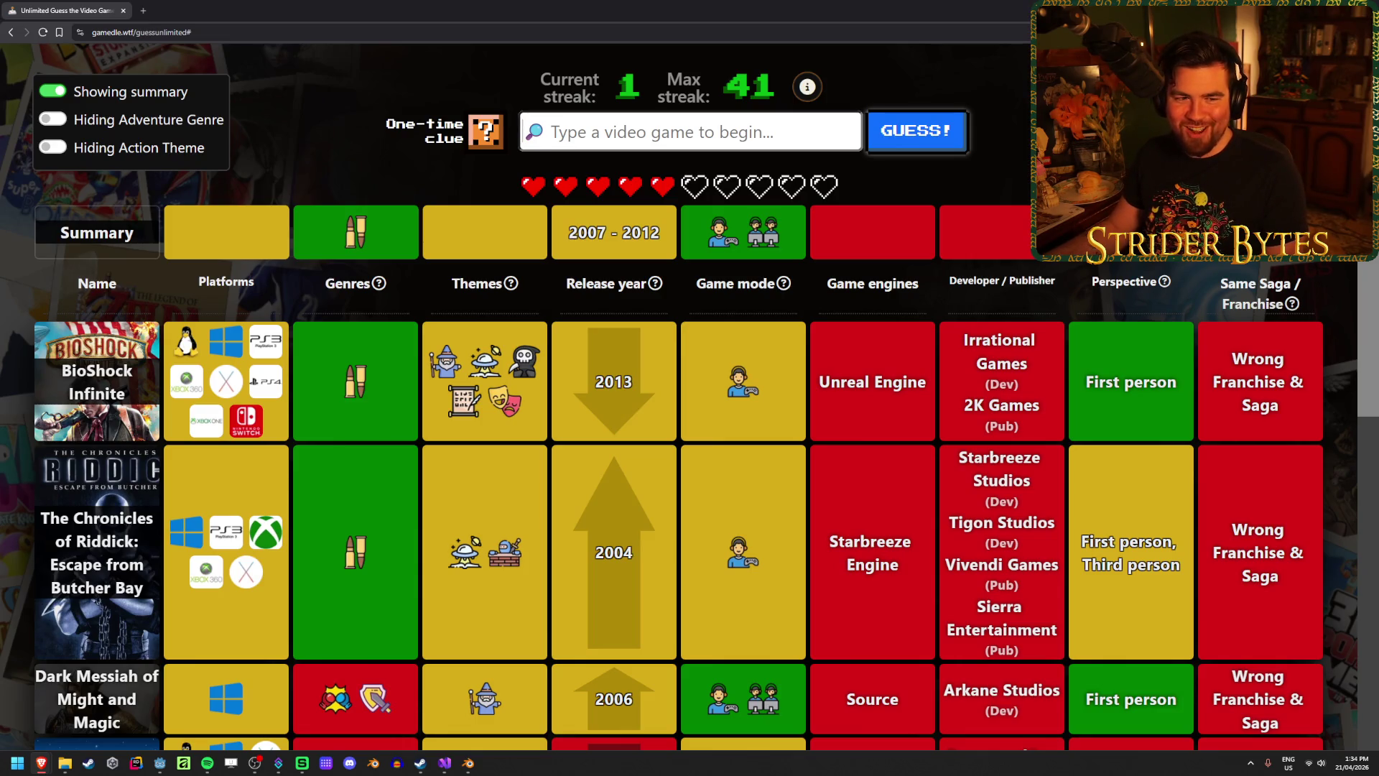
{"action": "key", "text": "alt+Tab"}
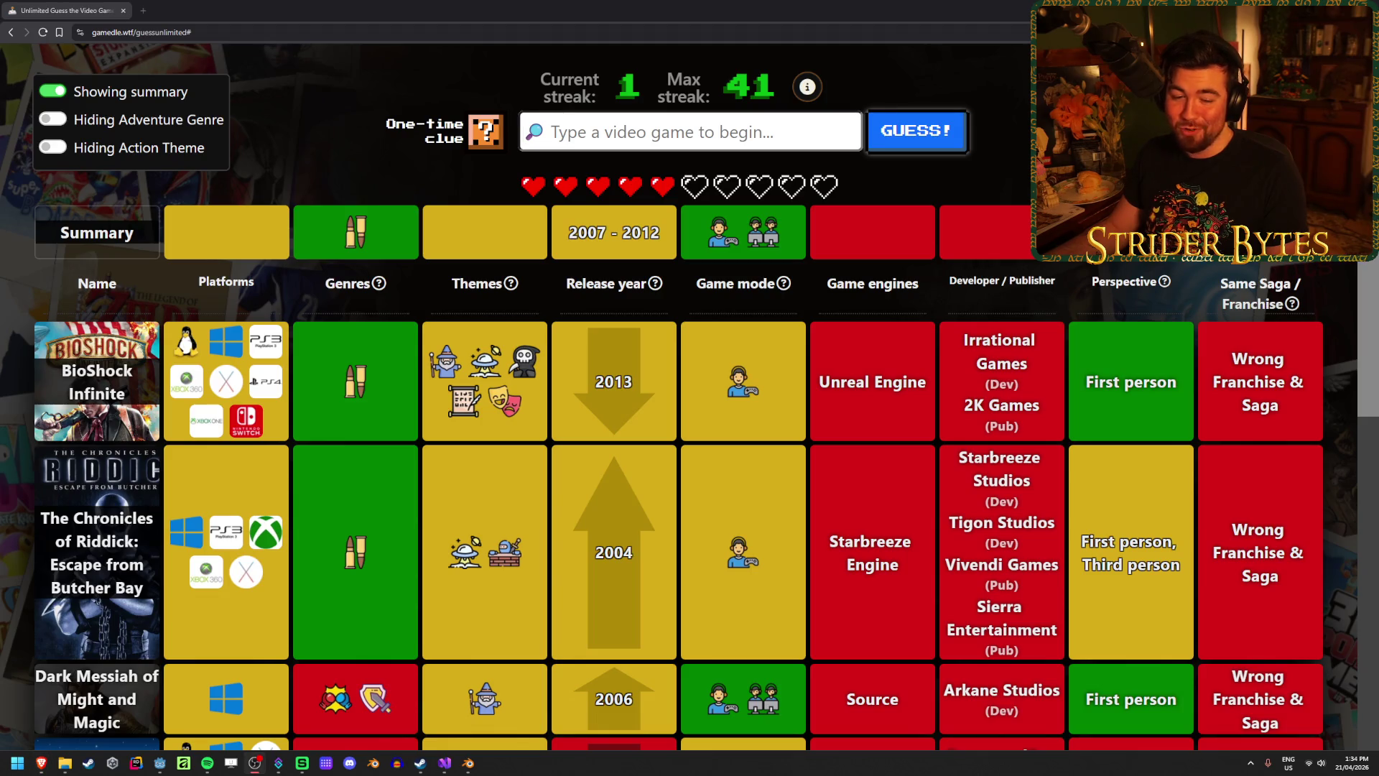
{"action": "left_click", "coordinate": [652, 423]}
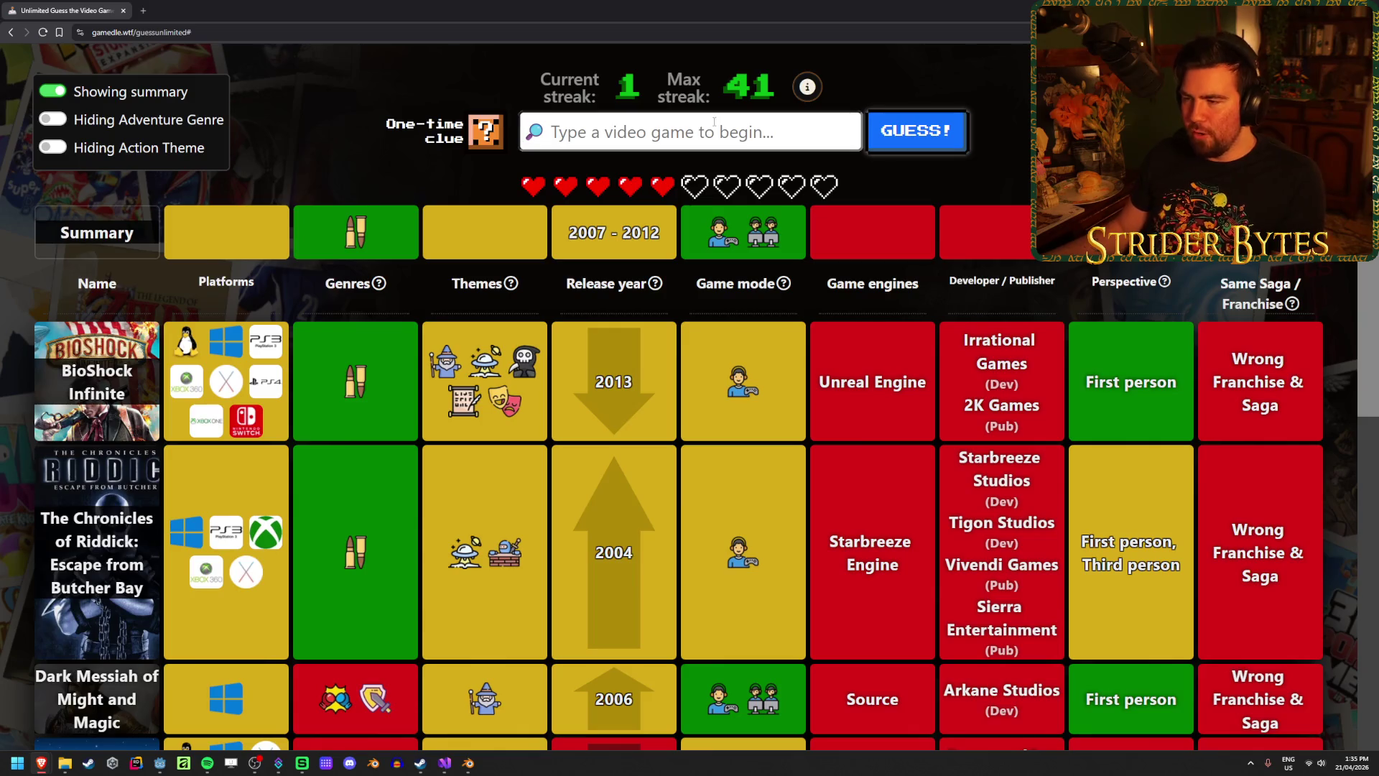
Guess Borderlands via autocomplete, matching the 2009 release year, and use the one-time clue.
{"action": "type", "text": "borderlands"}
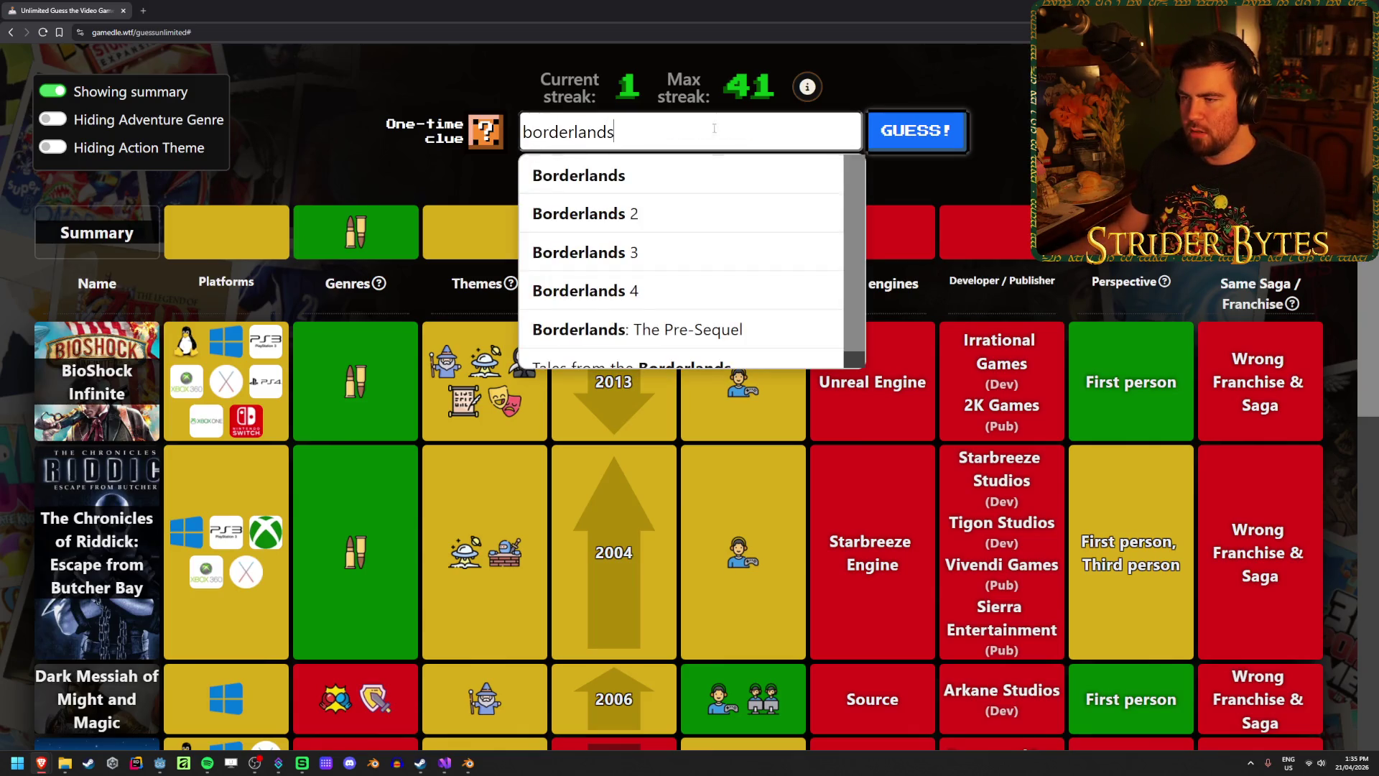
{"action": "key", "text": "Return"}
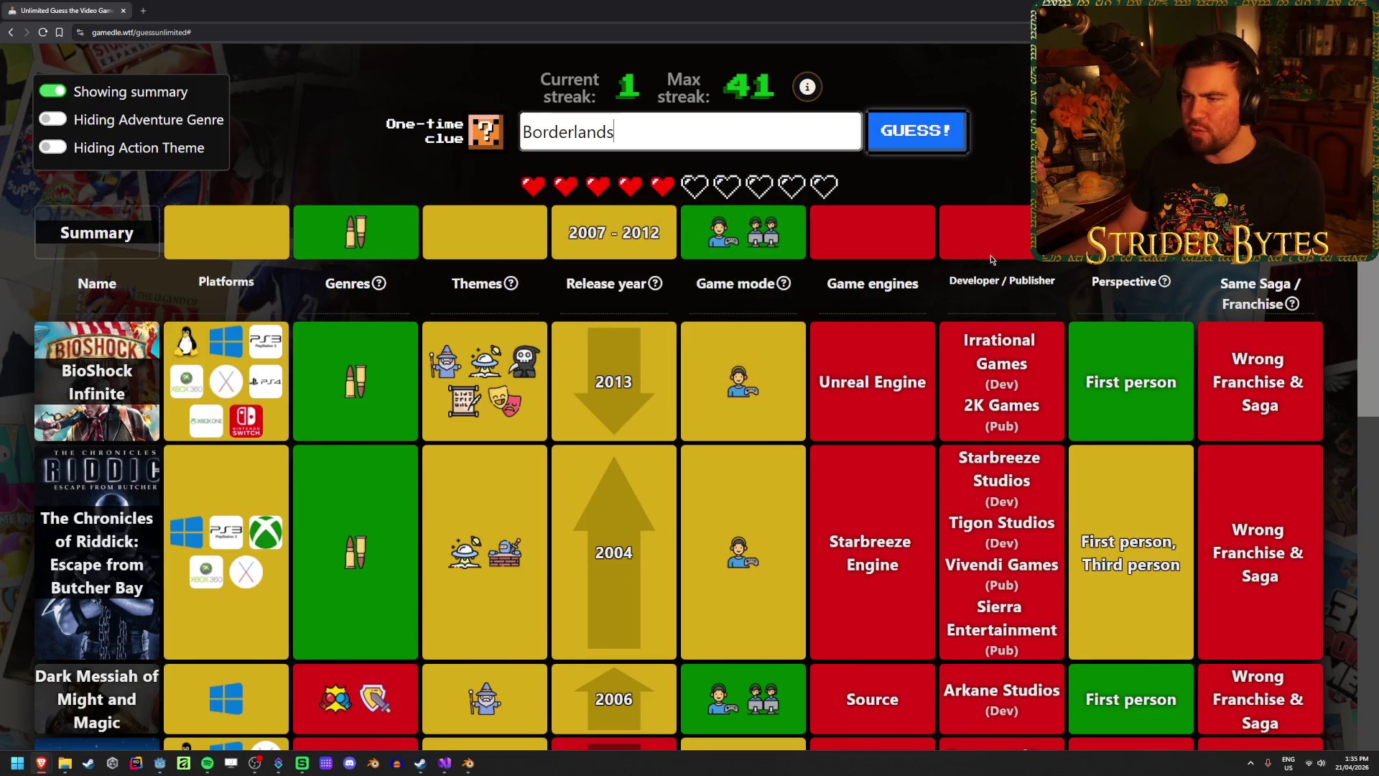
{"action": "key", "text": "Return"}
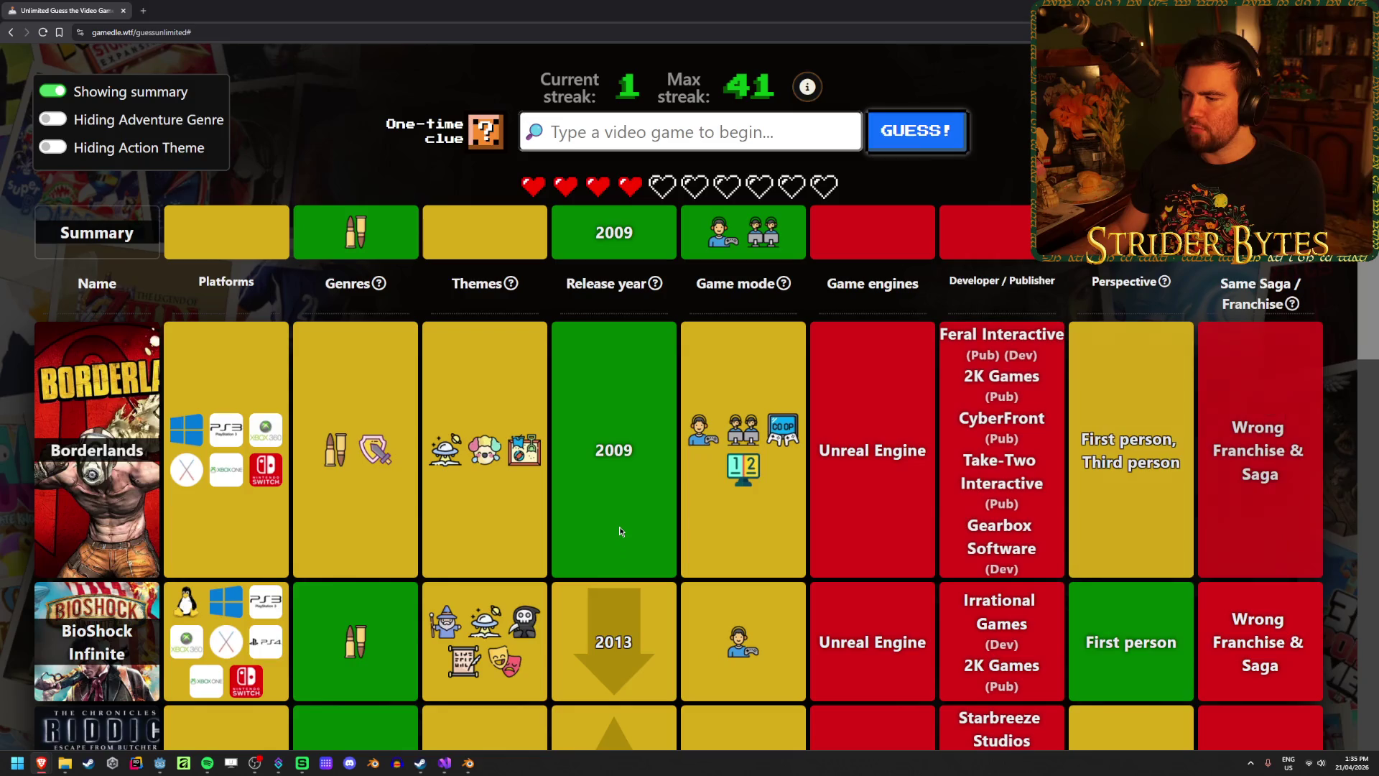
{"action": "left_click", "coordinate": [469, 148]}
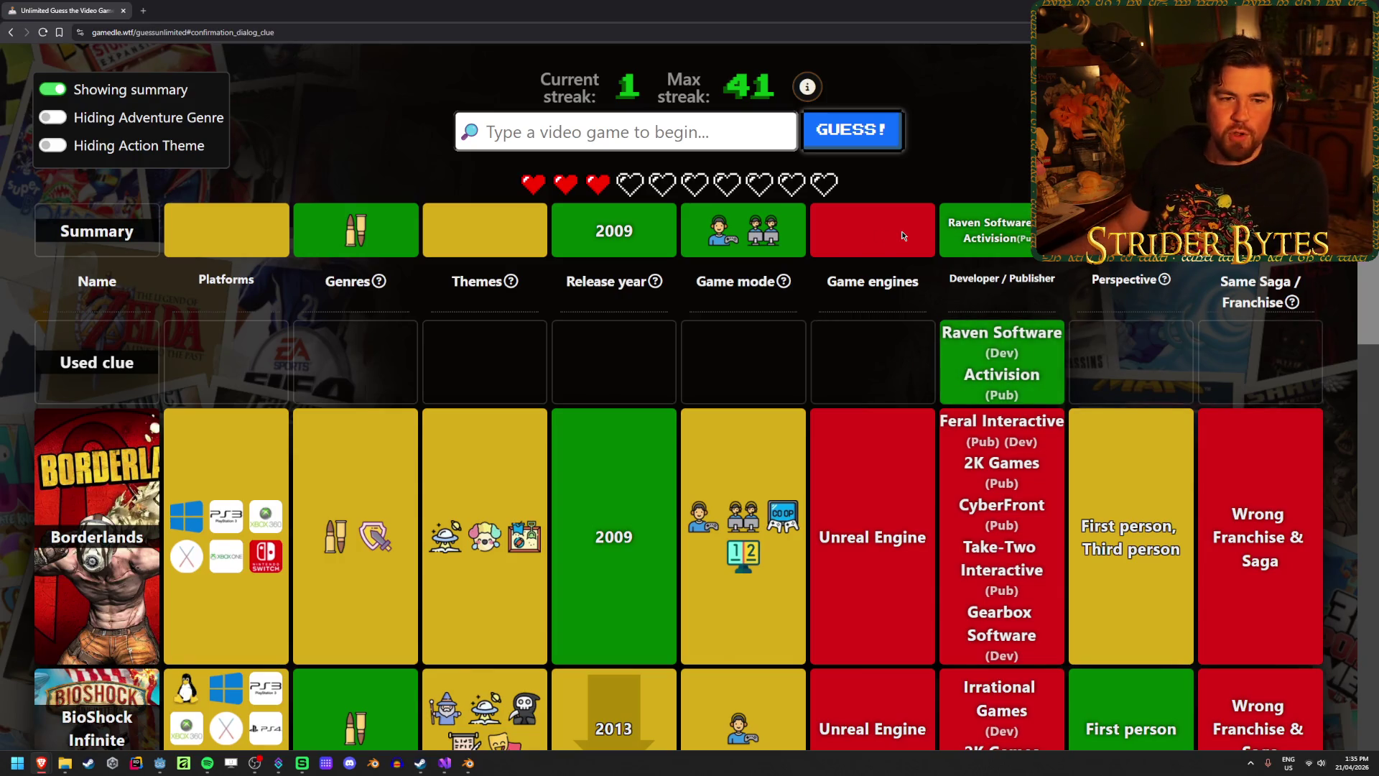
Scroll through the results table showing Raven Software and Activision, then back up.
{"action": "scroll", "coordinate": [718, 302], "scroll_direction": "down", "scroll_amount": 3}
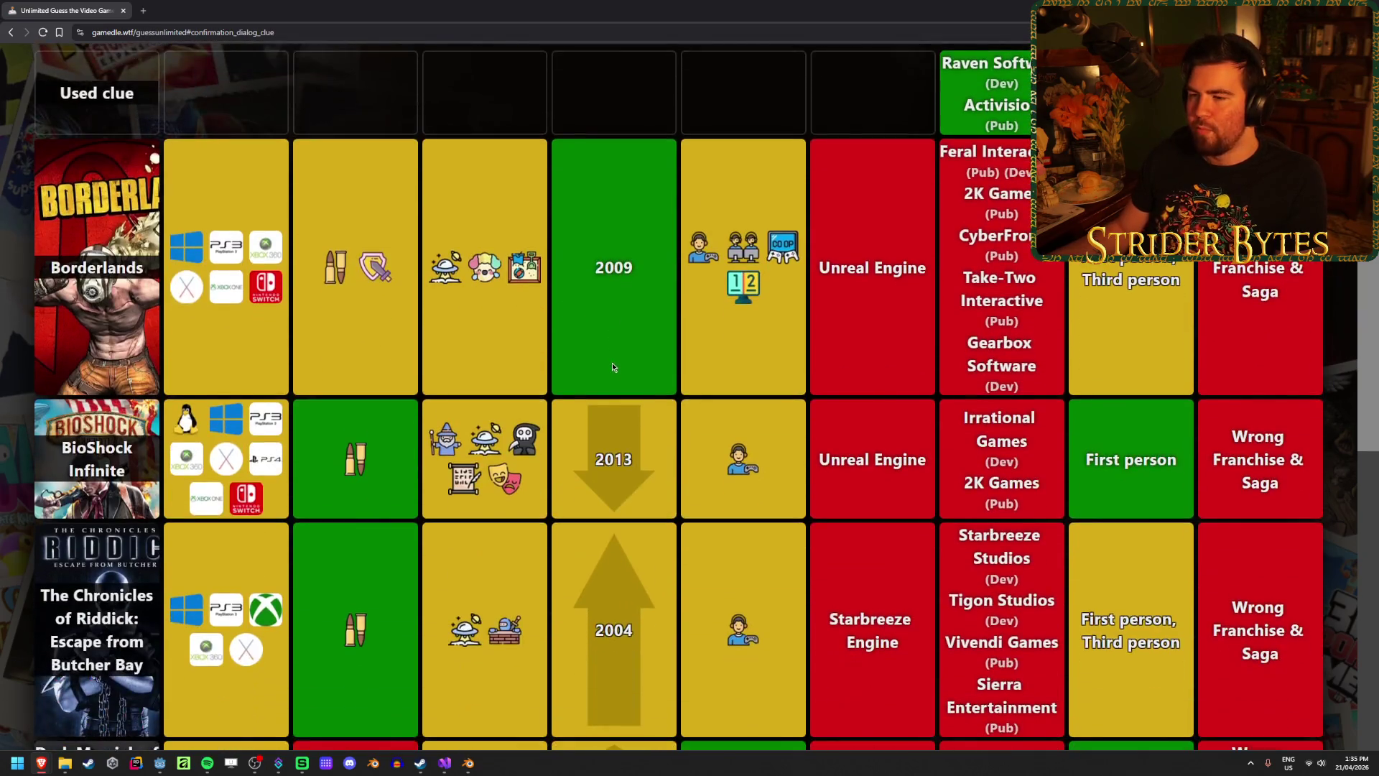
{"action": "scroll", "coordinate": [612, 363], "scroll_direction": "down", "scroll_amount": 1}
{"action": "scroll", "coordinate": [612, 360], "scroll_direction": "down", "scroll_amount": 2}
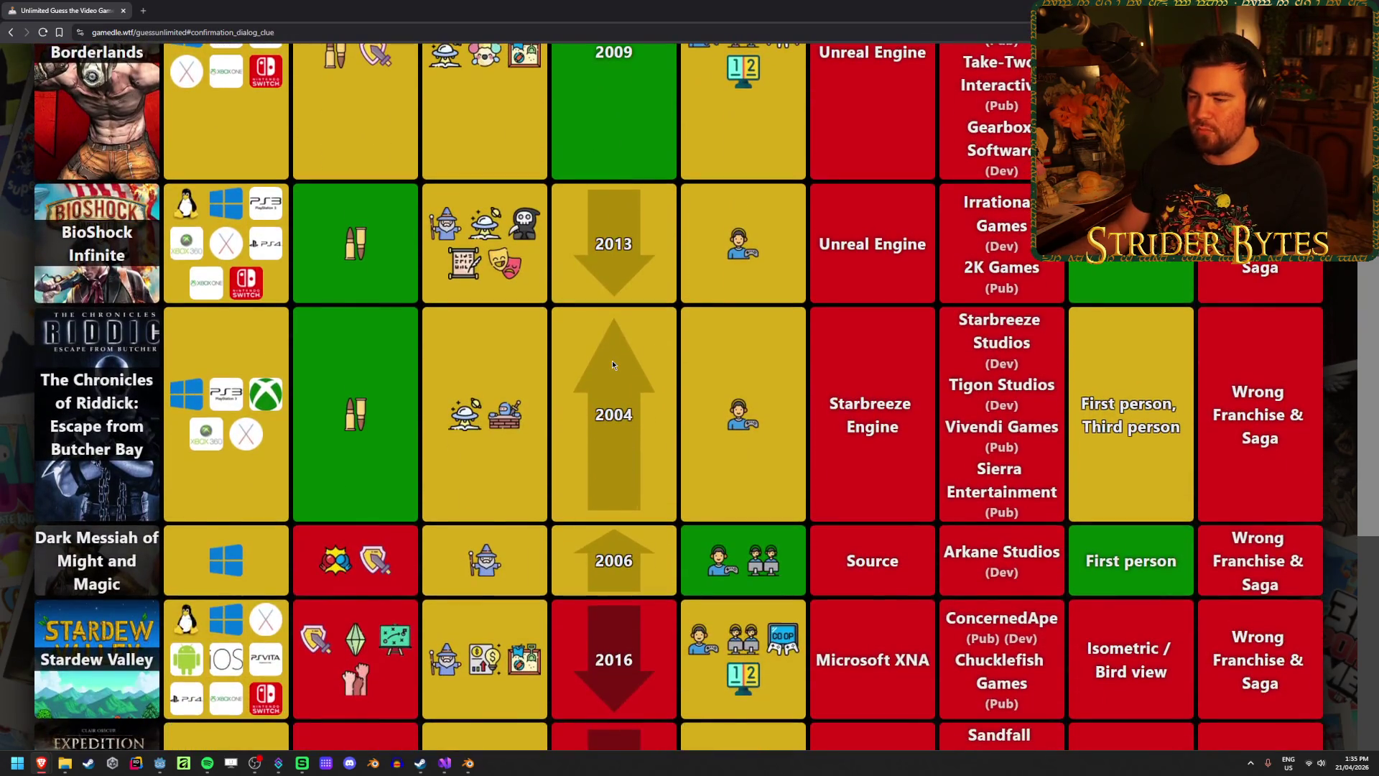
{"action": "scroll", "coordinate": [581, 348], "scroll_direction": "down", "scroll_amount": 1}
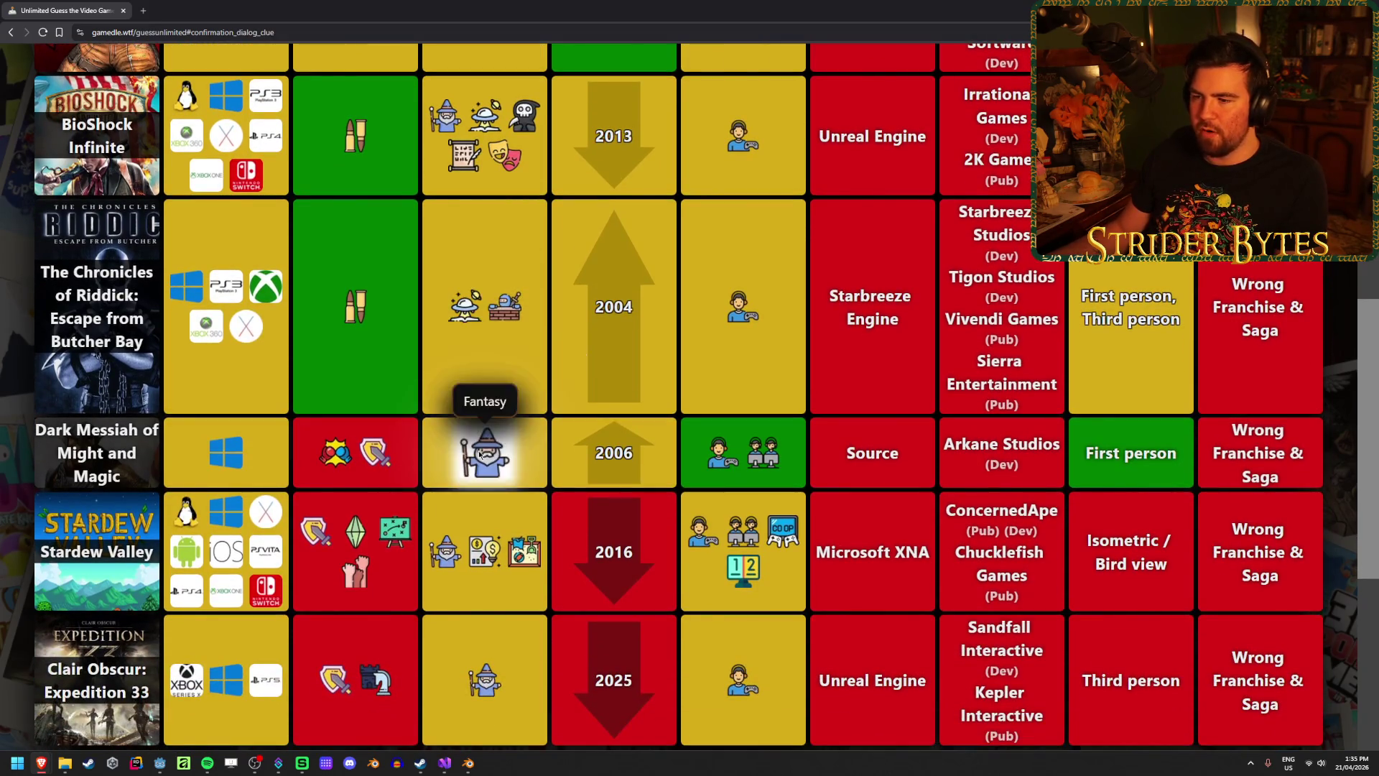
{"action": "scroll", "coordinate": [569, 382], "scroll_direction": "up", "scroll_amount": 3}
{"action": "scroll", "coordinate": [569, 383], "scroll_direction": "up", "scroll_amount": 4}
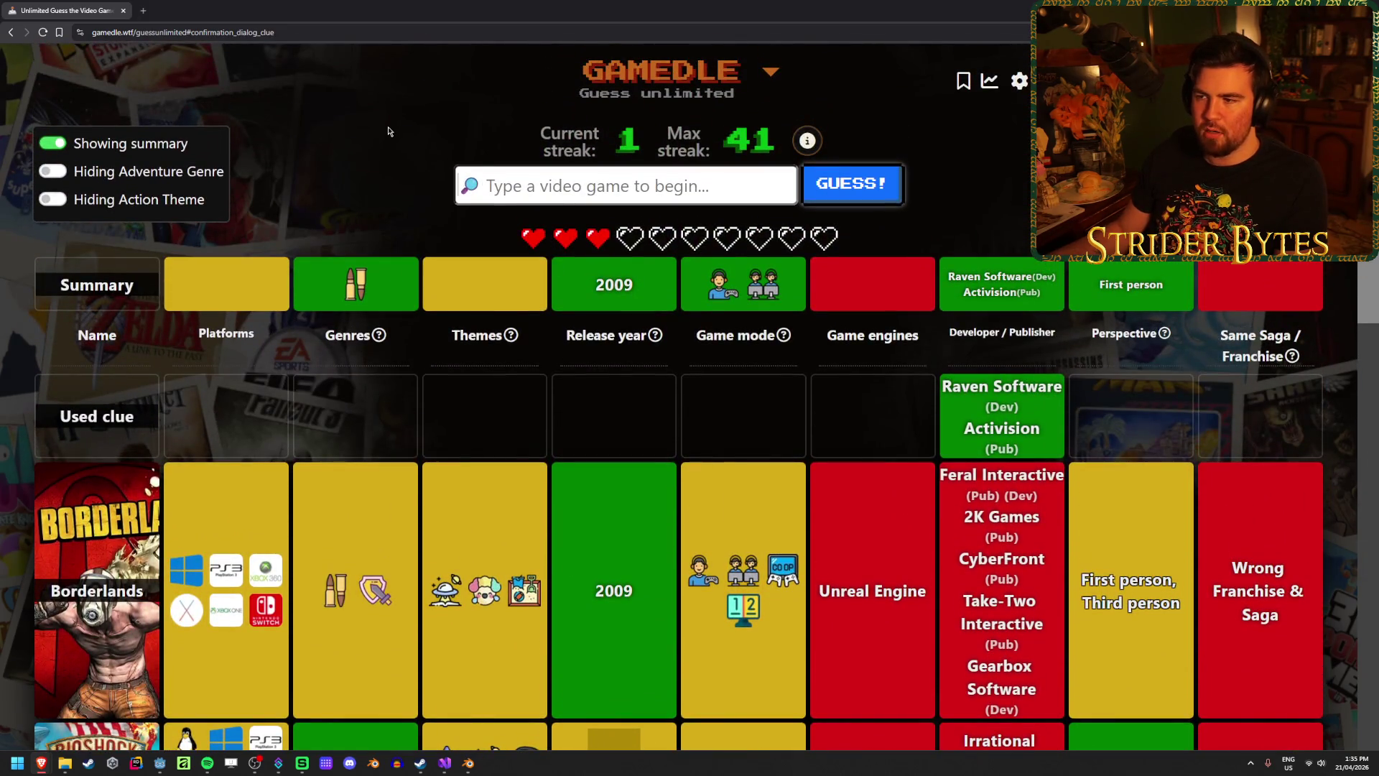
Guess The Darkness (2007, Starbreeze Studios, 2K Games) and highlight Activision in the developer summary.
{"action": "type", "text": "the darkne"}
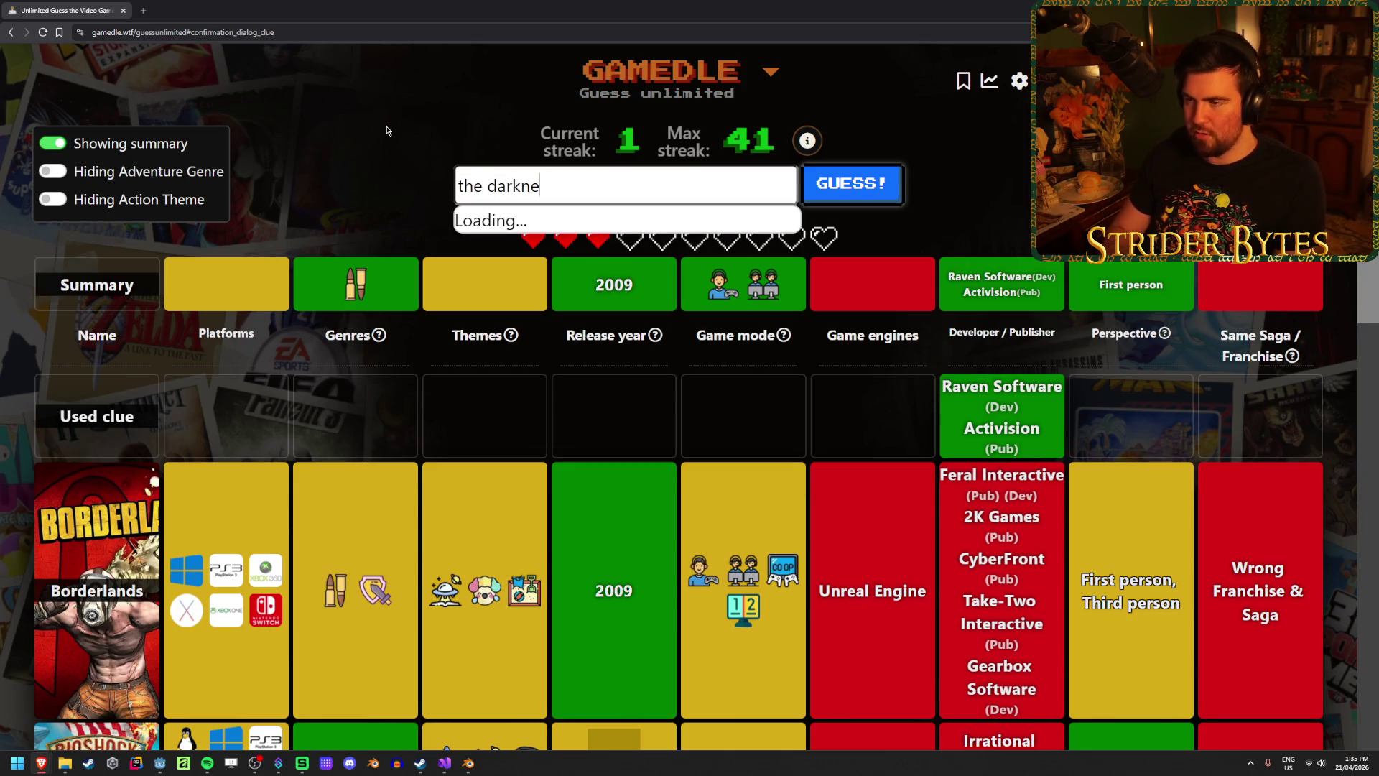
{"action": "type", "text": "ss"}
{"action": "left_click", "coordinate": [601, 225]}
{"action": "left_click", "coordinate": [805, 185]}
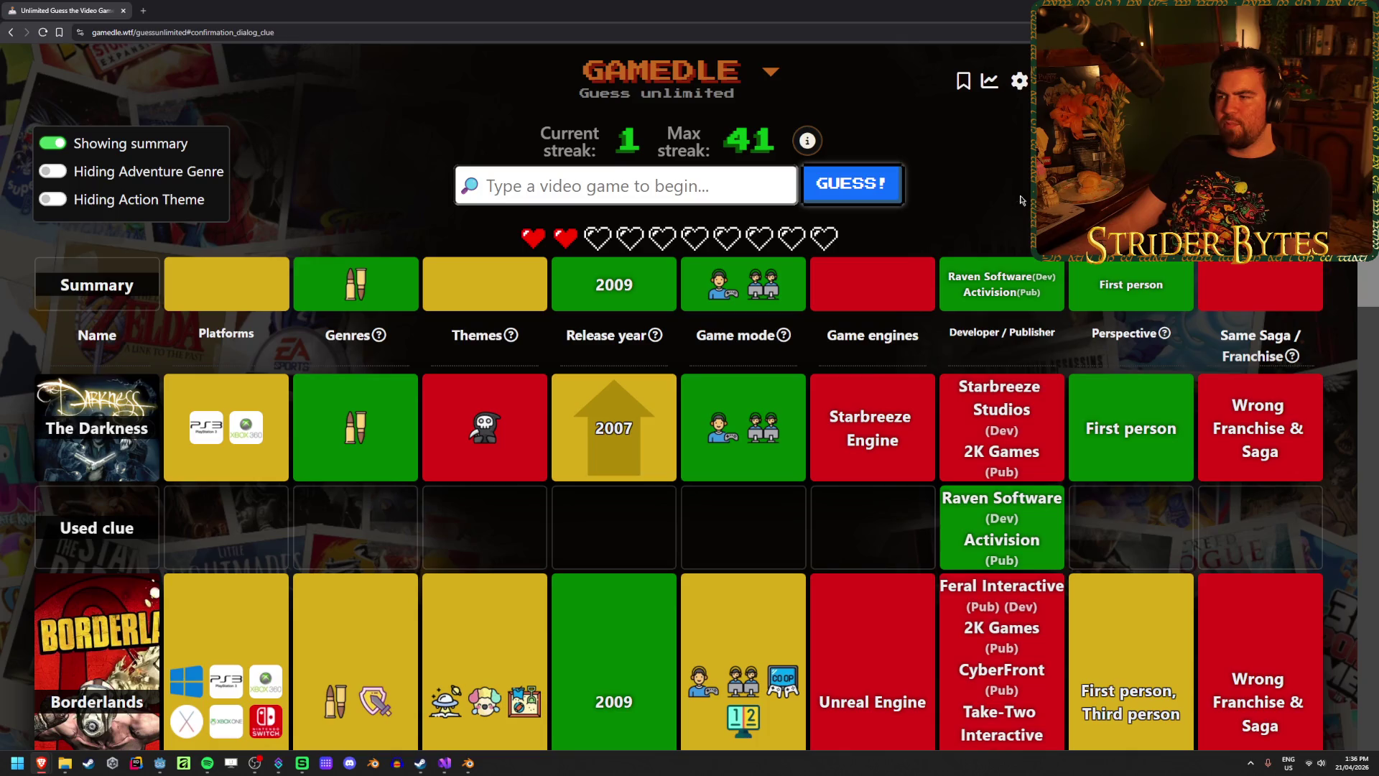
{"action": "left_click_drag", "start_coordinate": [1043, 301], "coordinate": [976, 296]}
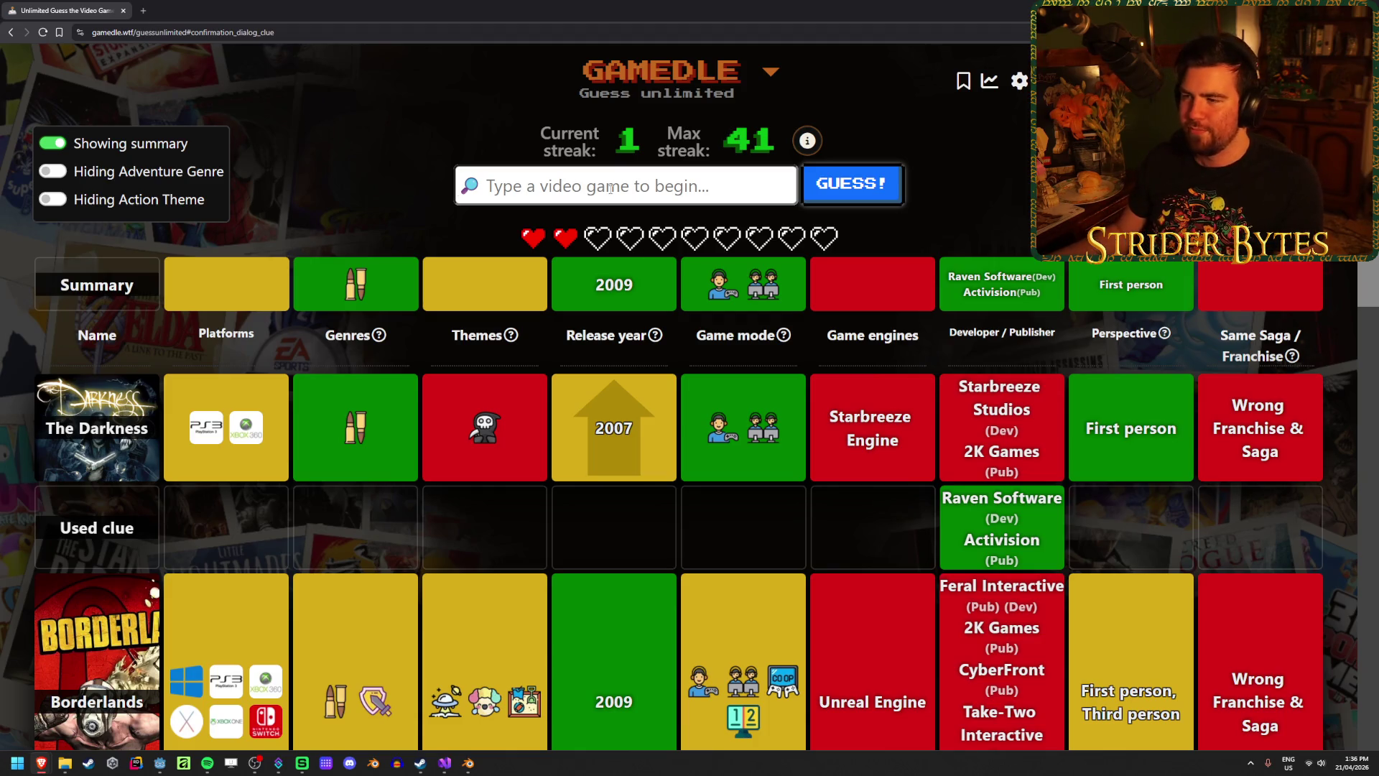
{"action": "key", "text": "ctrl+s"}
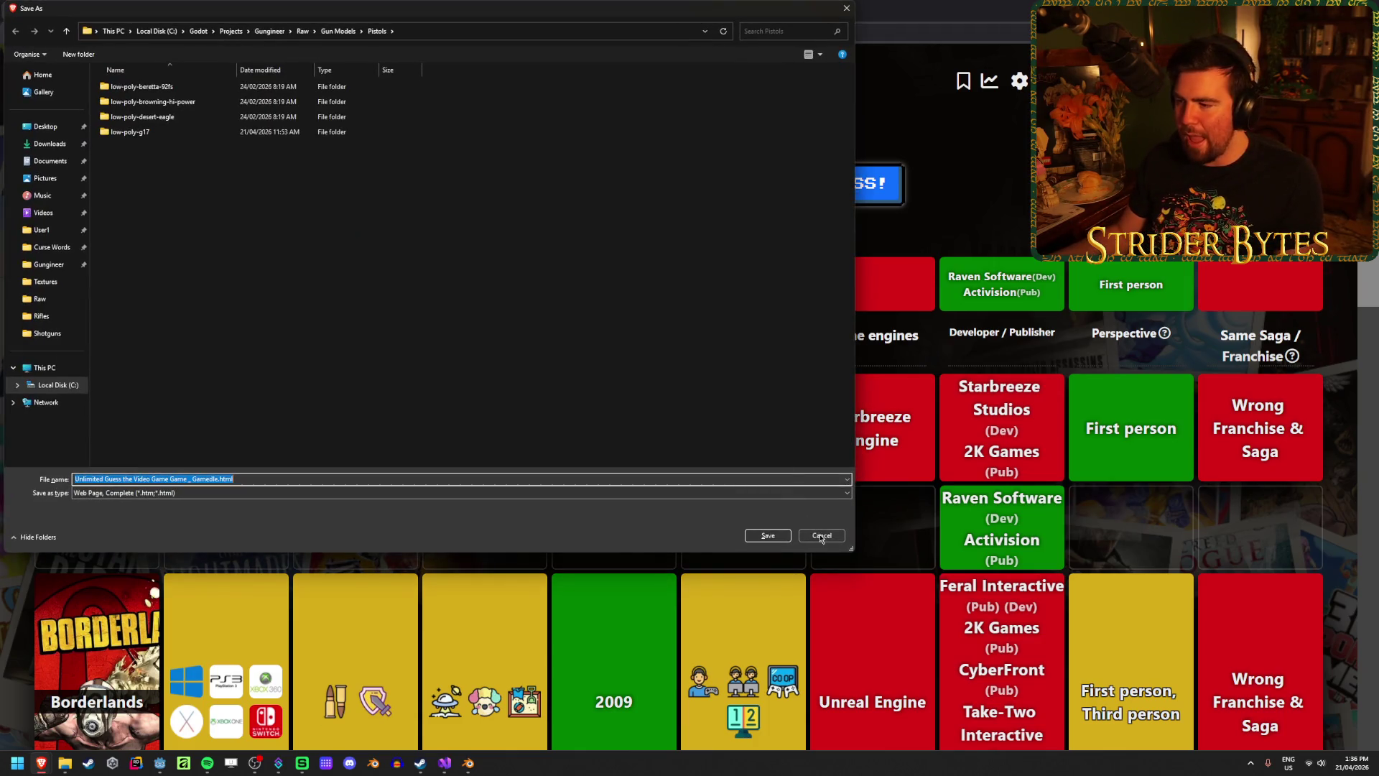
{"action": "left_click", "coordinate": [821, 536]}
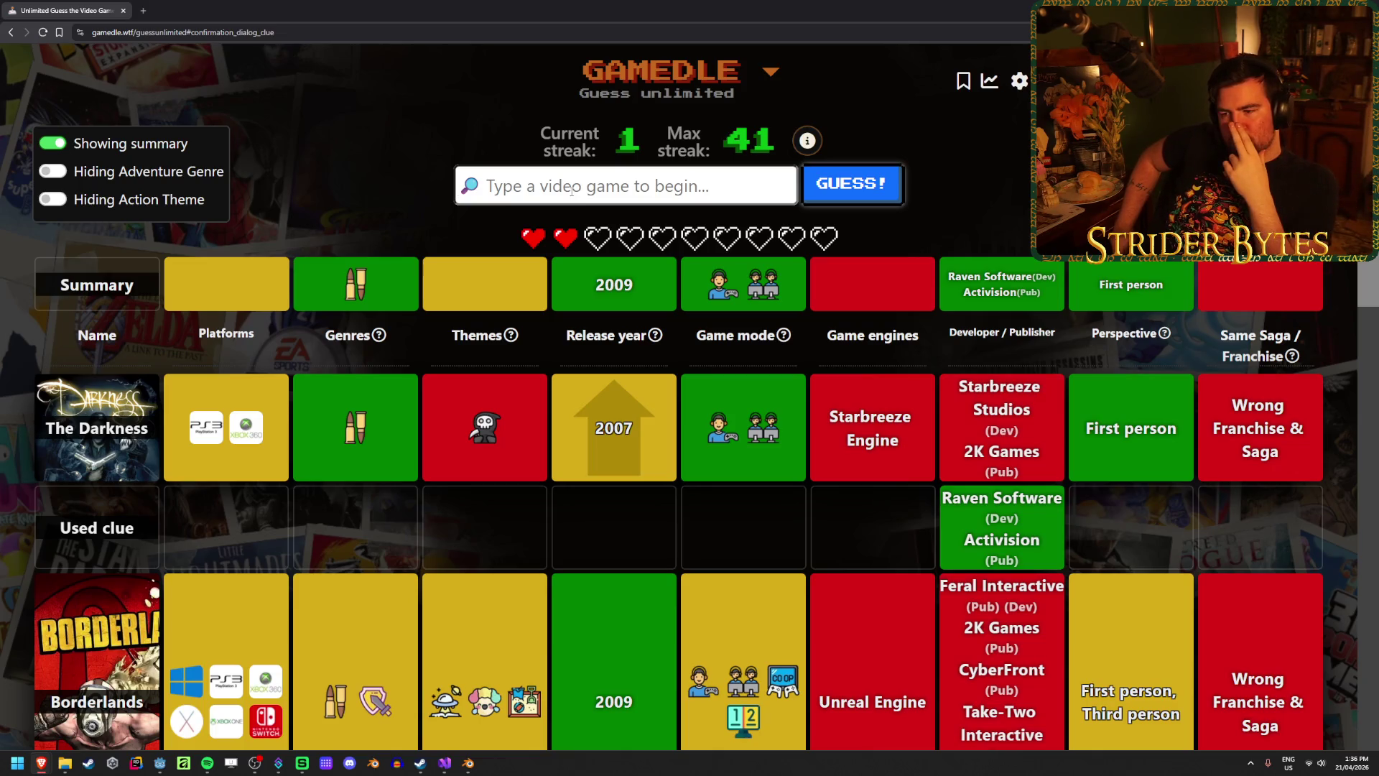
{"action": "scroll", "coordinate": [587, 472], "scroll_direction": "down", "scroll_amount": 7}
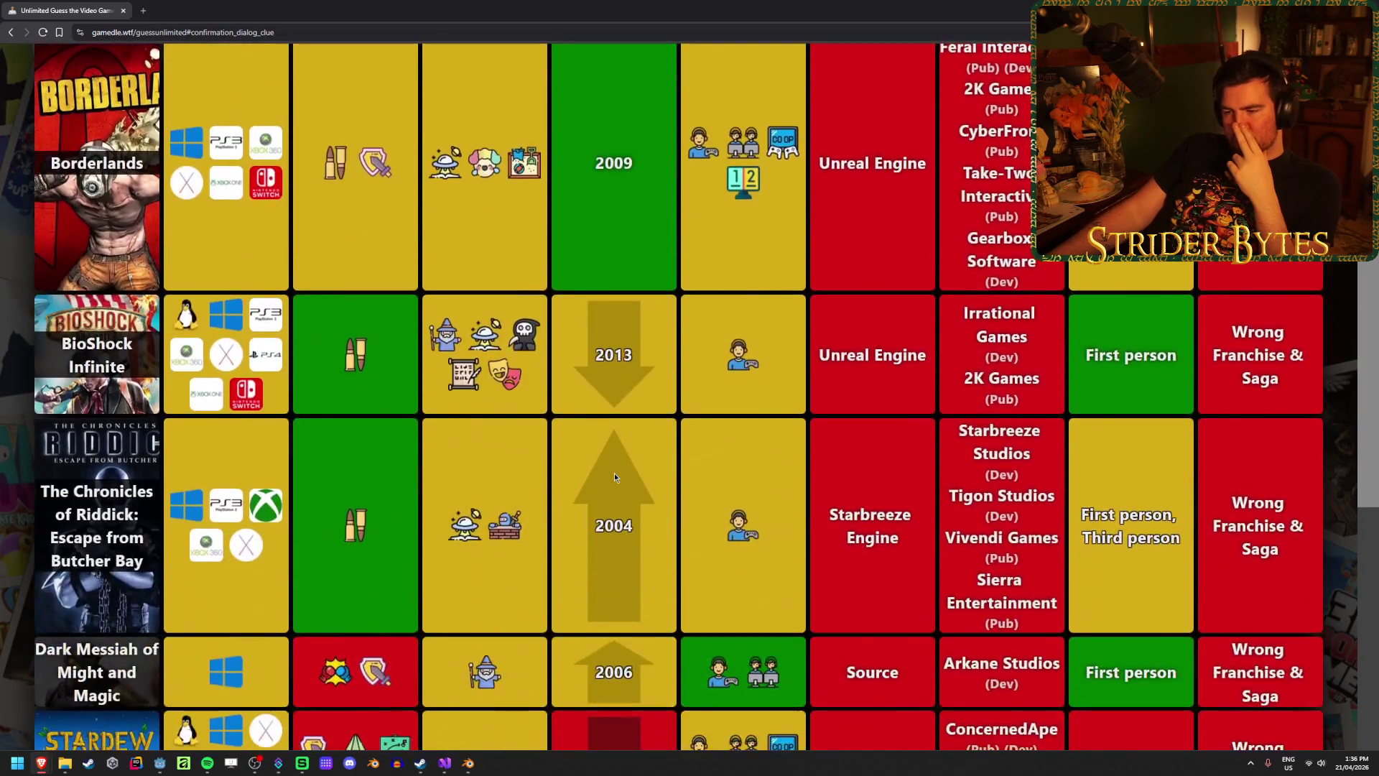
{"action": "scroll", "coordinate": [615, 476], "scroll_direction": "down", "scroll_amount": 2}
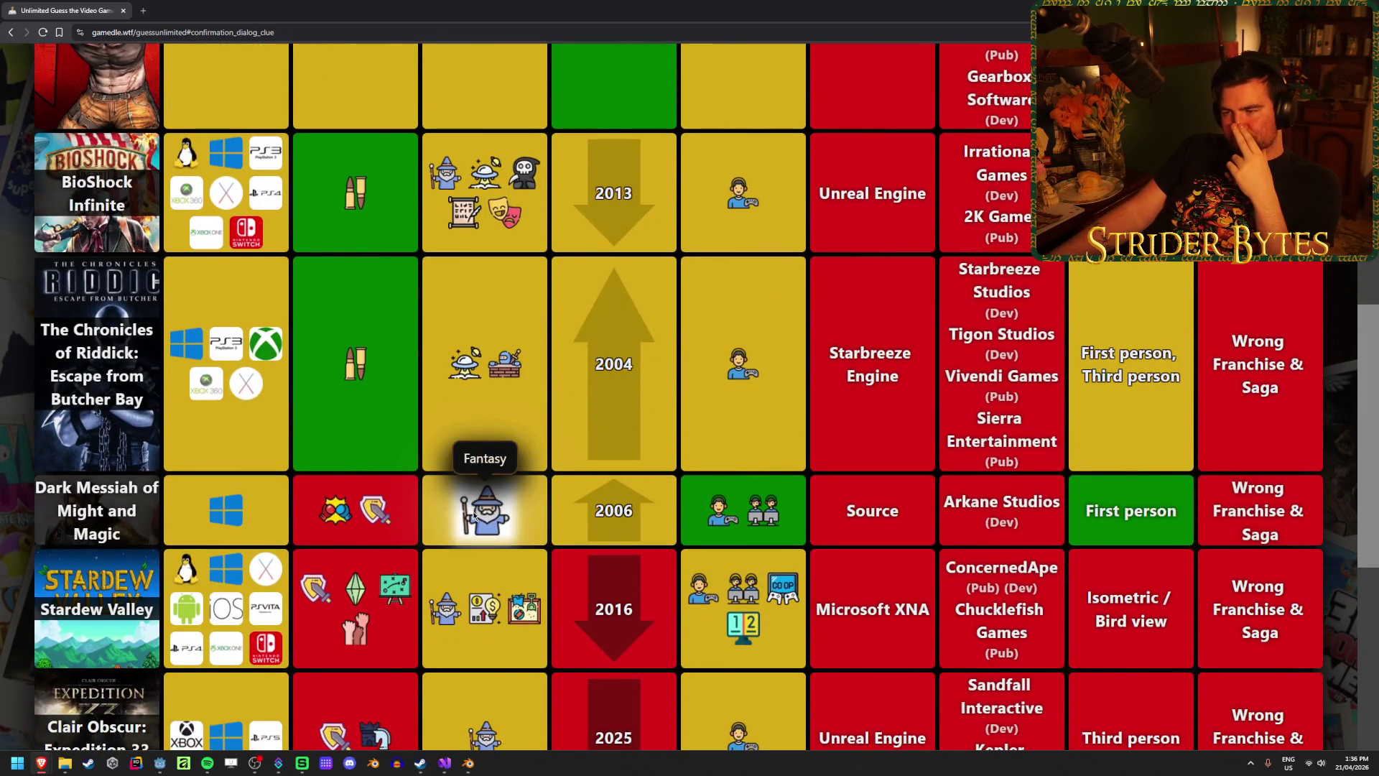
{"action": "scroll", "coordinate": [527, 486], "scroll_direction": "up", "scroll_amount": 2}
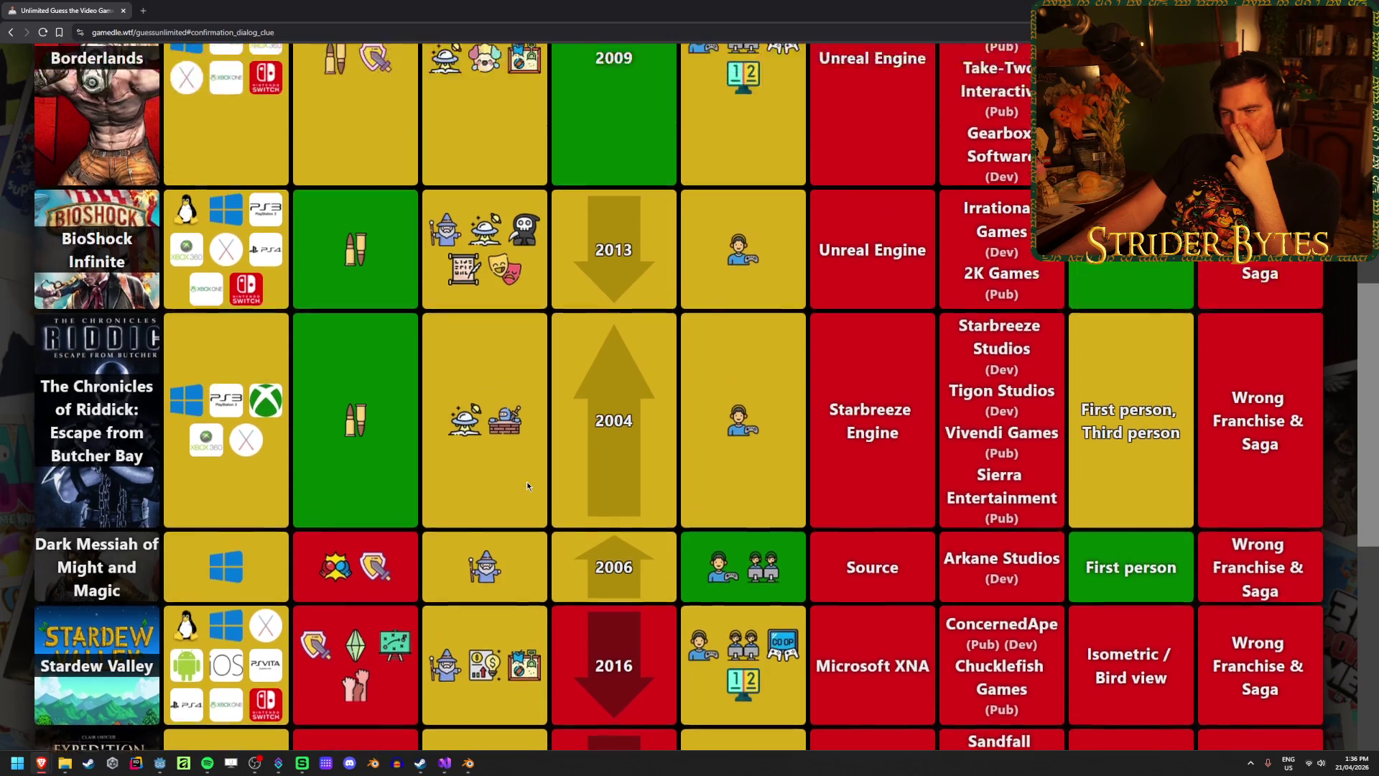
{"action": "scroll", "coordinate": [485, 530], "scroll_direction": "down", "scroll_amount": 2}
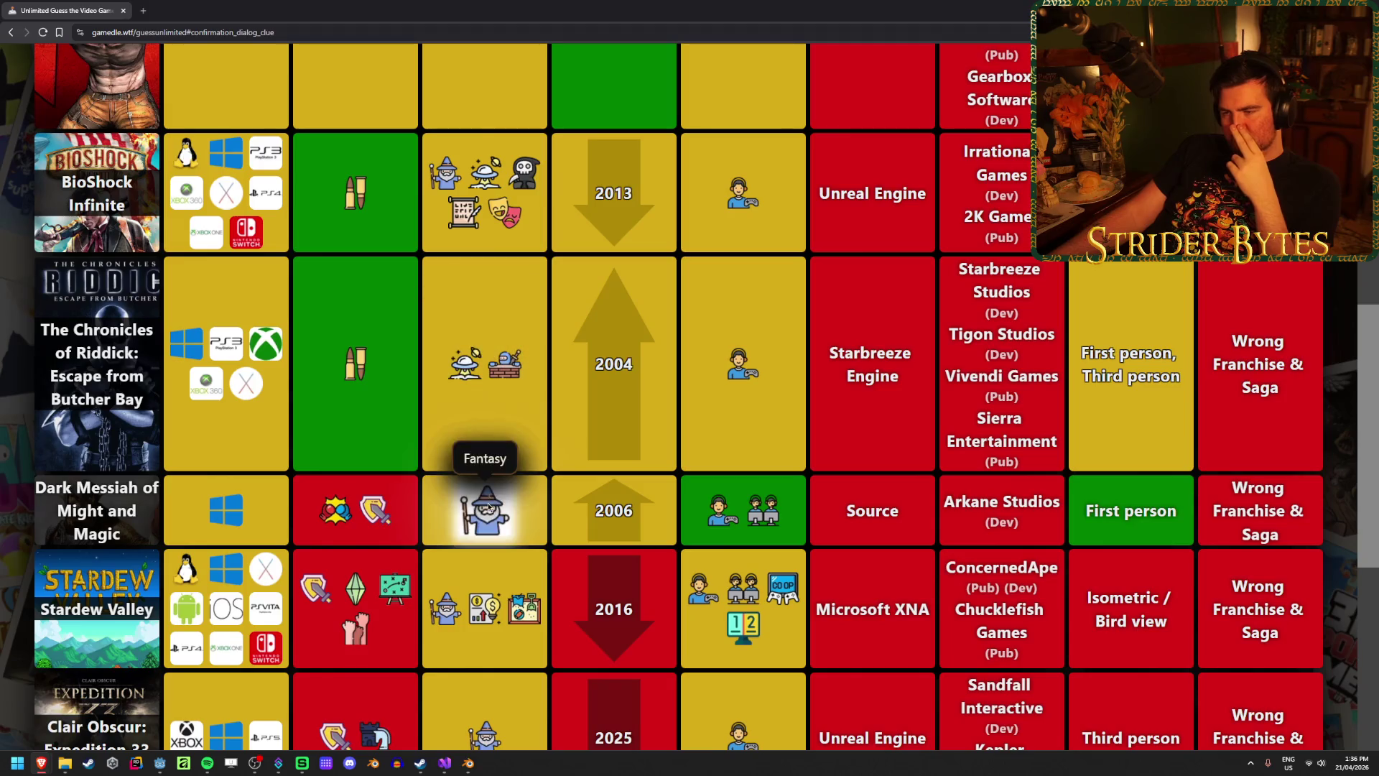
{"action": "scroll", "coordinate": [567, 516], "scroll_direction": "up", "scroll_amount": 2}
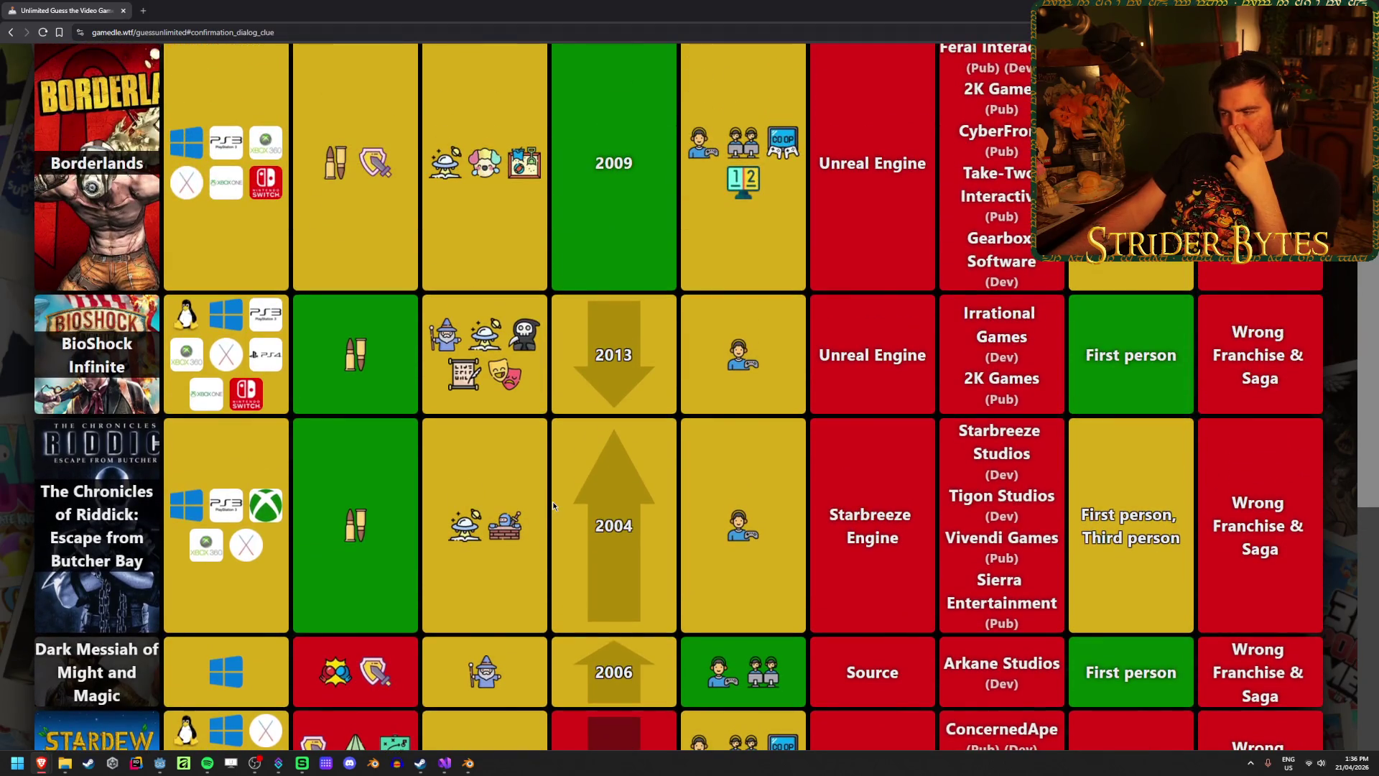
{"action": "scroll", "coordinate": [553, 506], "scroll_direction": "up", "scroll_amount": 4}
{"action": "scroll", "coordinate": [553, 506], "scroll_direction": "down", "scroll_amount": 5}
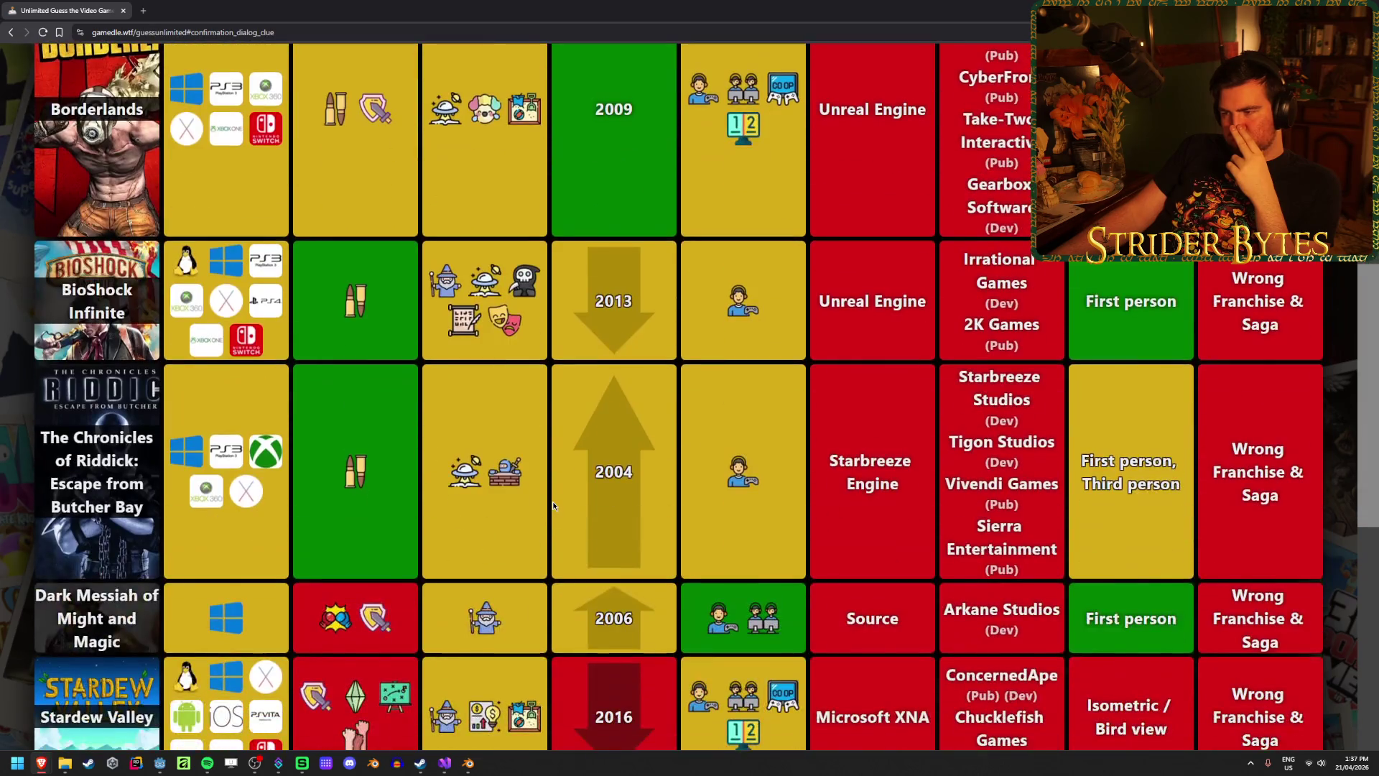
{"action": "scroll", "coordinate": [553, 506], "scroll_direction": "up", "scroll_amount": 6}
{"action": "scroll", "coordinate": [553, 506], "scroll_direction": "up", "scroll_amount": 2}
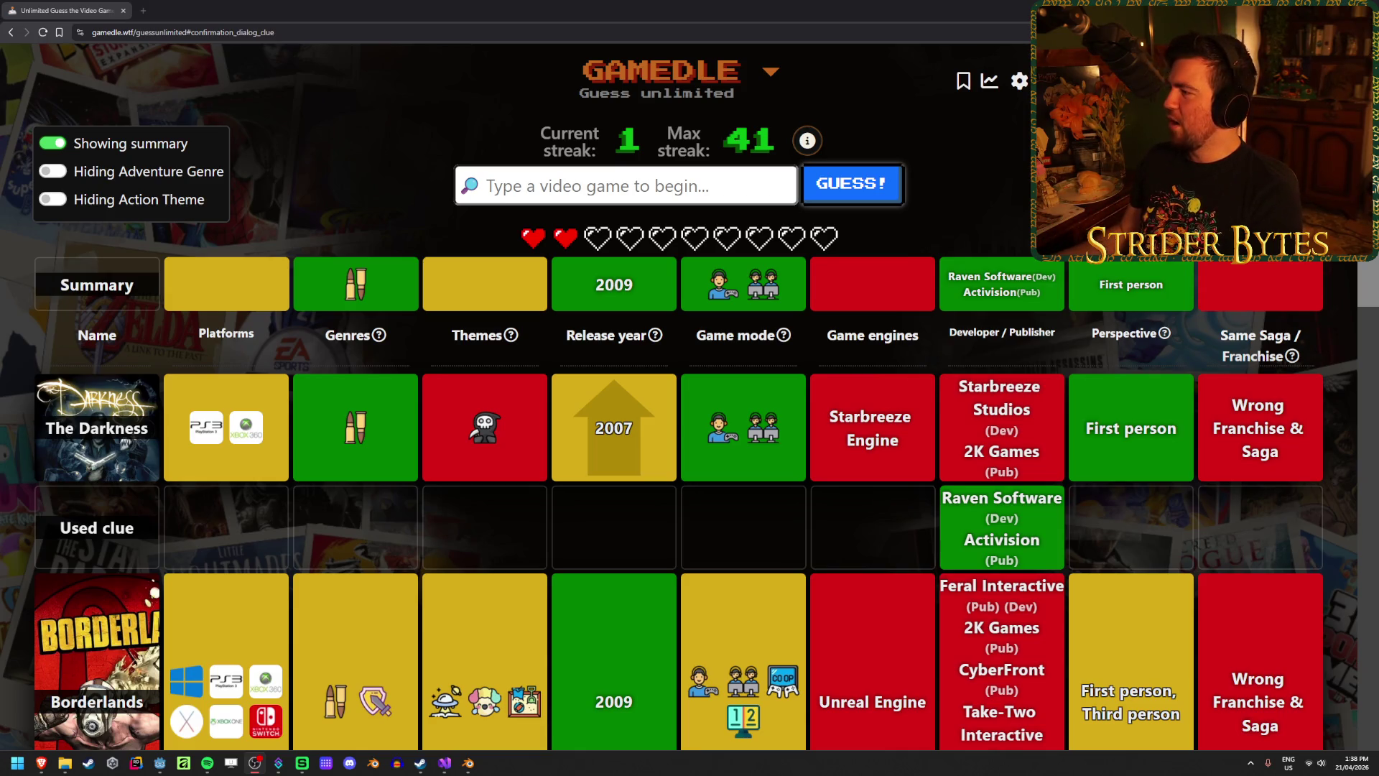
{"action": "left_click", "coordinate": [550, 520]}
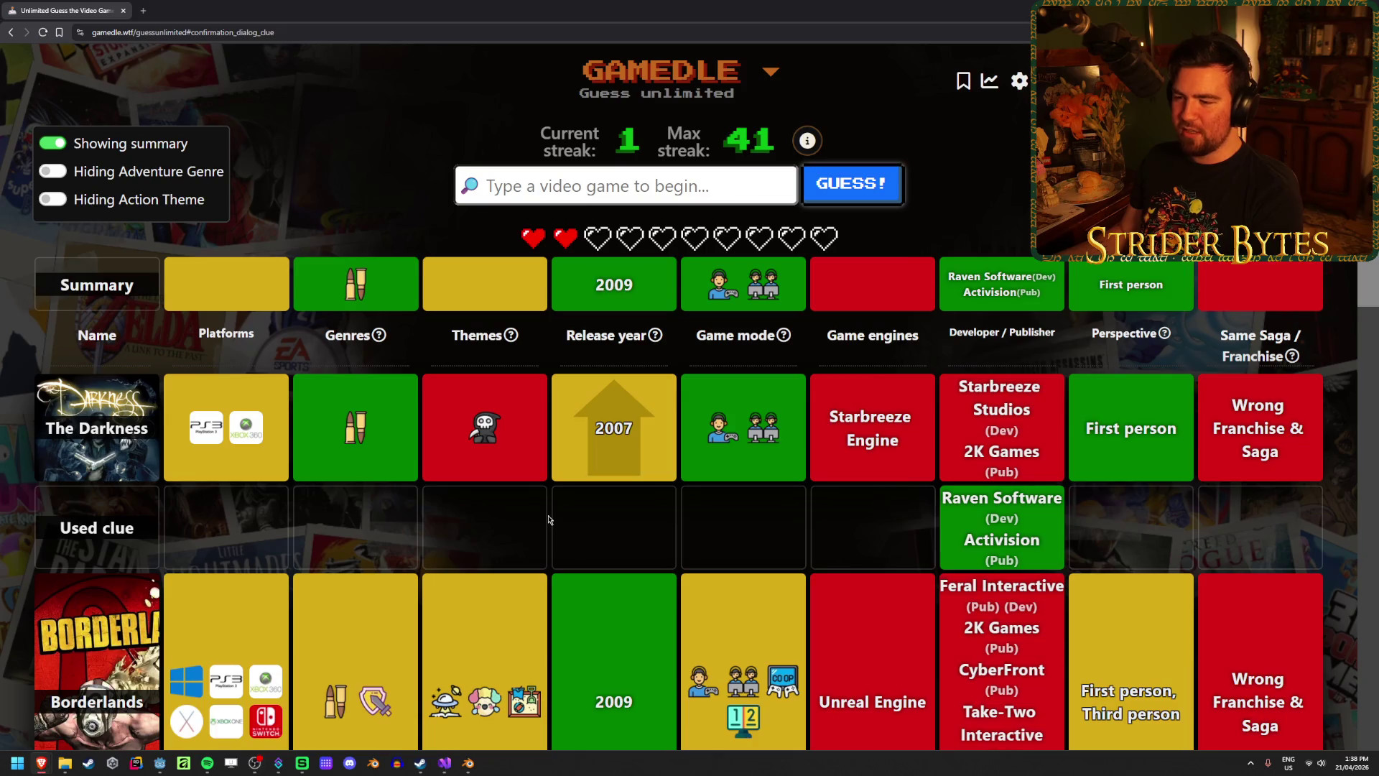